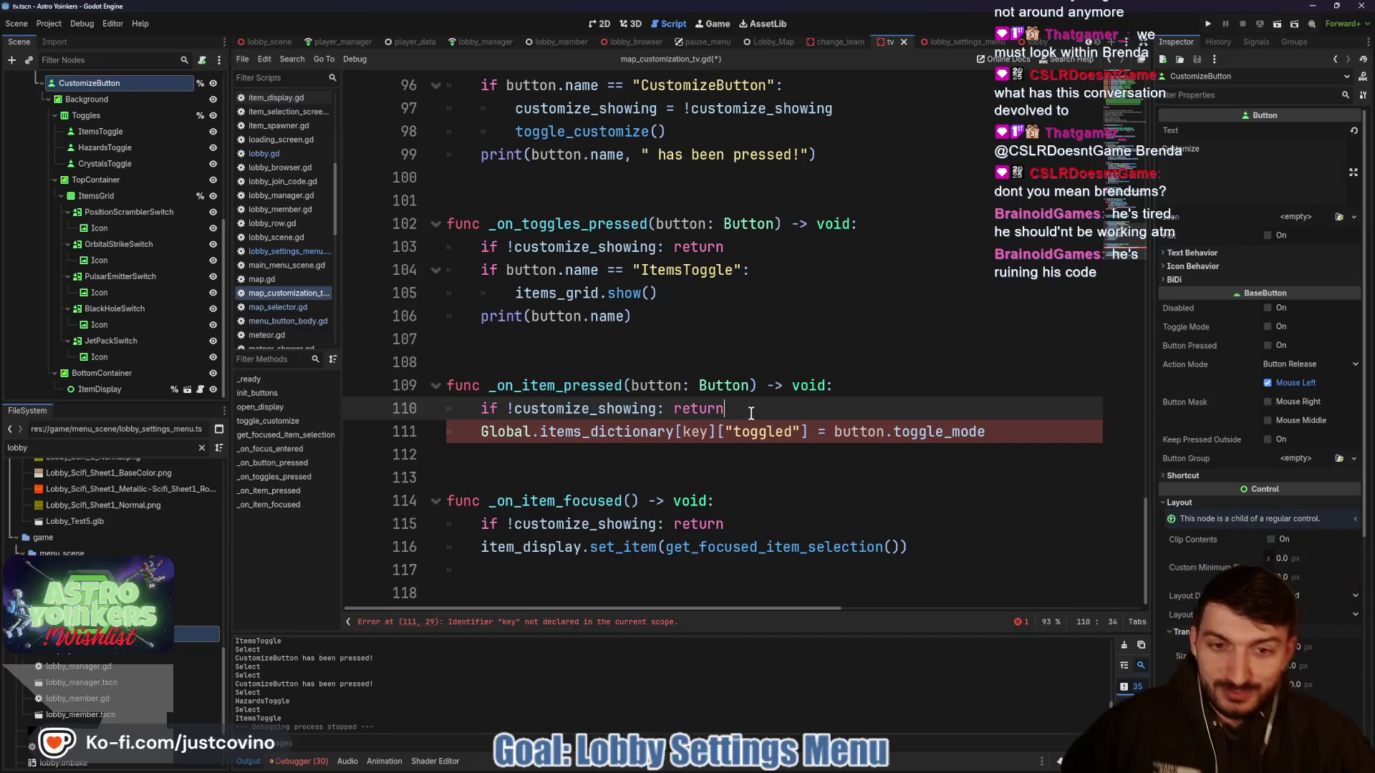
- Add a blank line before the dictionary assignment and inspect the item switch nodes down to JetPackSwitch
key(Return)
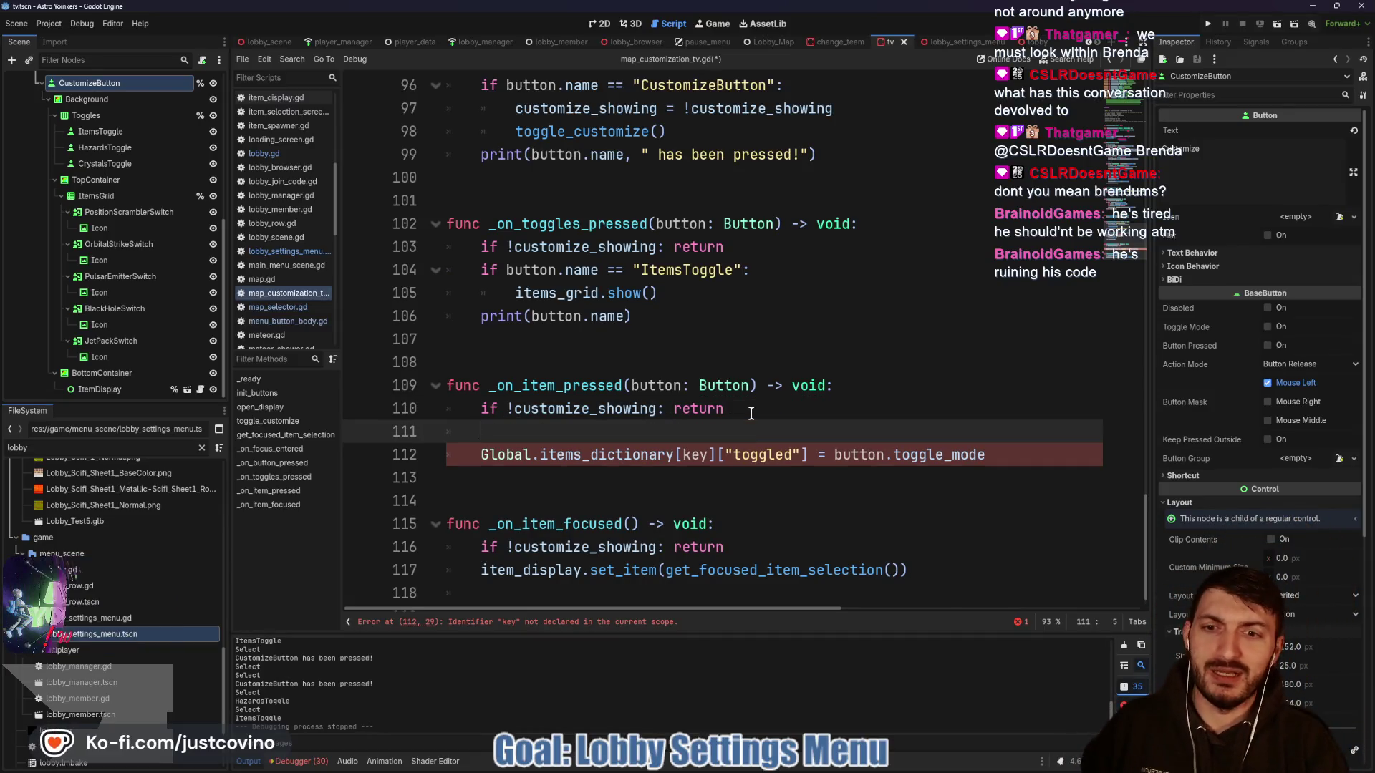
click(125, 212)
click(127, 244)
click(129, 277)
click(129, 309)
click(130, 341)
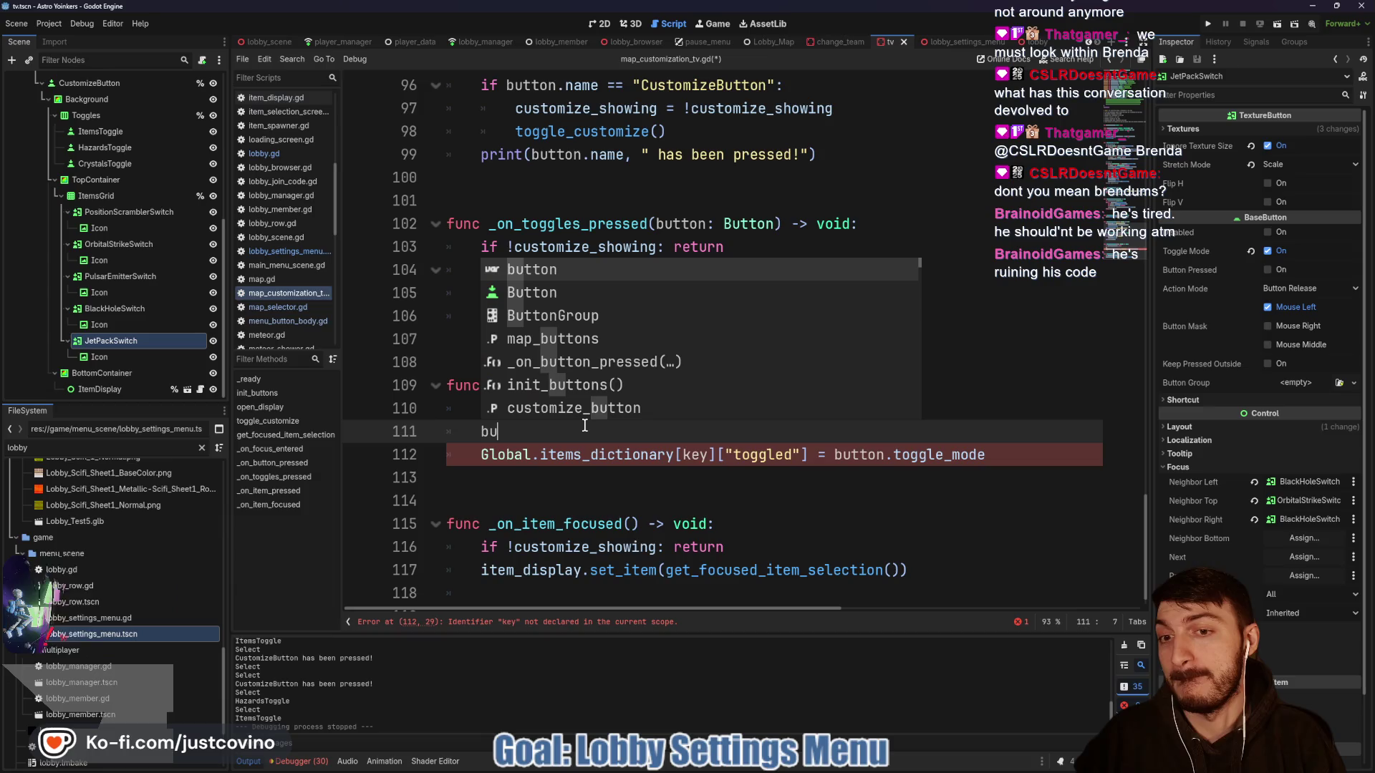
- Replace a get_node attempt with 'for child in items_grid.get_children():' and an indented 'if child.name != button.name' check
text(items)
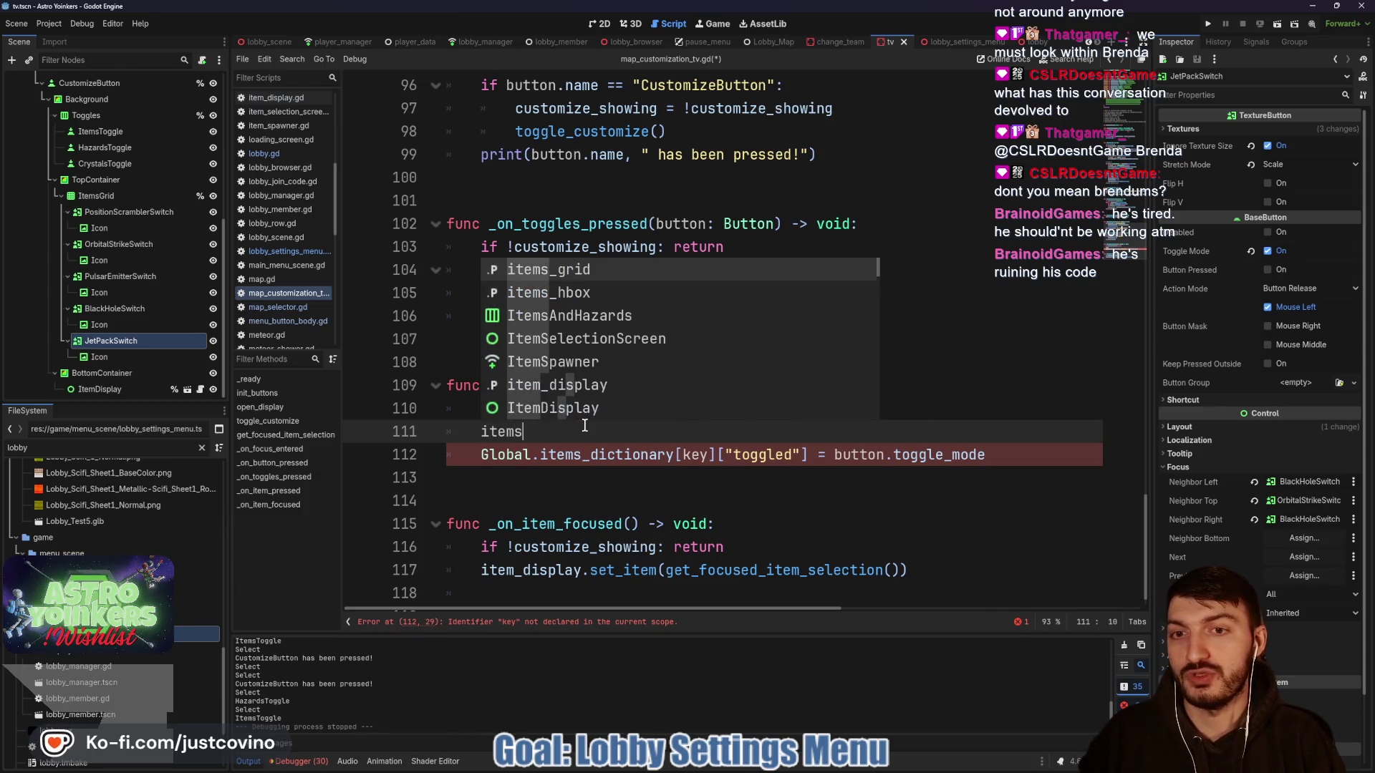
text(_grid.get_node(button)
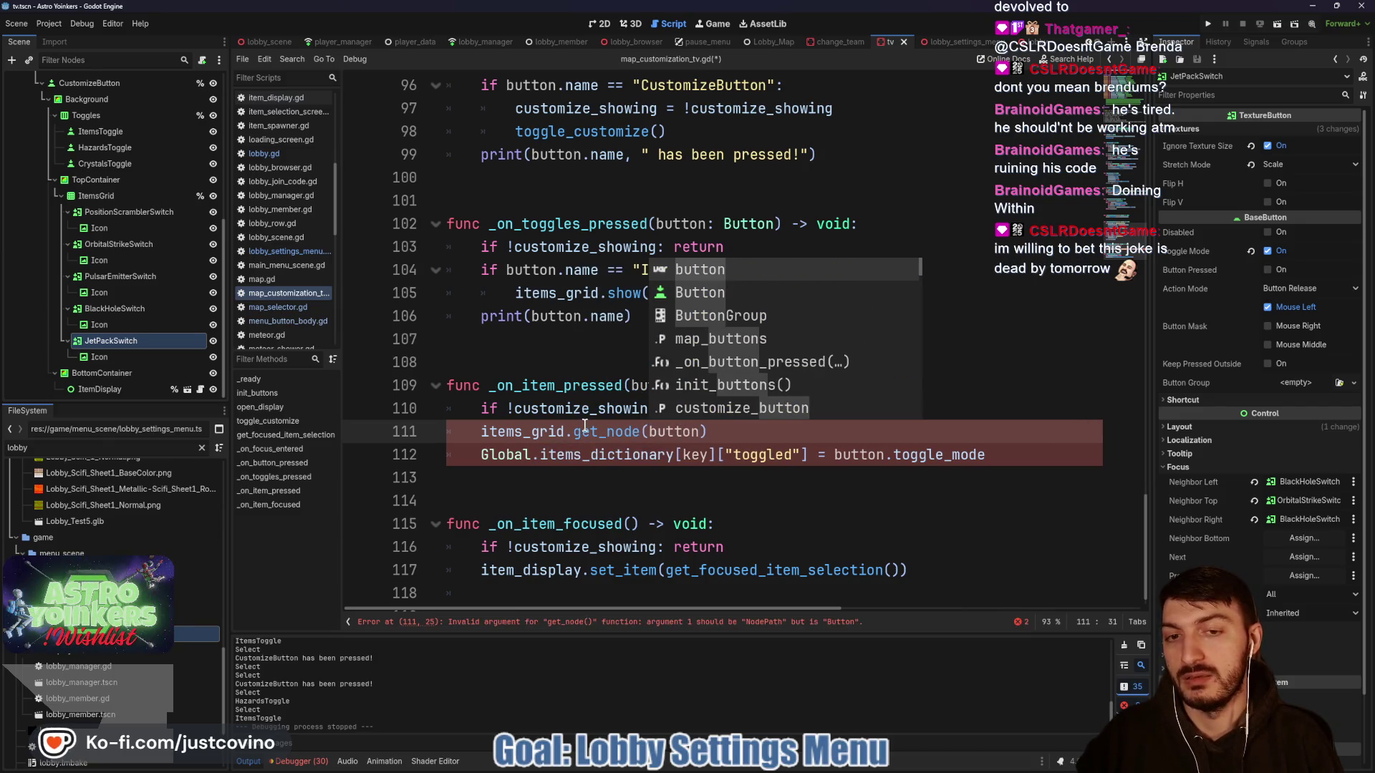
text())
key(BackSpace)
key(BackSpace)
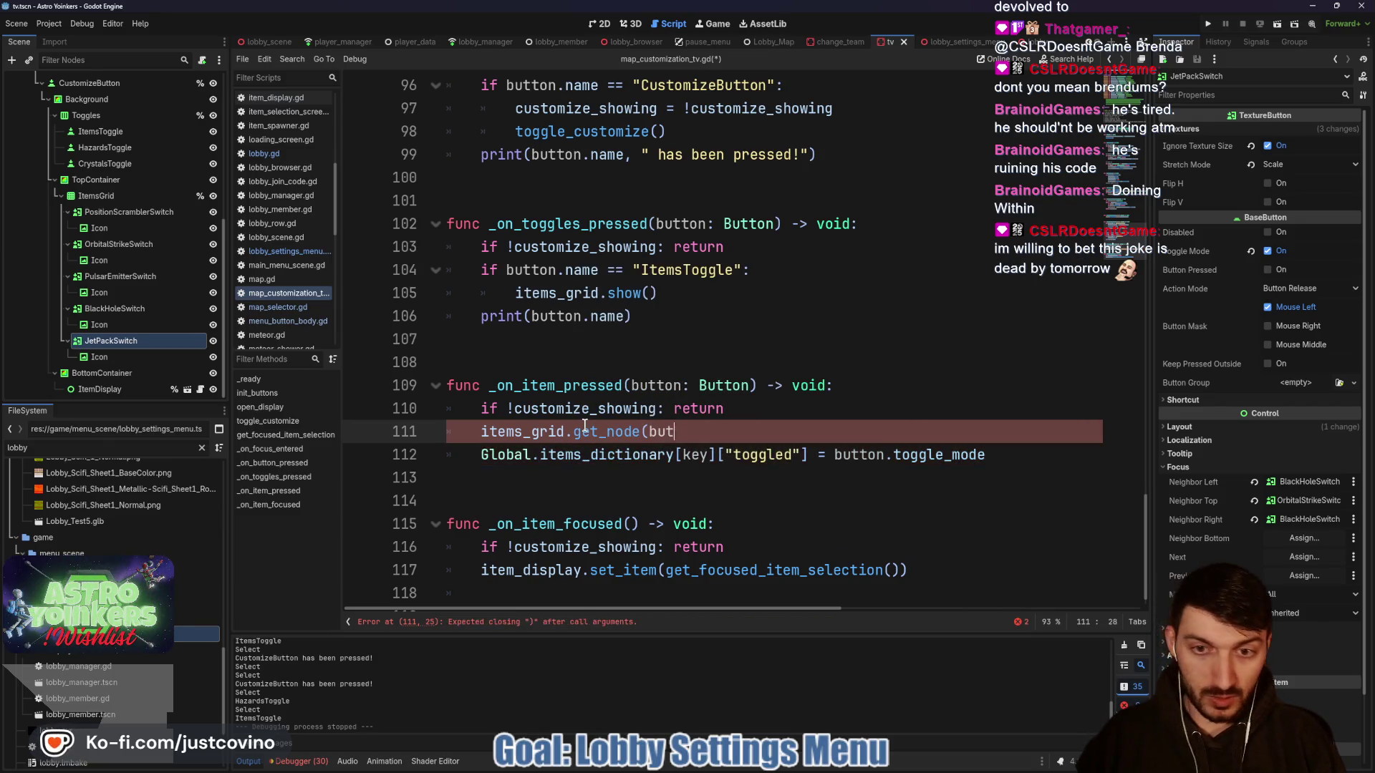
key(BackSpace)
key(BackSpace)
key(BackSpace)
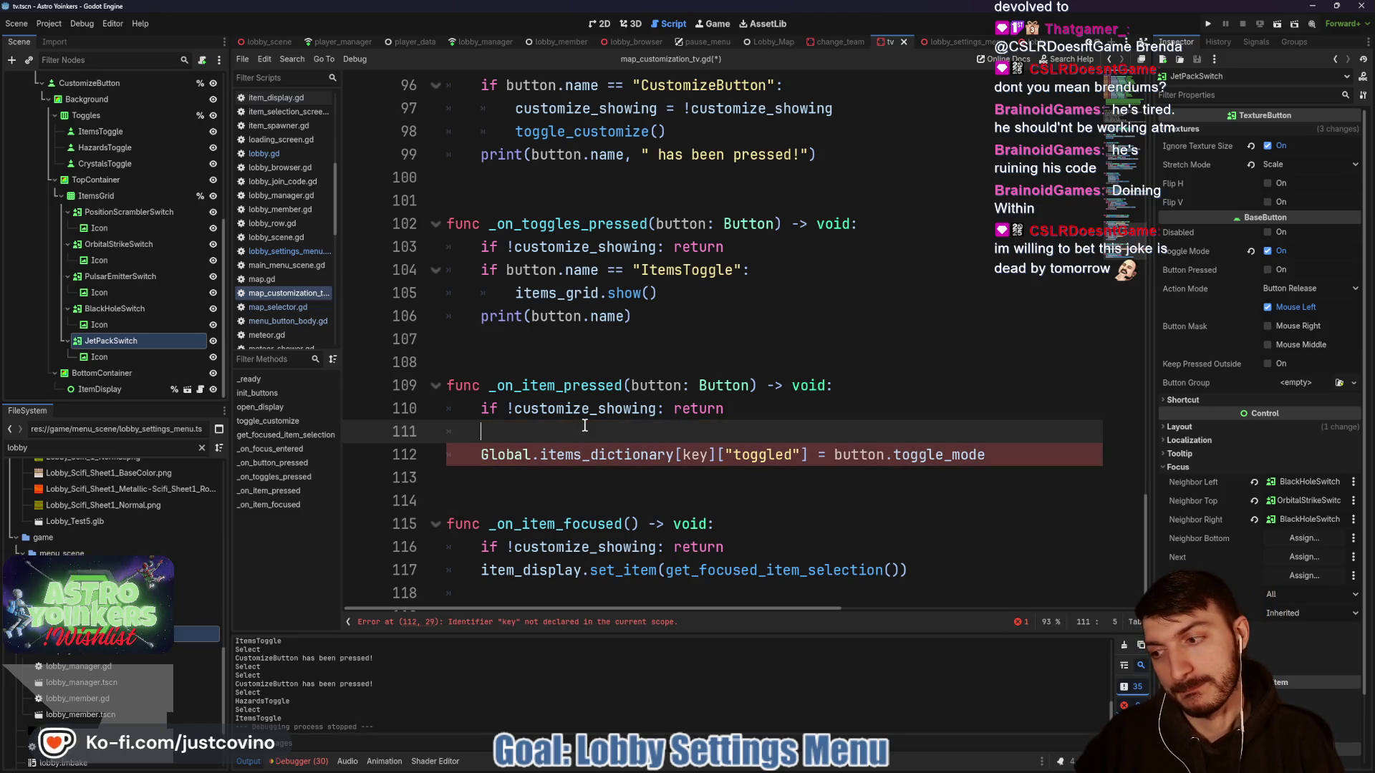
text(for chi)
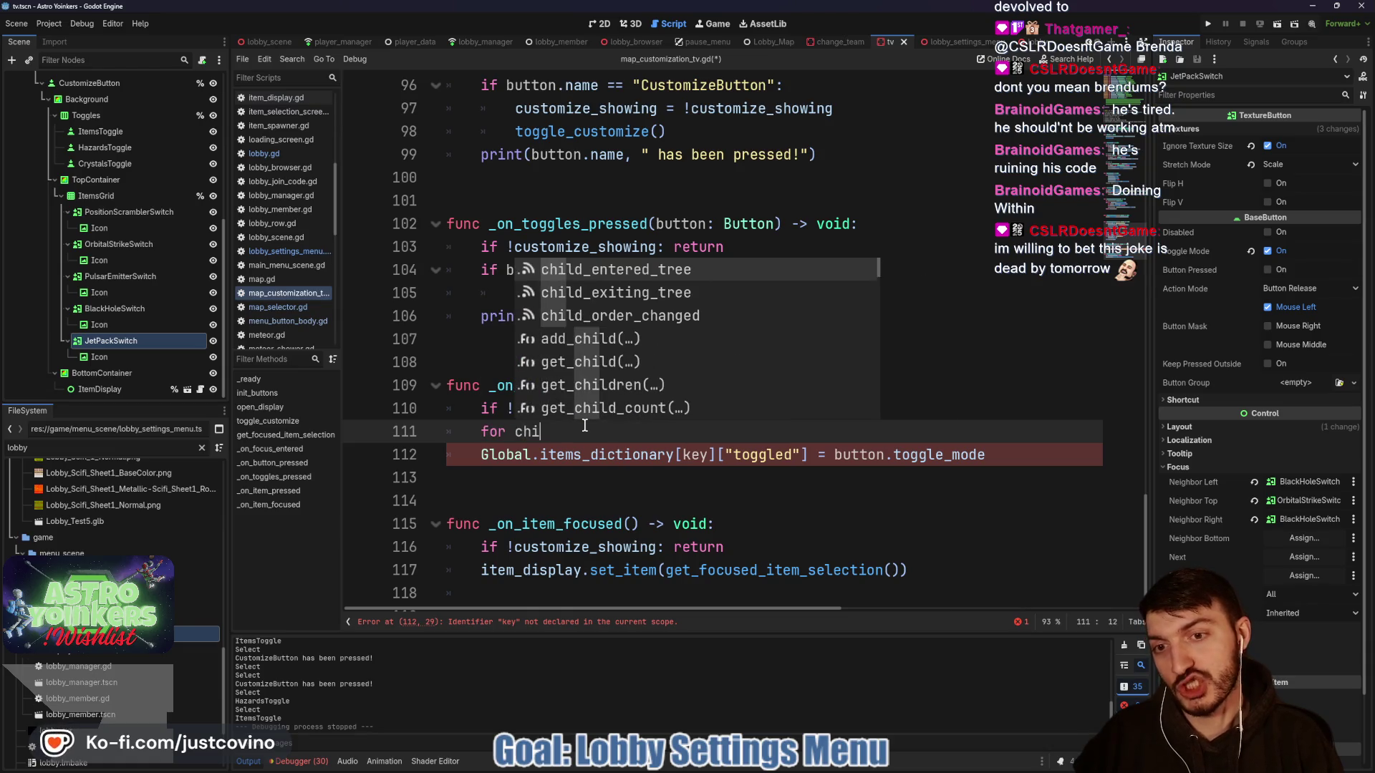
text(ld in item)
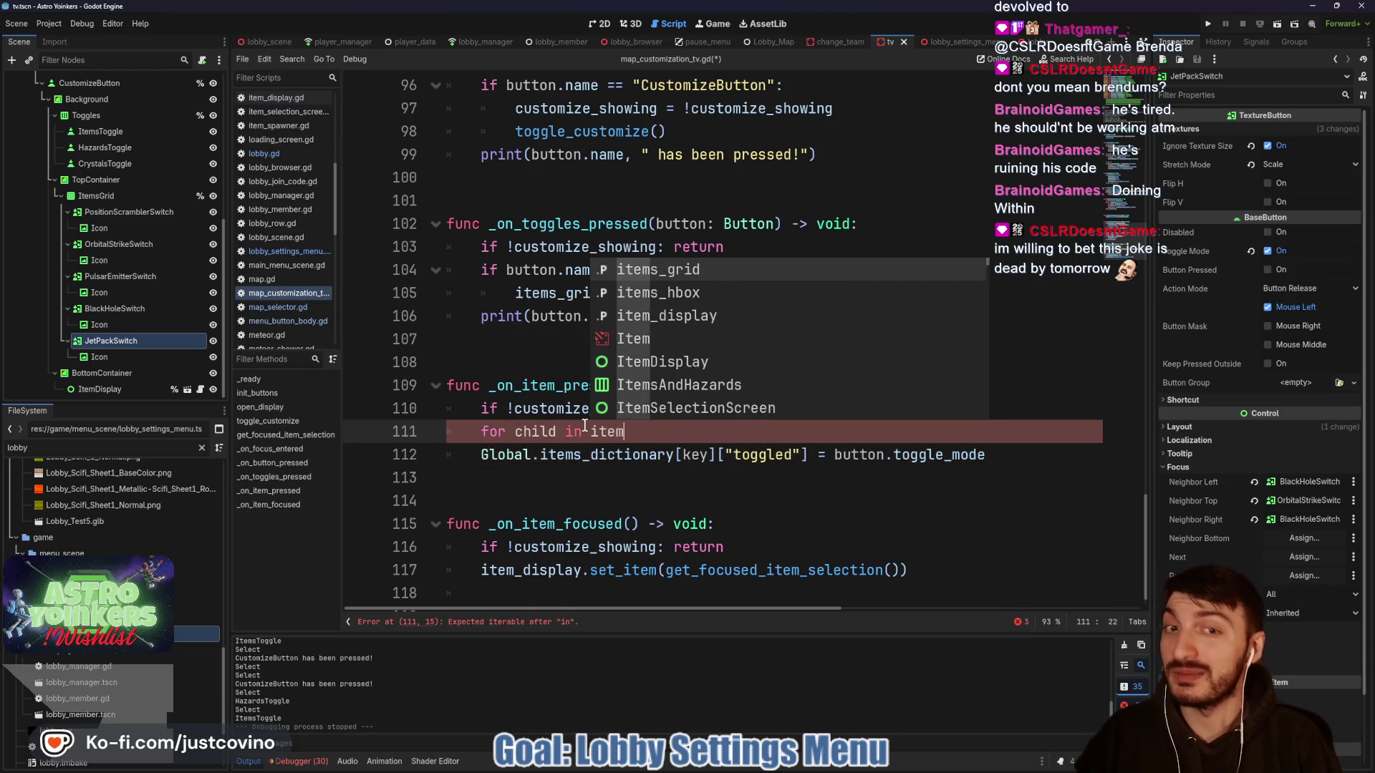
text(s_grid.get_chid)
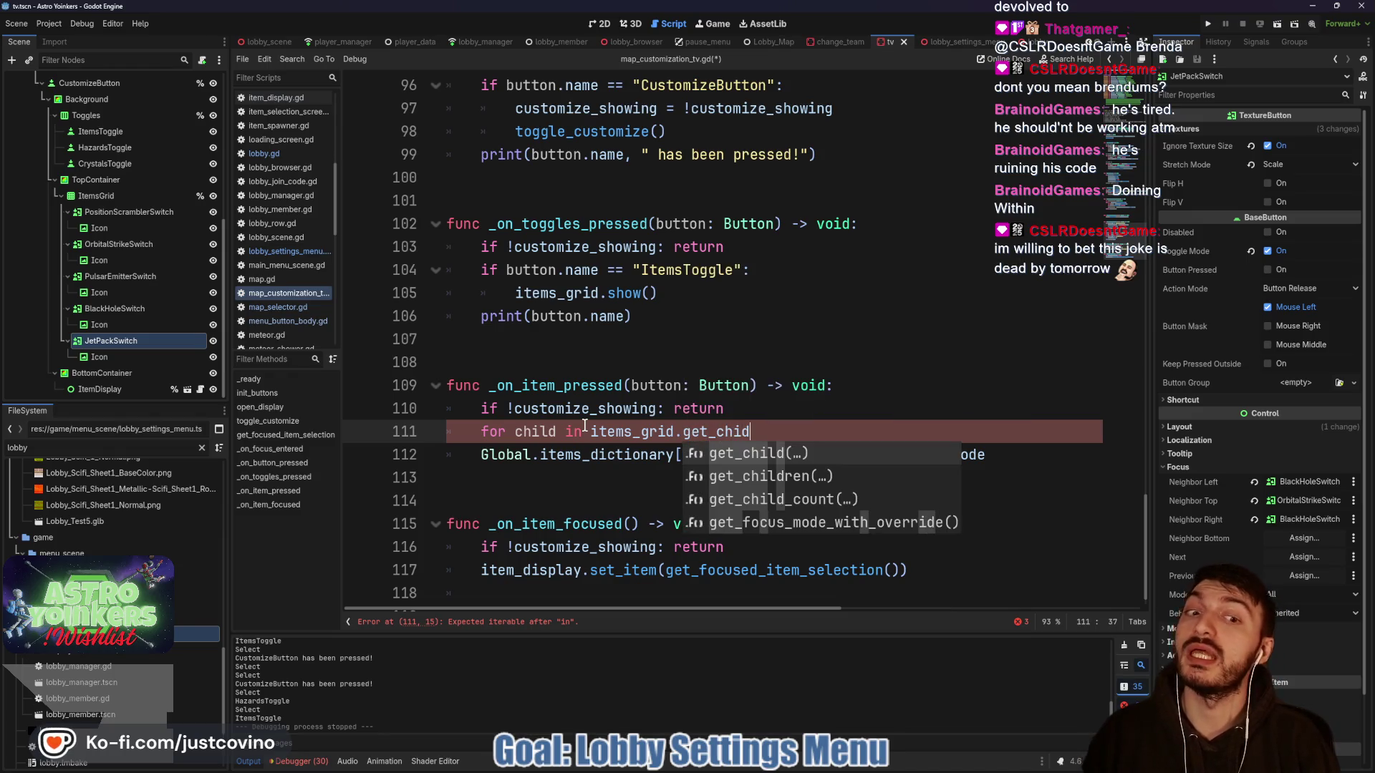
key(Down)
key(Return)
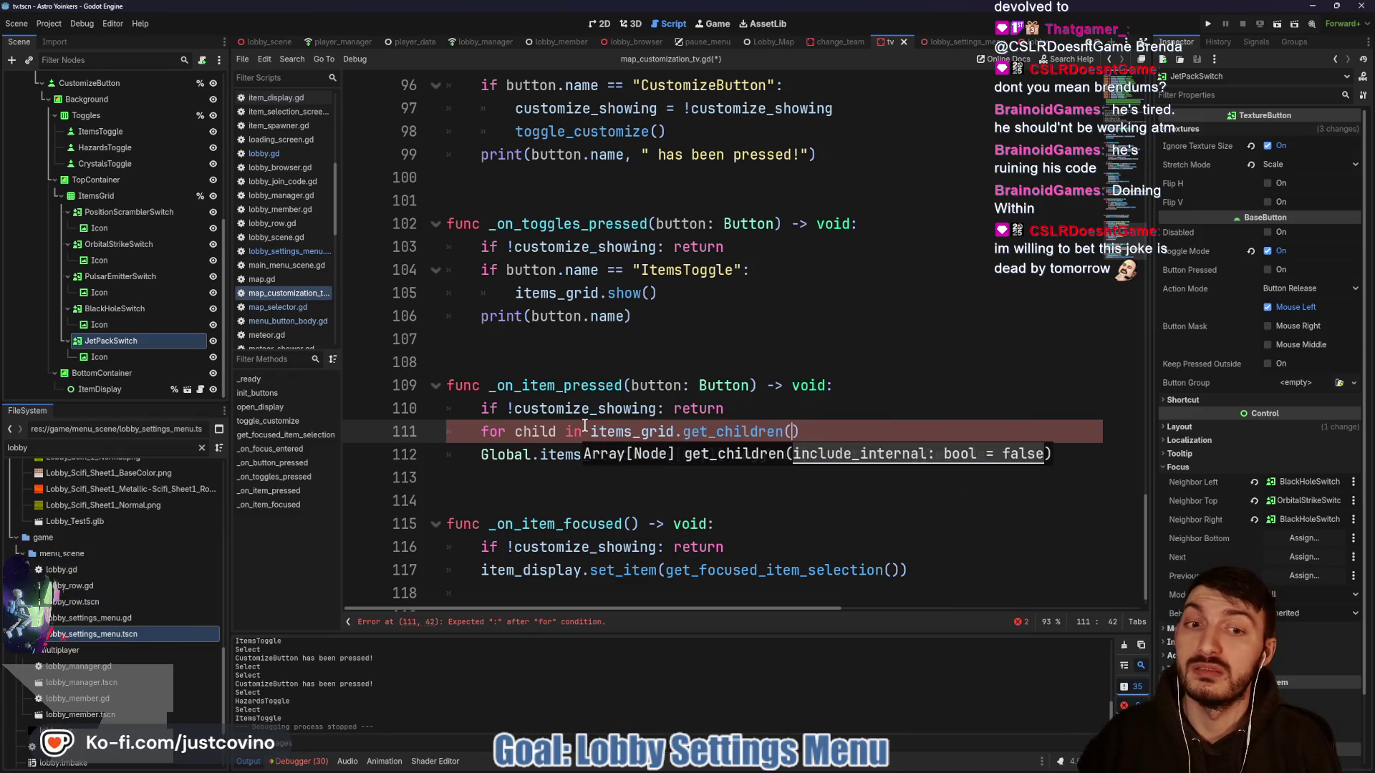
text(:)
key(Return)
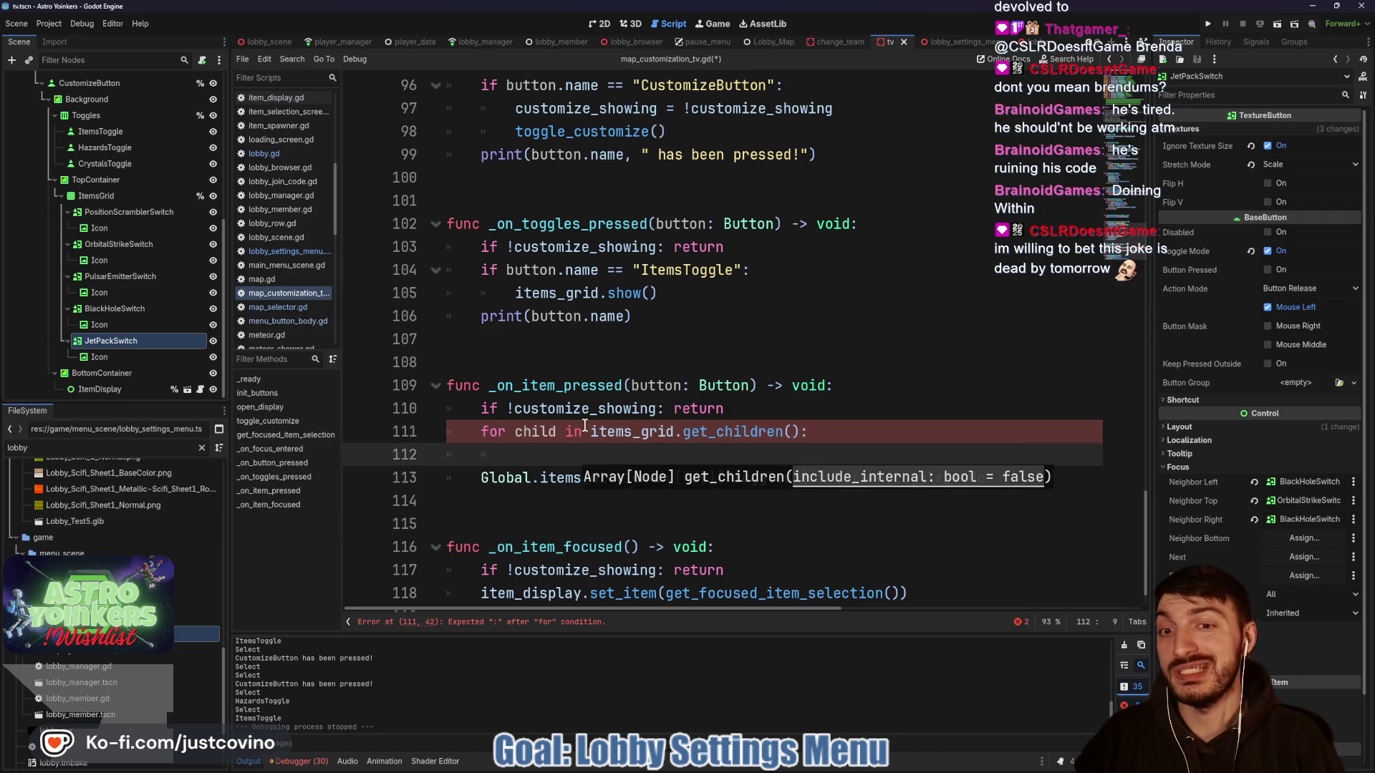
text(if)
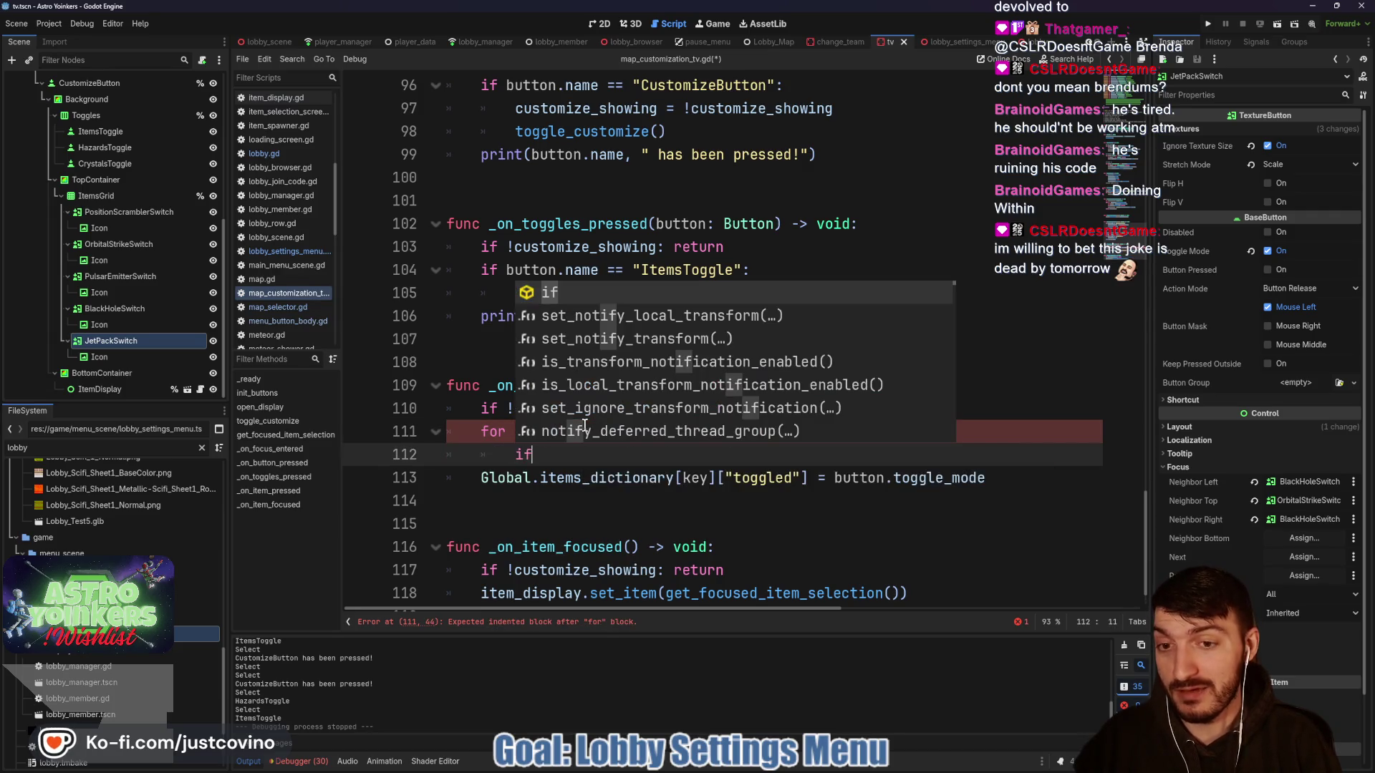
text( child.name )
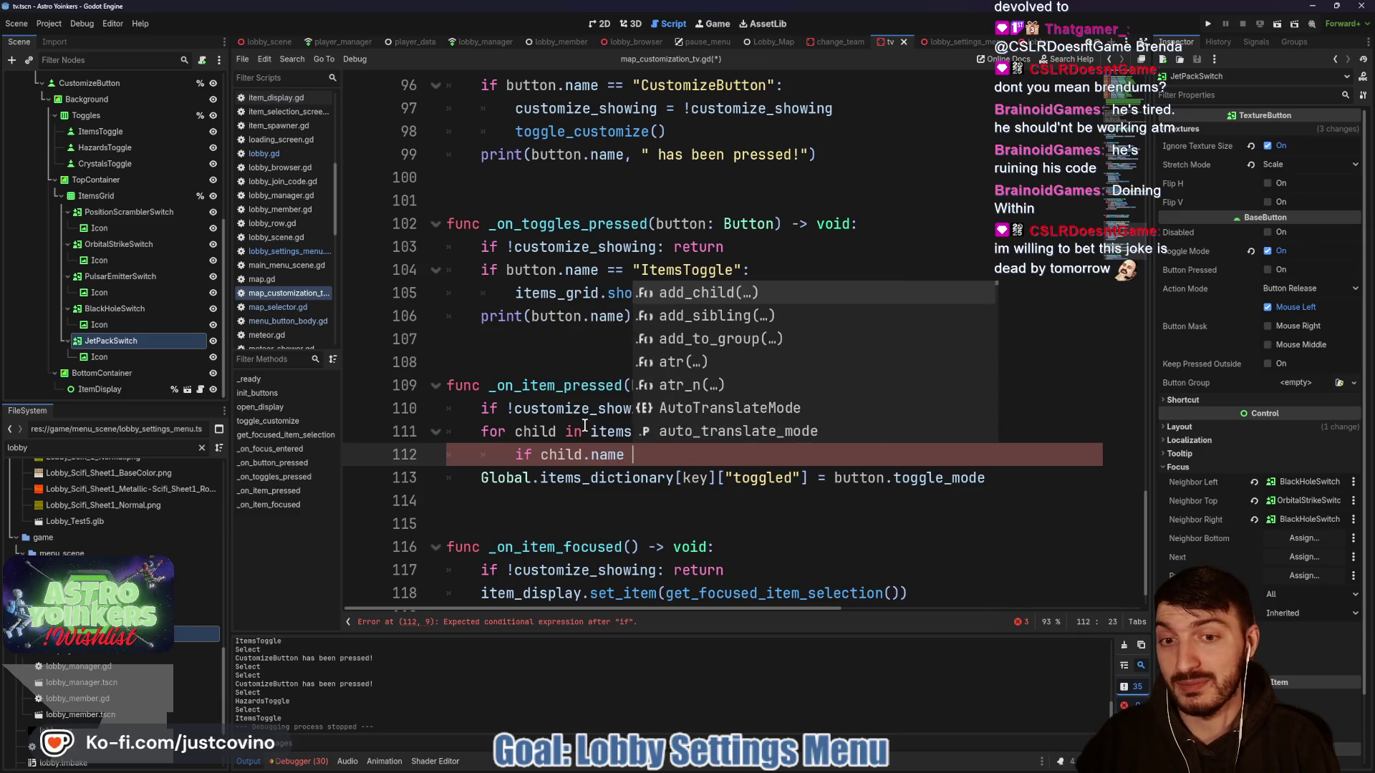
text(!= button.name: cont)
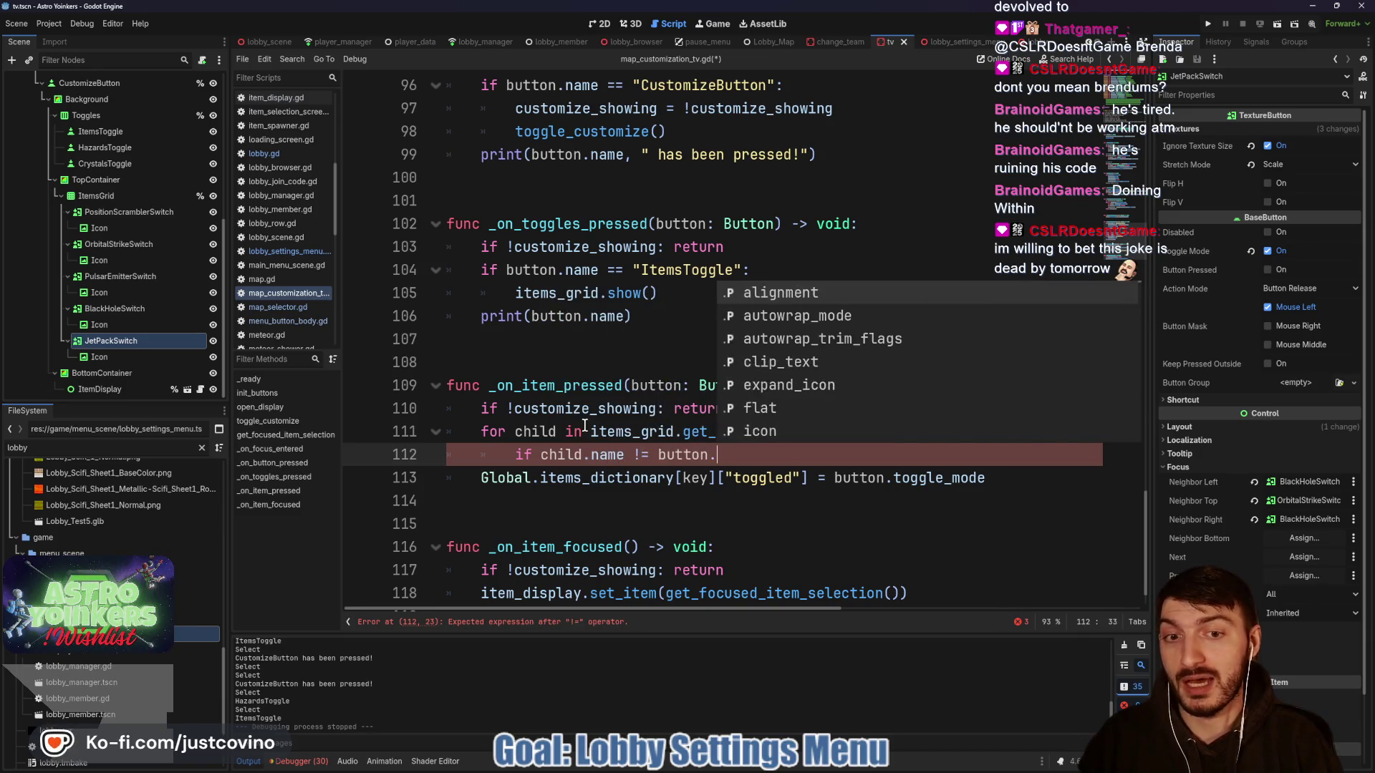
- Finish the continue line and change the loop to 'for idx in items_grid.get_child_count()'
key(Return)
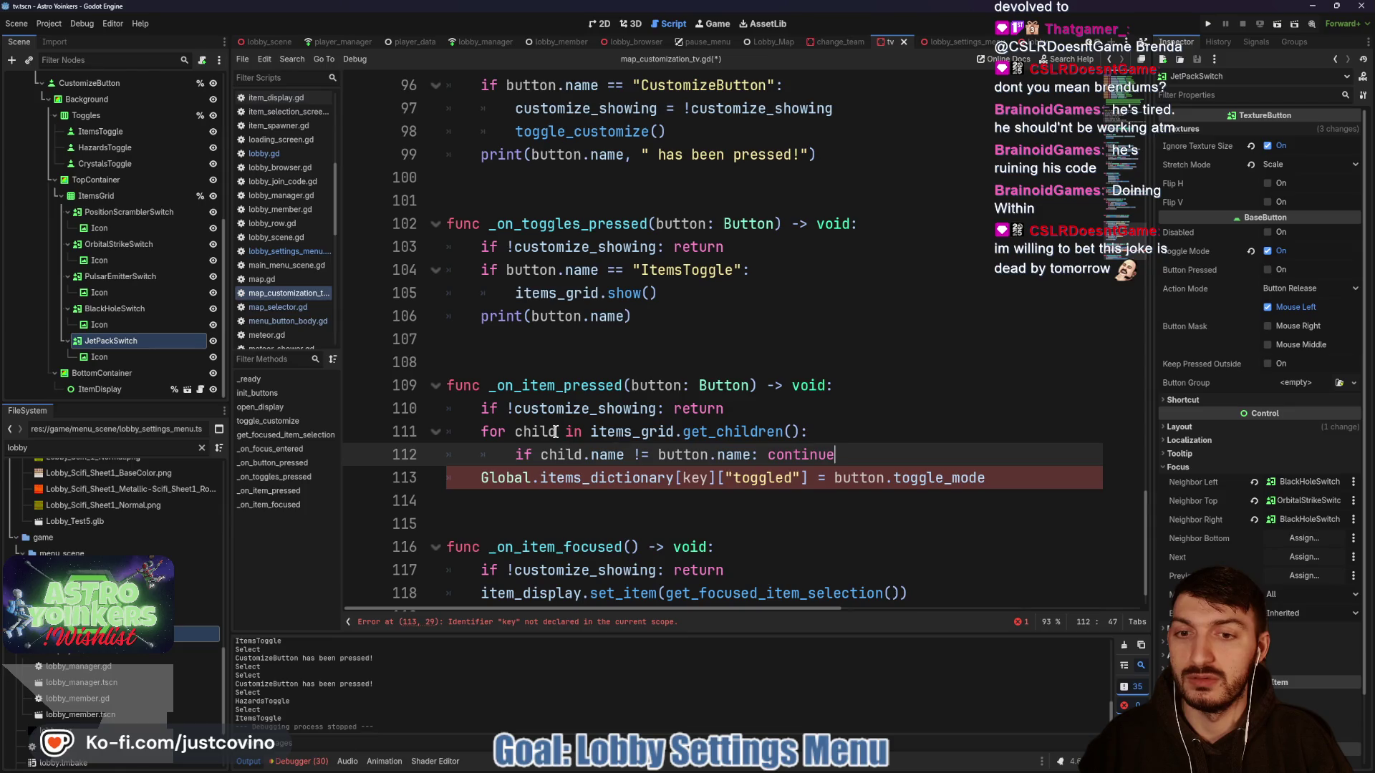
drag(555, 432, 516, 432)
text(idx)
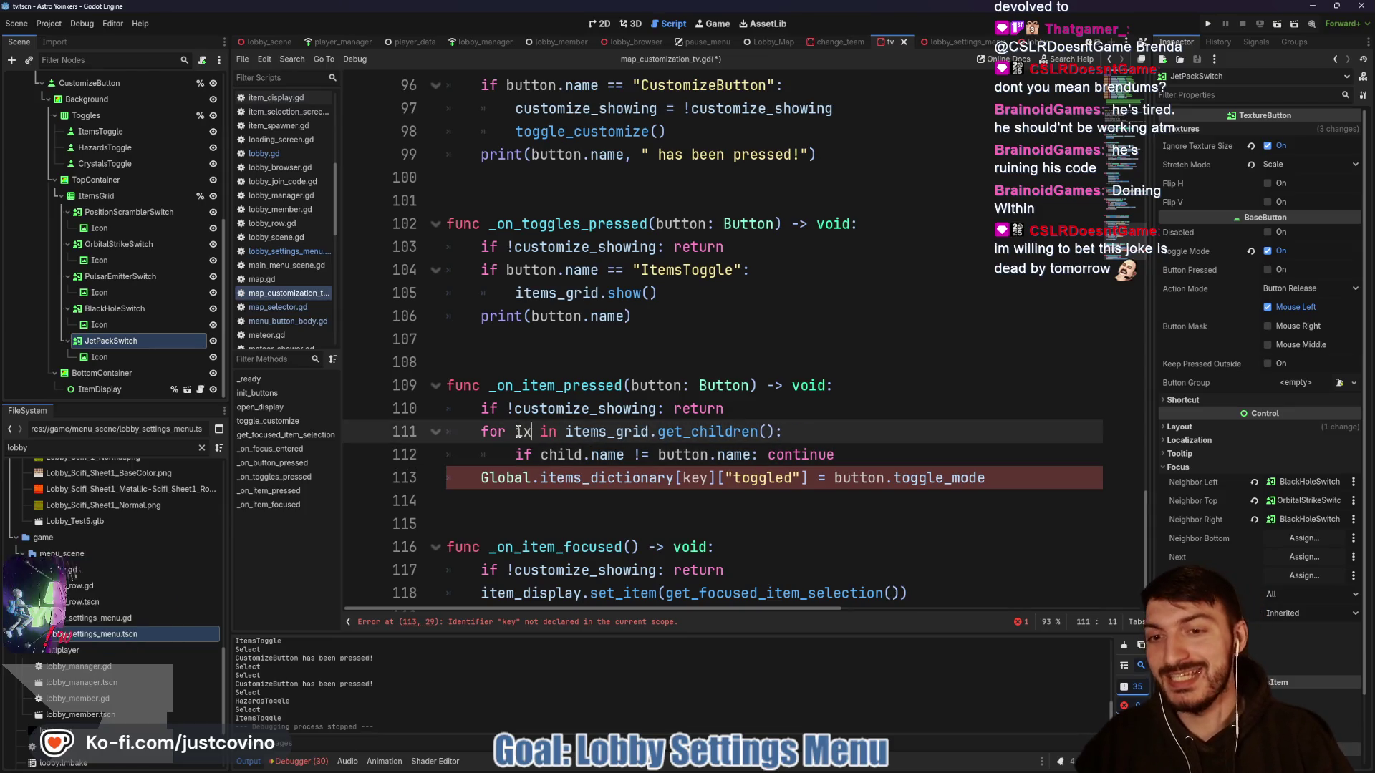
drag(782, 431, 754, 429)
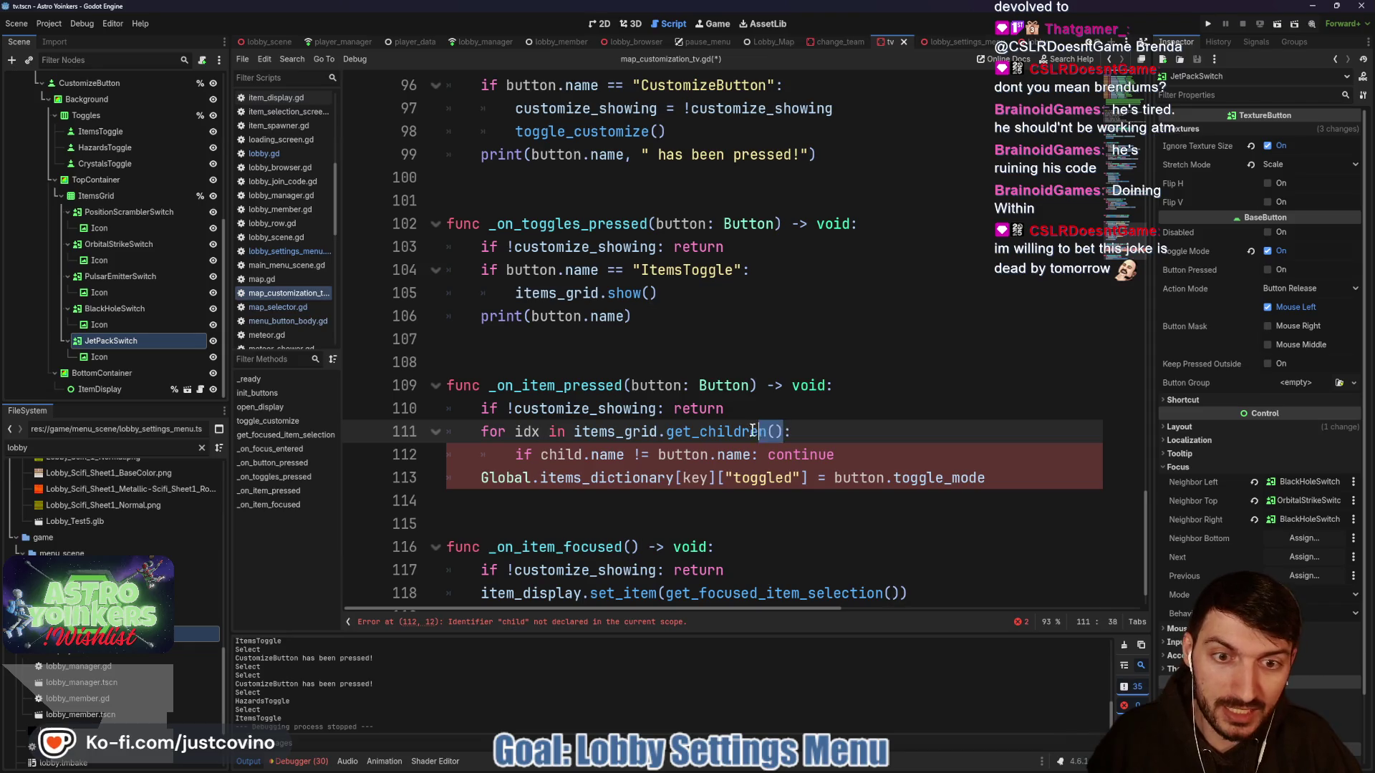
text(d_count()
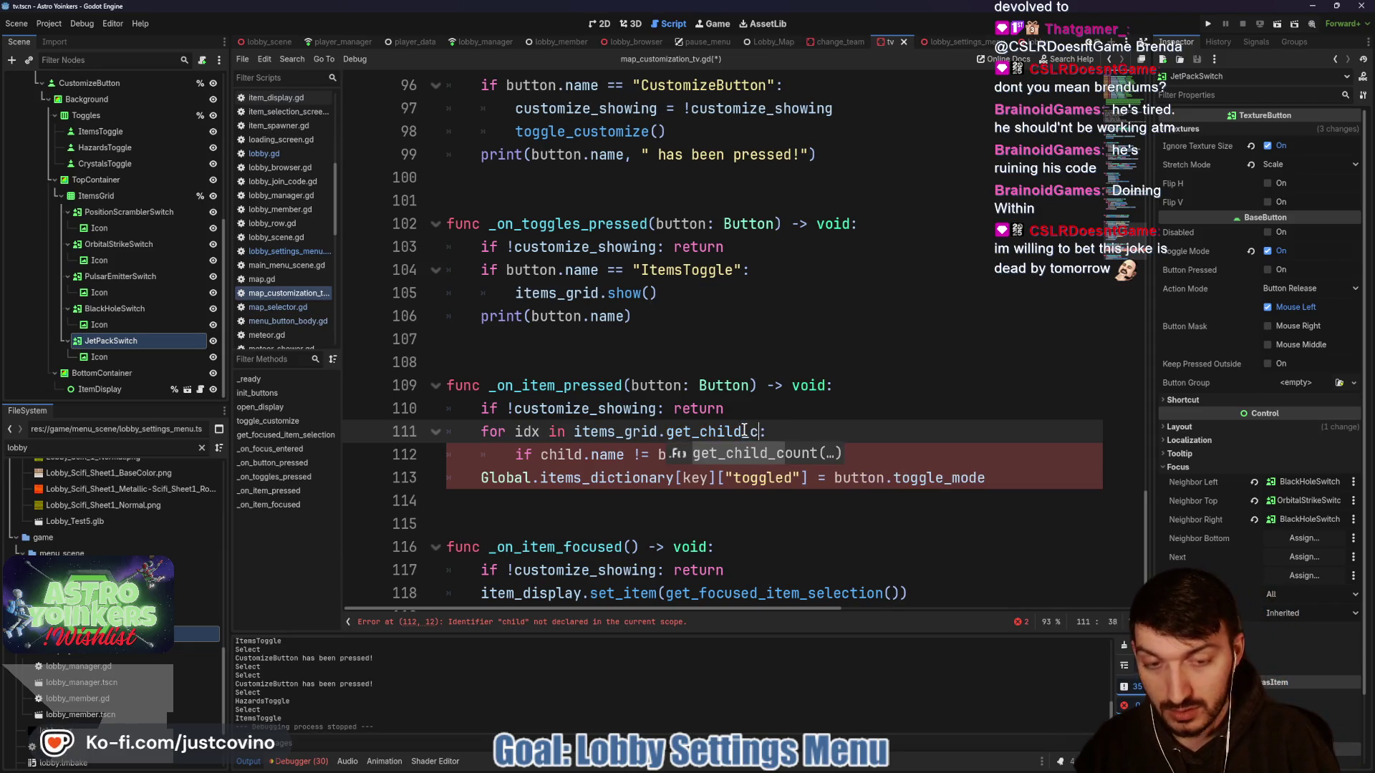
- Rewrite the if check to compare items_grid.get_child(idx).name with button.name
key(End)
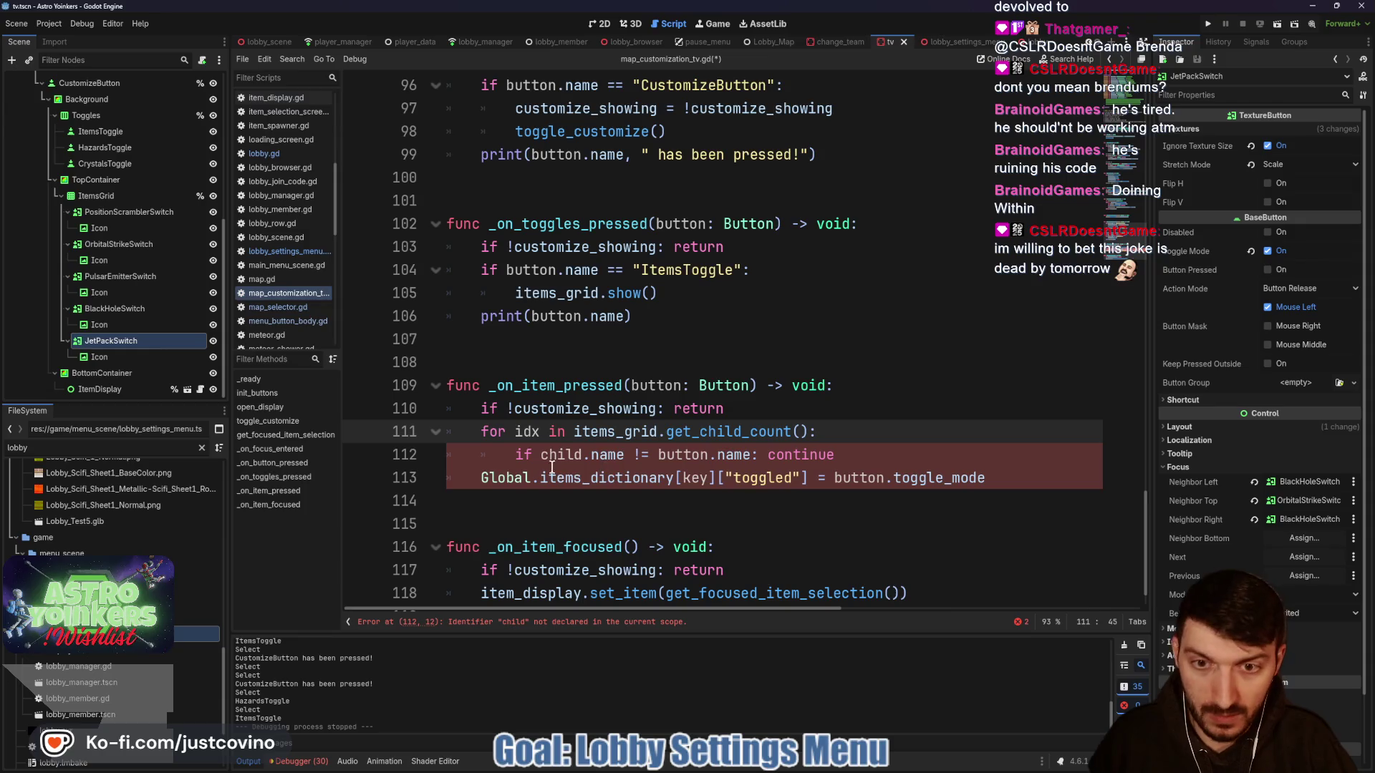
click(541, 455)
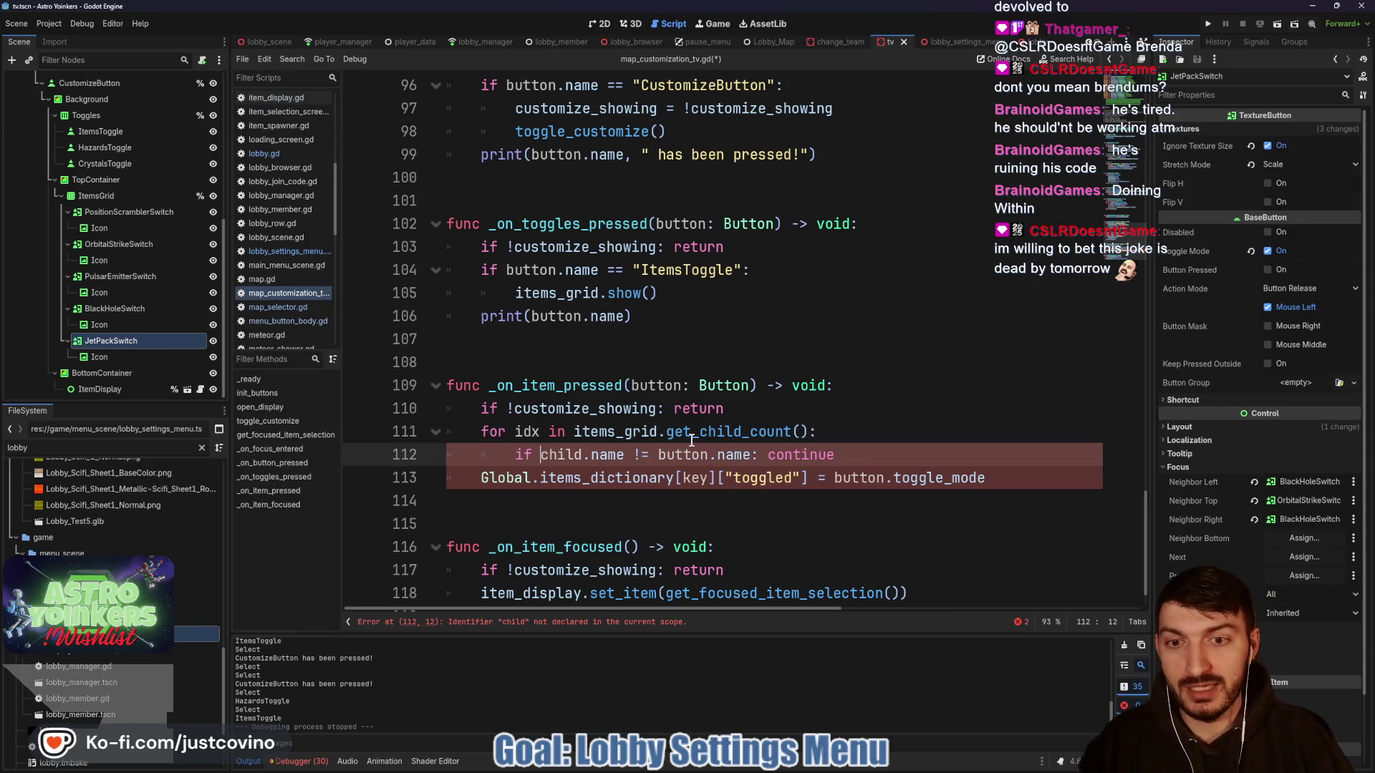
text(item)
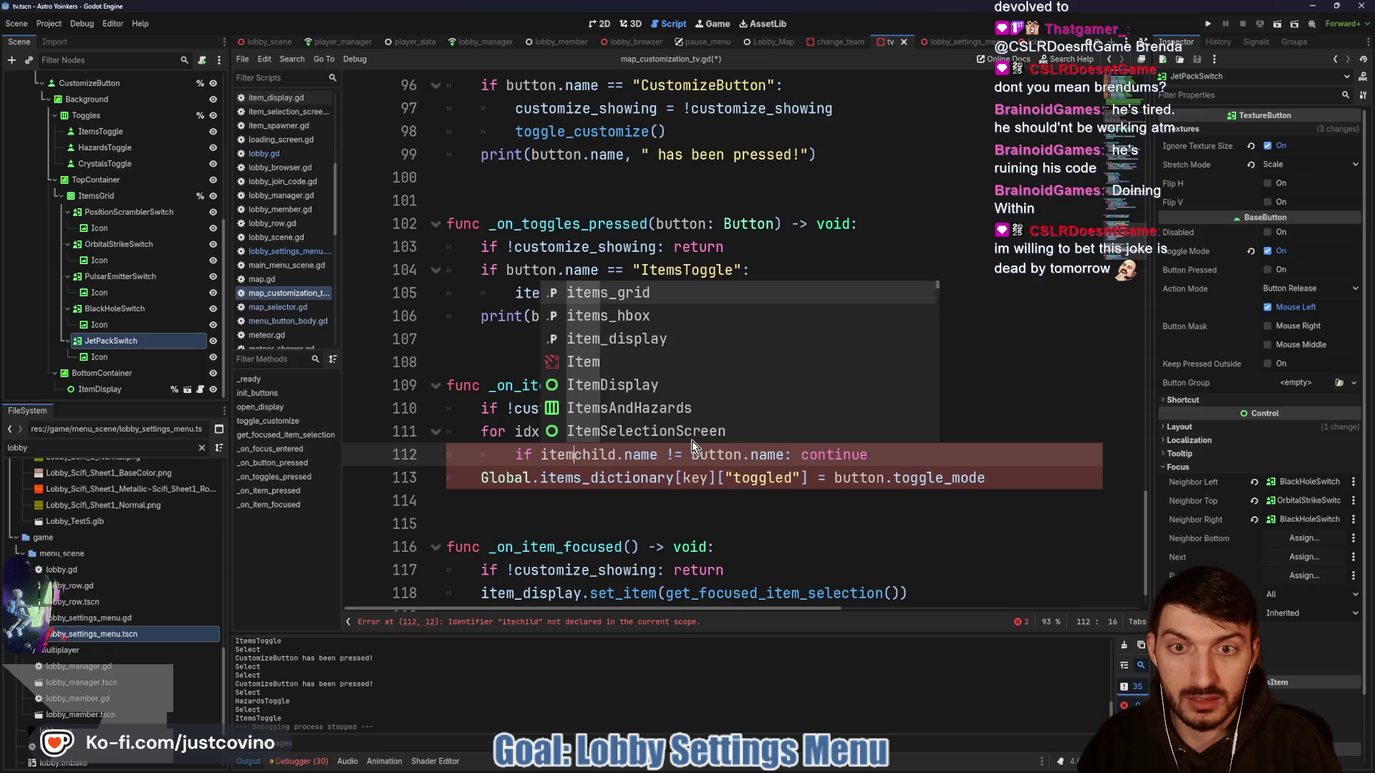
key(Tab)
text([idx)
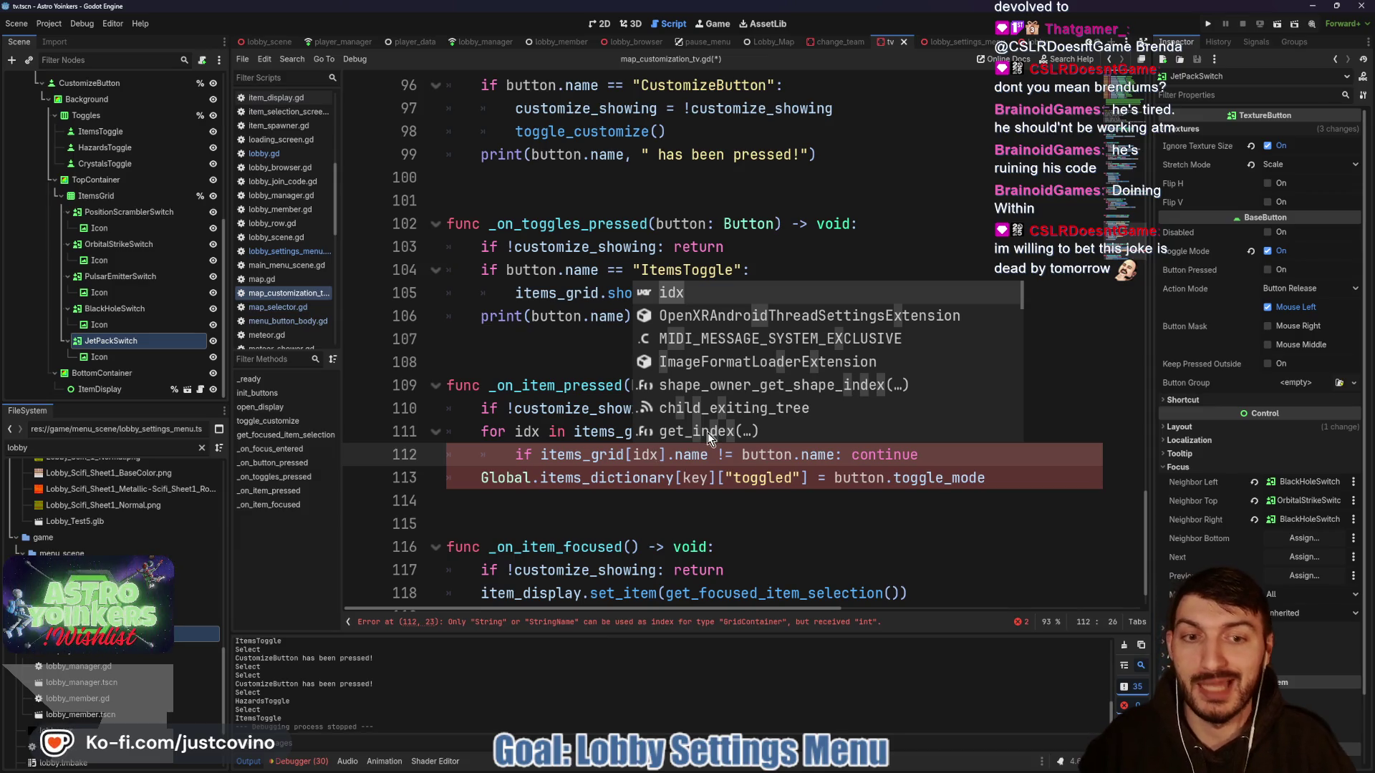
click(743, 456)
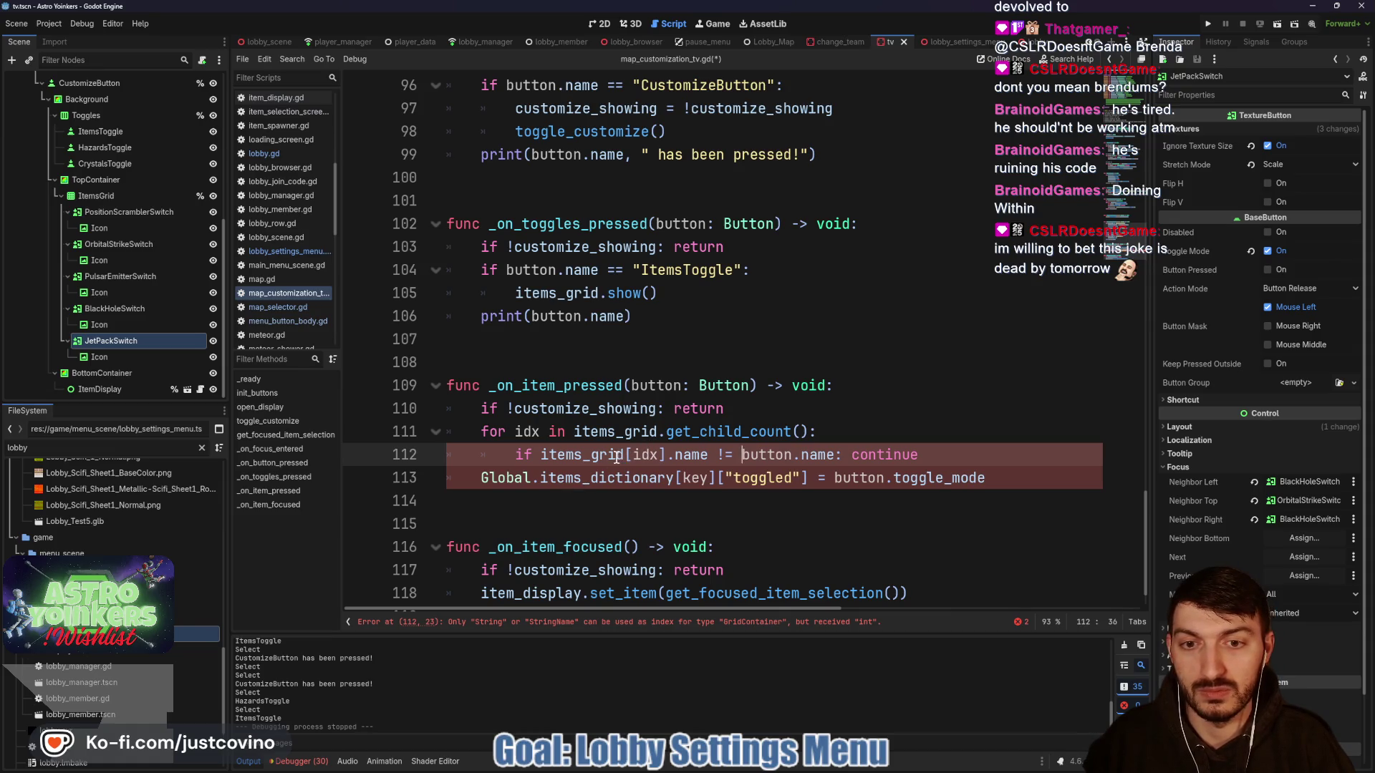
key(Delete)
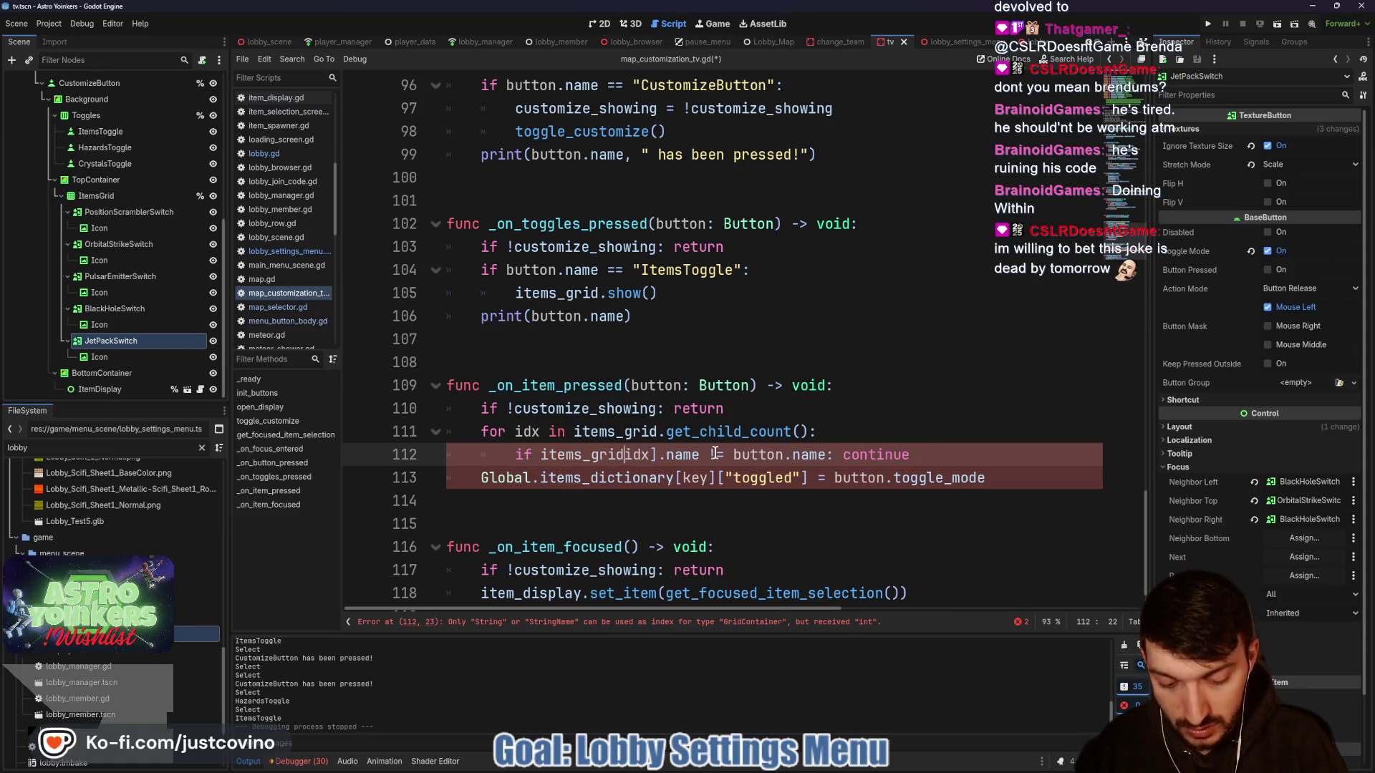
text(.get_child()
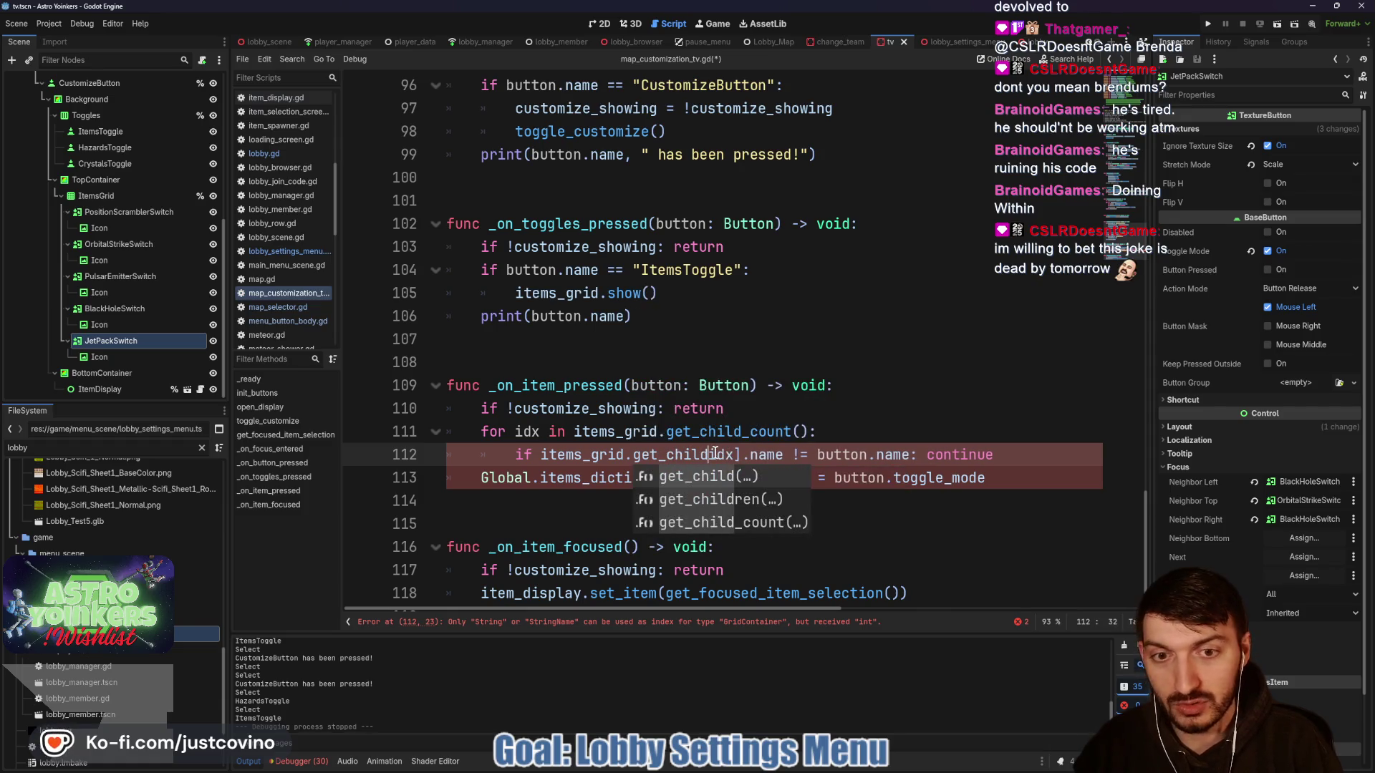
click(748, 455)
key(BackSpace)
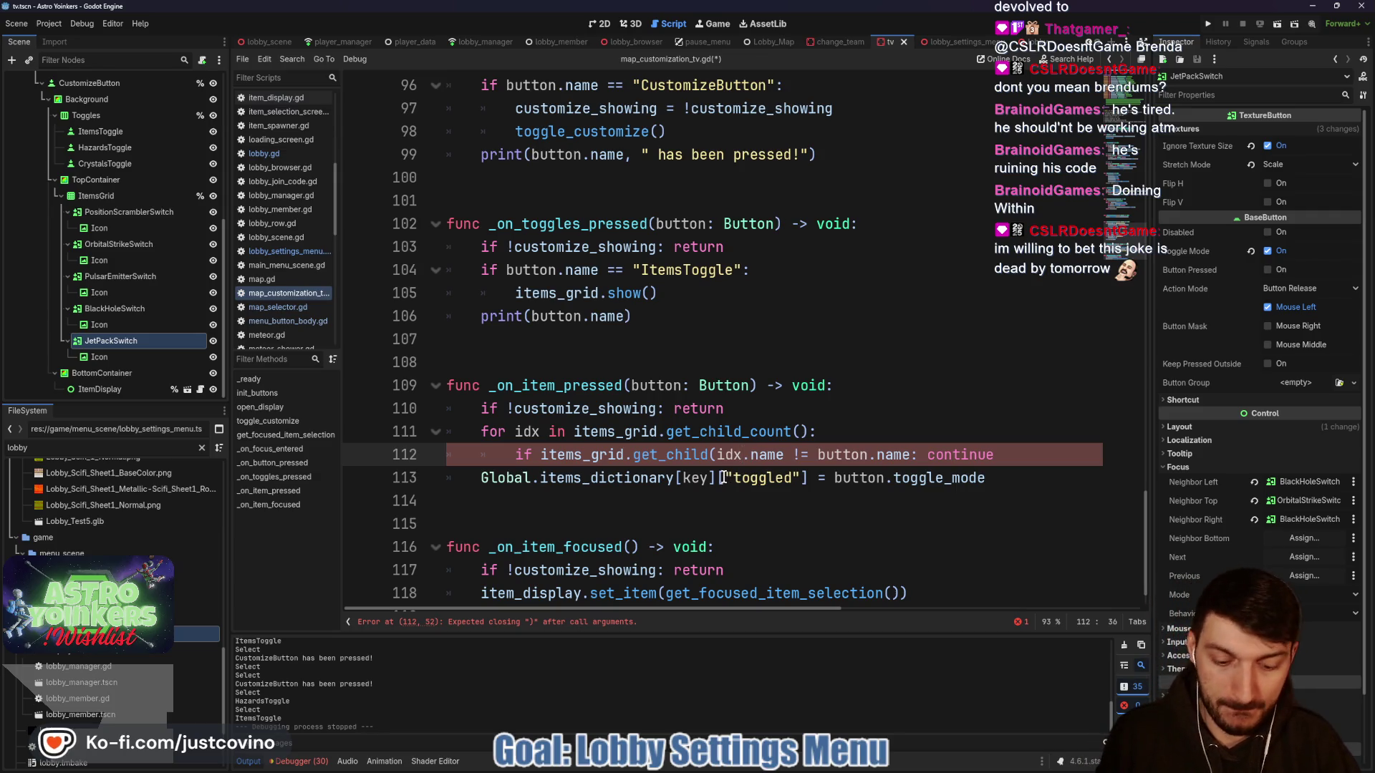
text())
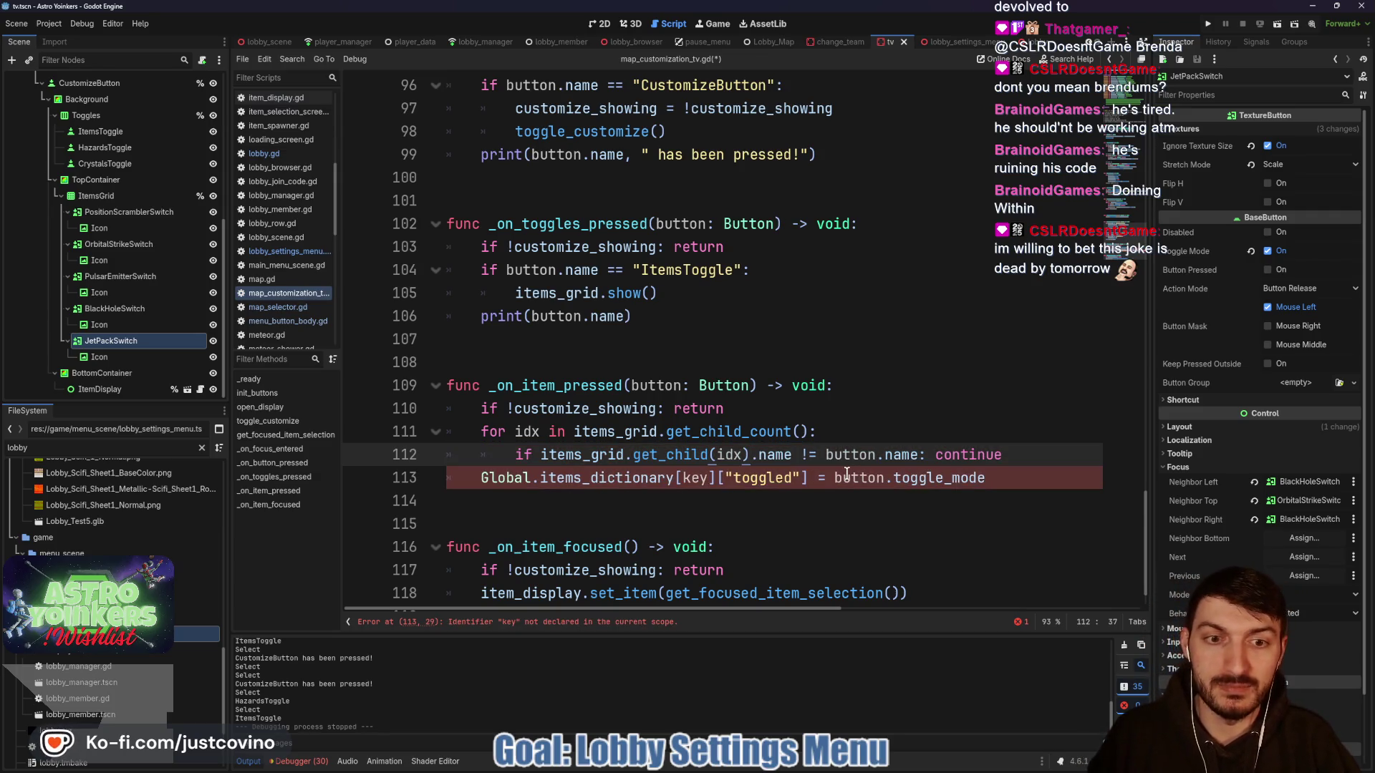
- Indent the Global.items_dictionary assignment into the loop and index it by idx
key(Down)
key(Home)
key(Tab)
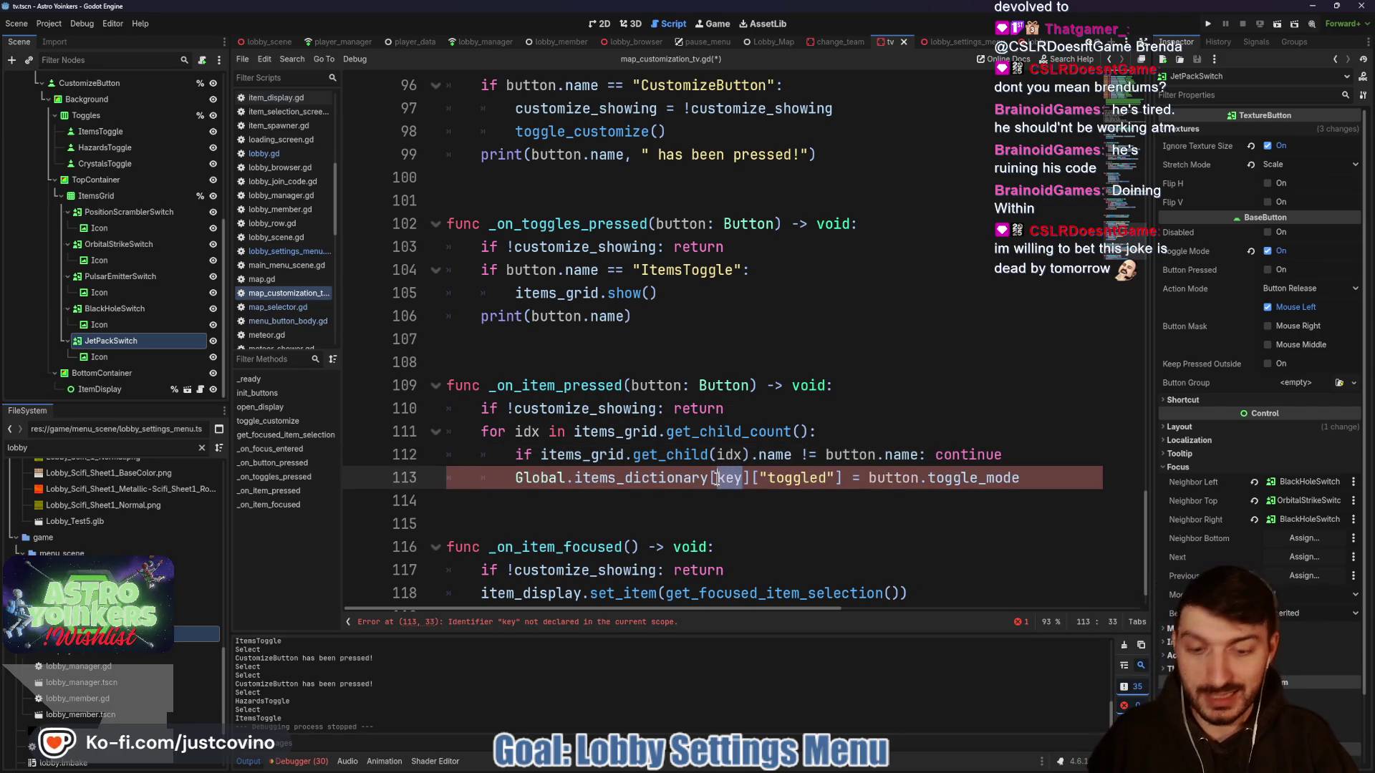
text(idx)
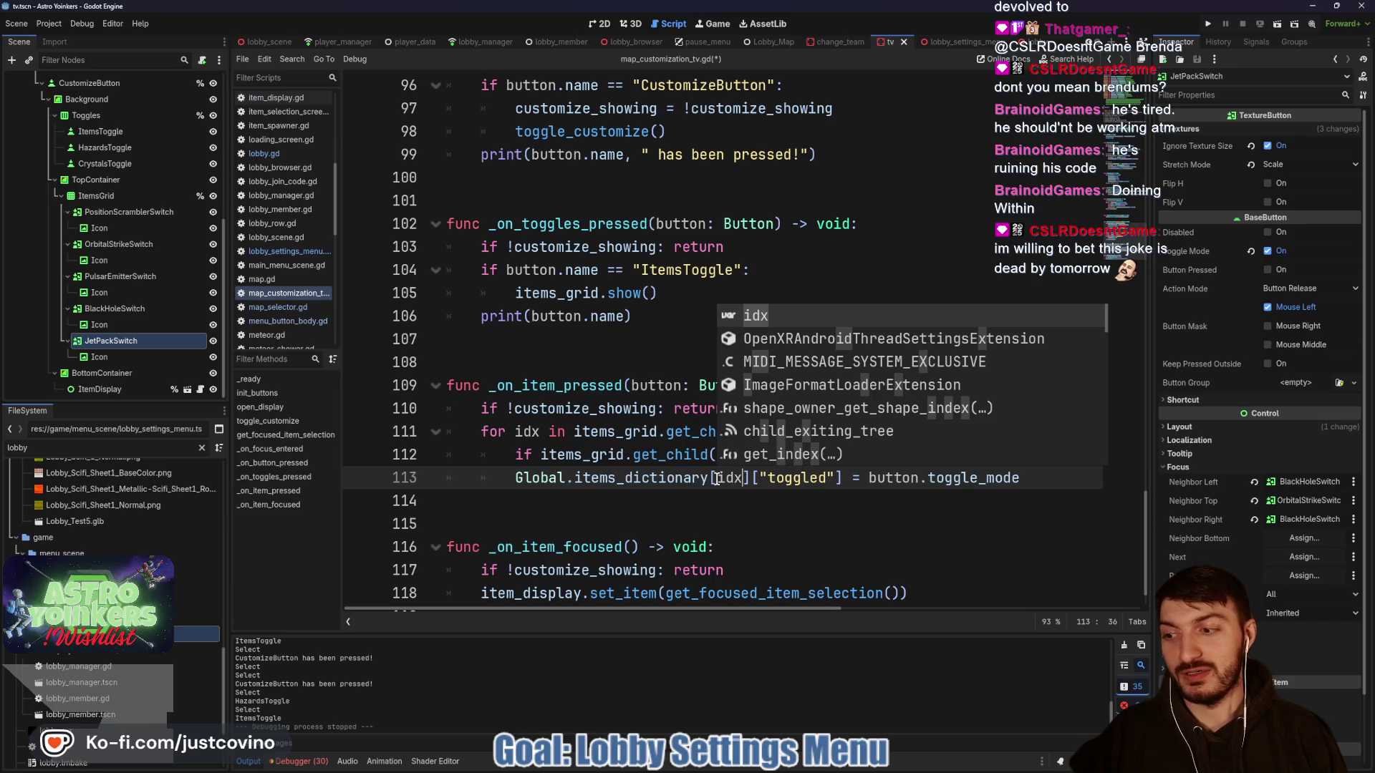
- Save the script and start a print() call on a new line after line 113
click(656, 501)
key(ctrl+s)
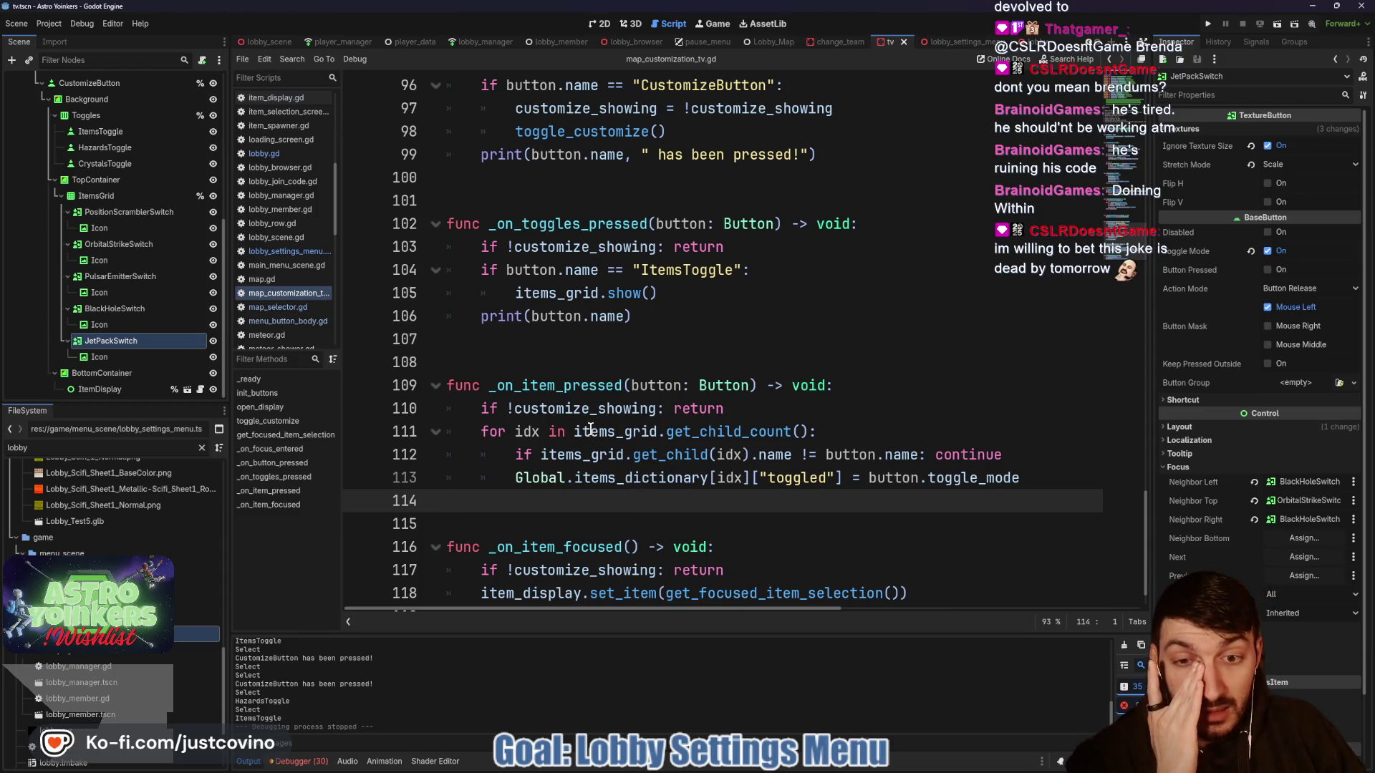
click(1048, 487)
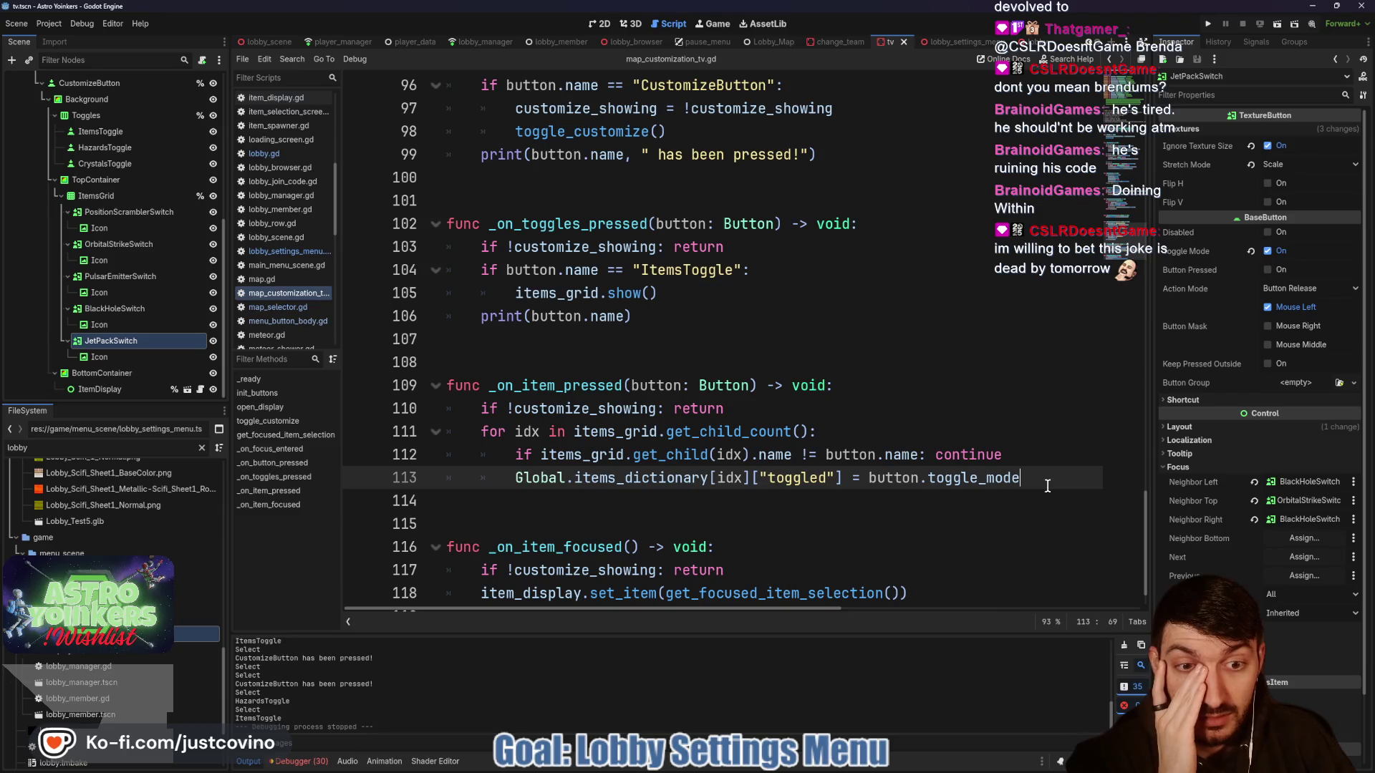
key(Return)
text(print)
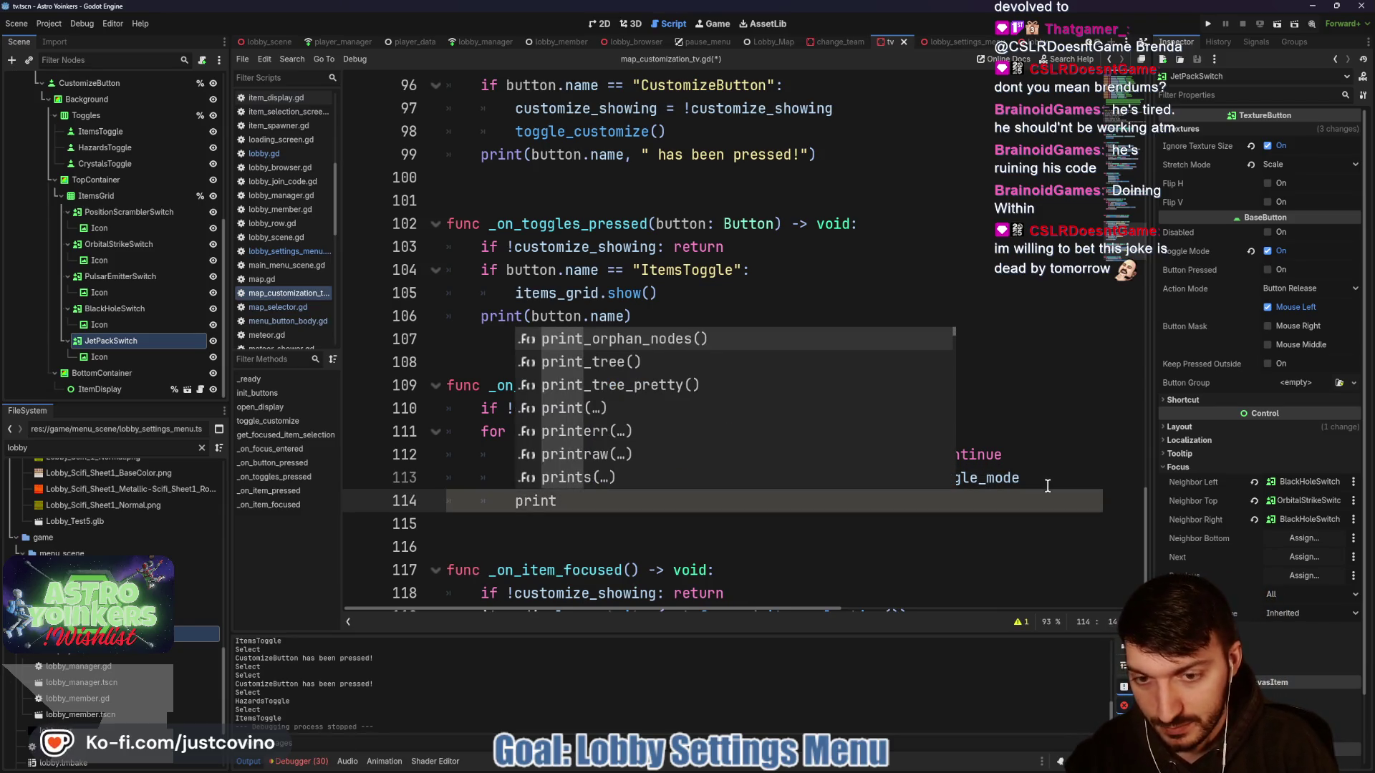
text(()
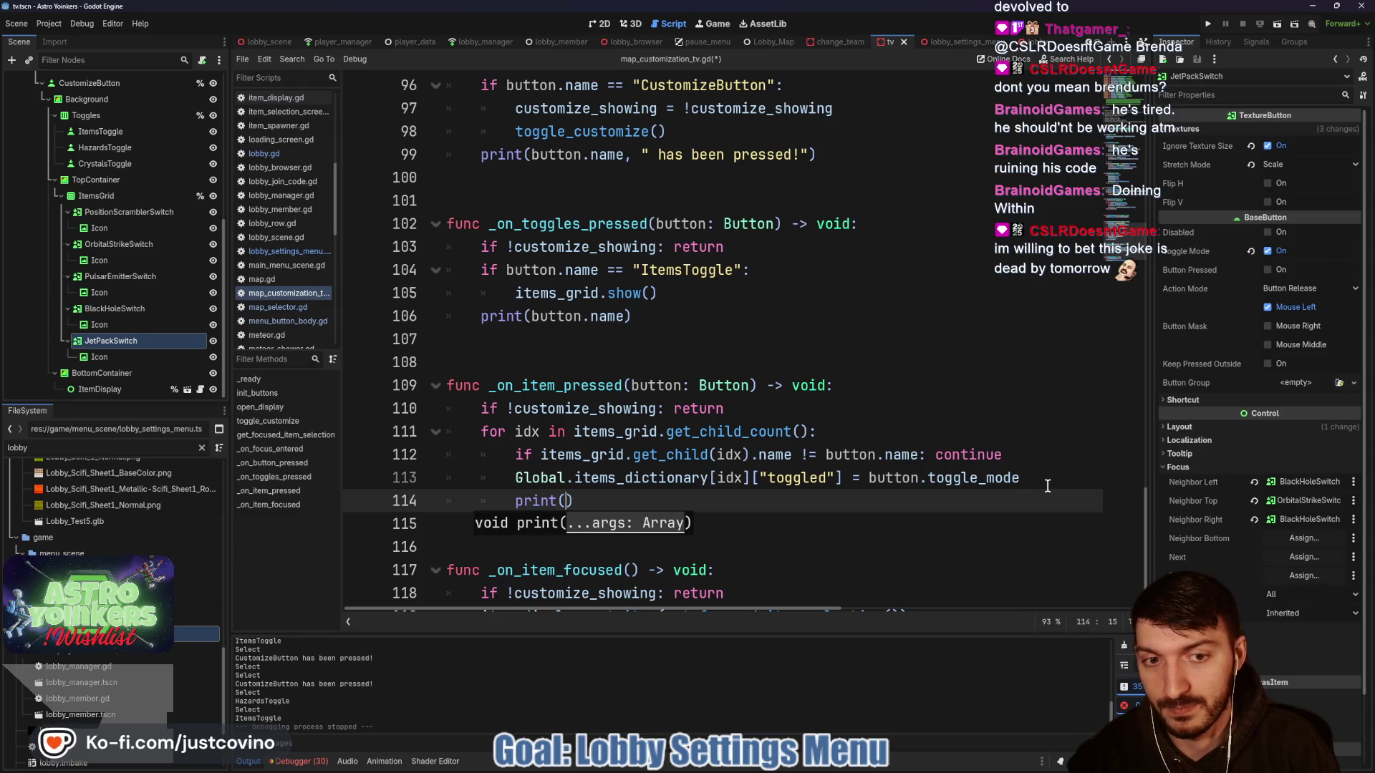
- Fill the print with the copied Global.items_dictionary[idx]["toggled"] expression and run the game with F5
drag(842, 478, 512, 477)
key(ctrl+c)
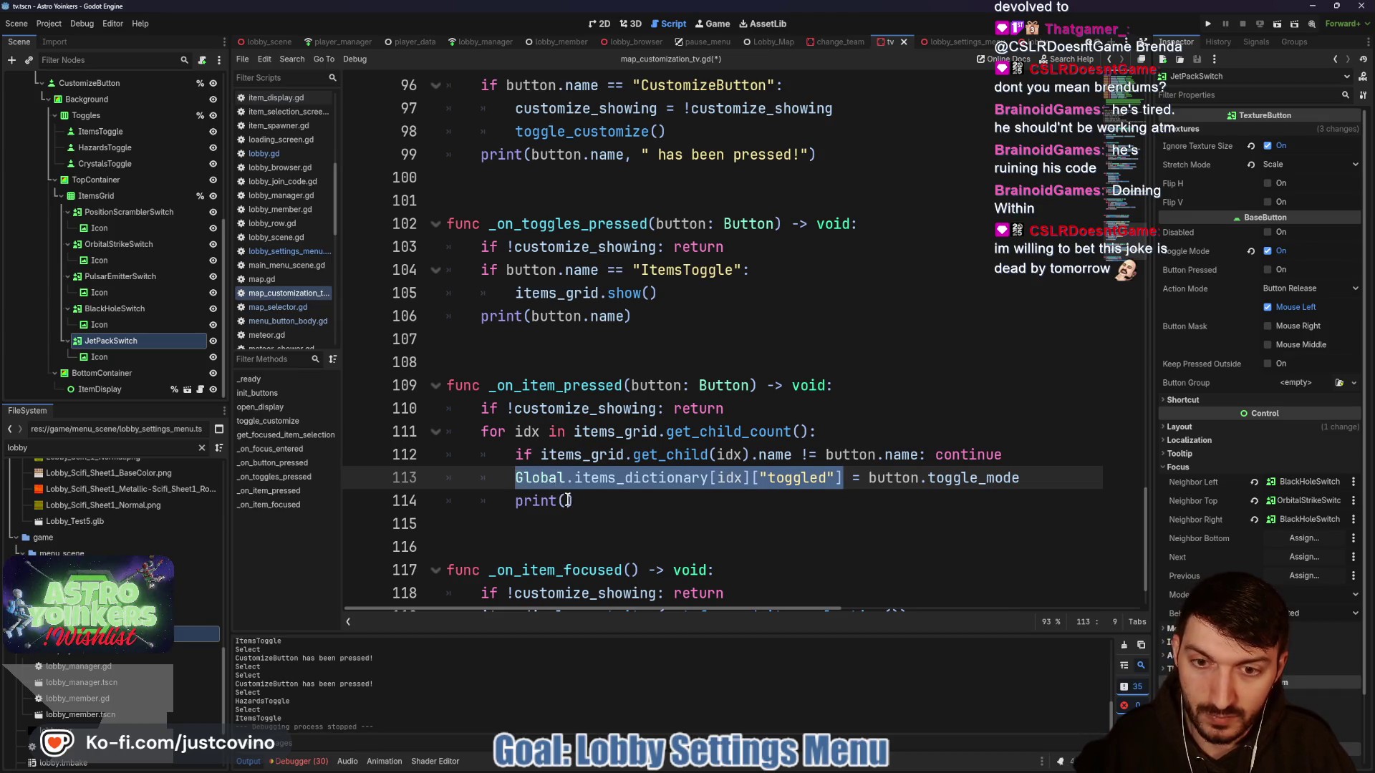
click(568, 501)
key(ctrl+v)
key(F5)
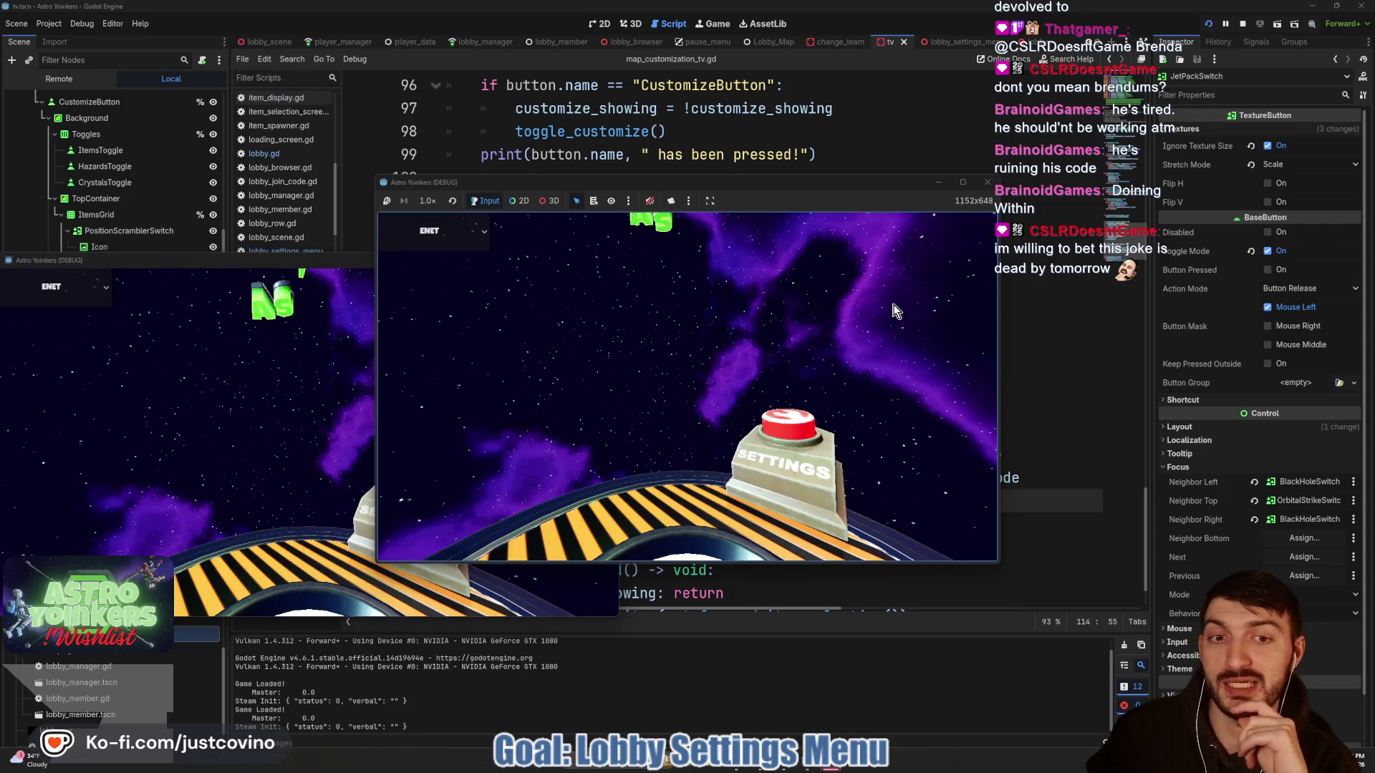
- Host a private lobby in the running game and walk the astronaut toward the customization console
click(492, 306)
click(687, 352)
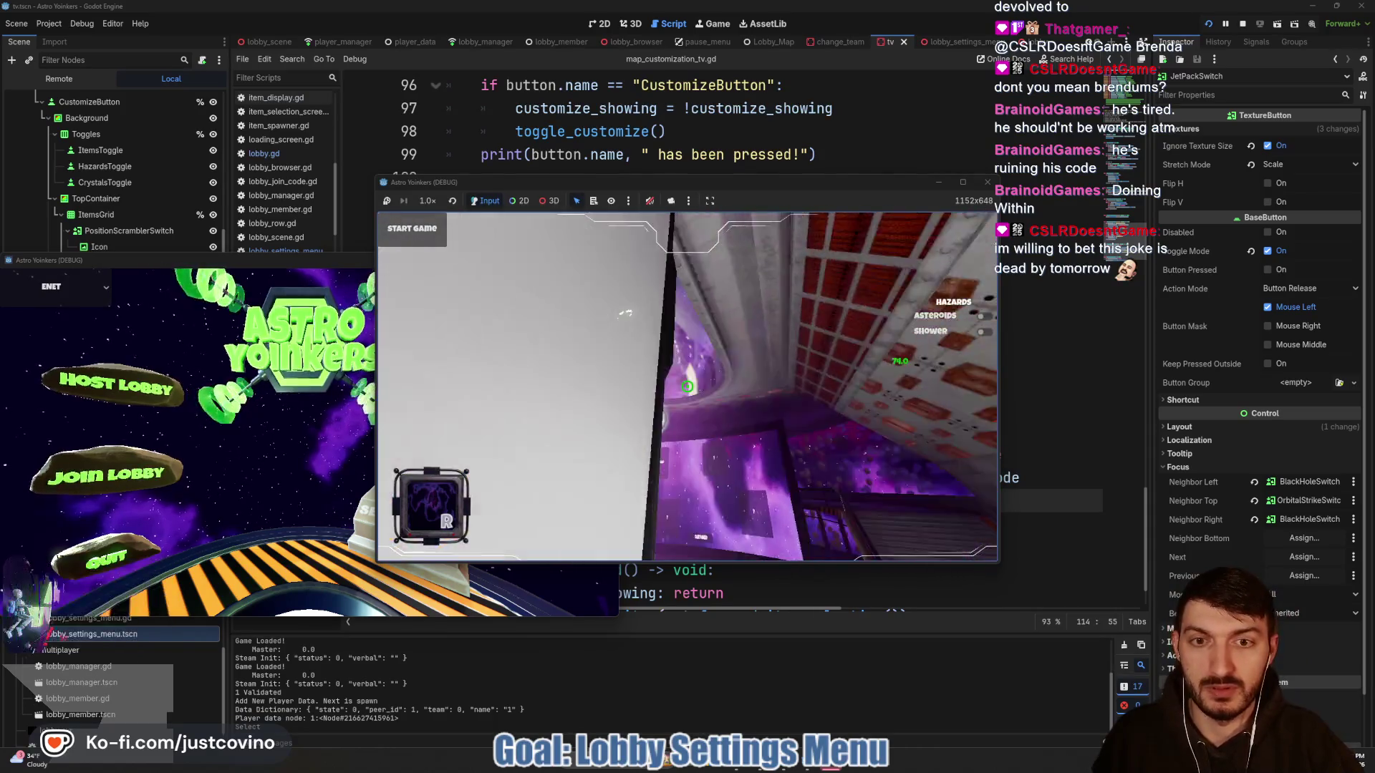
key(w)
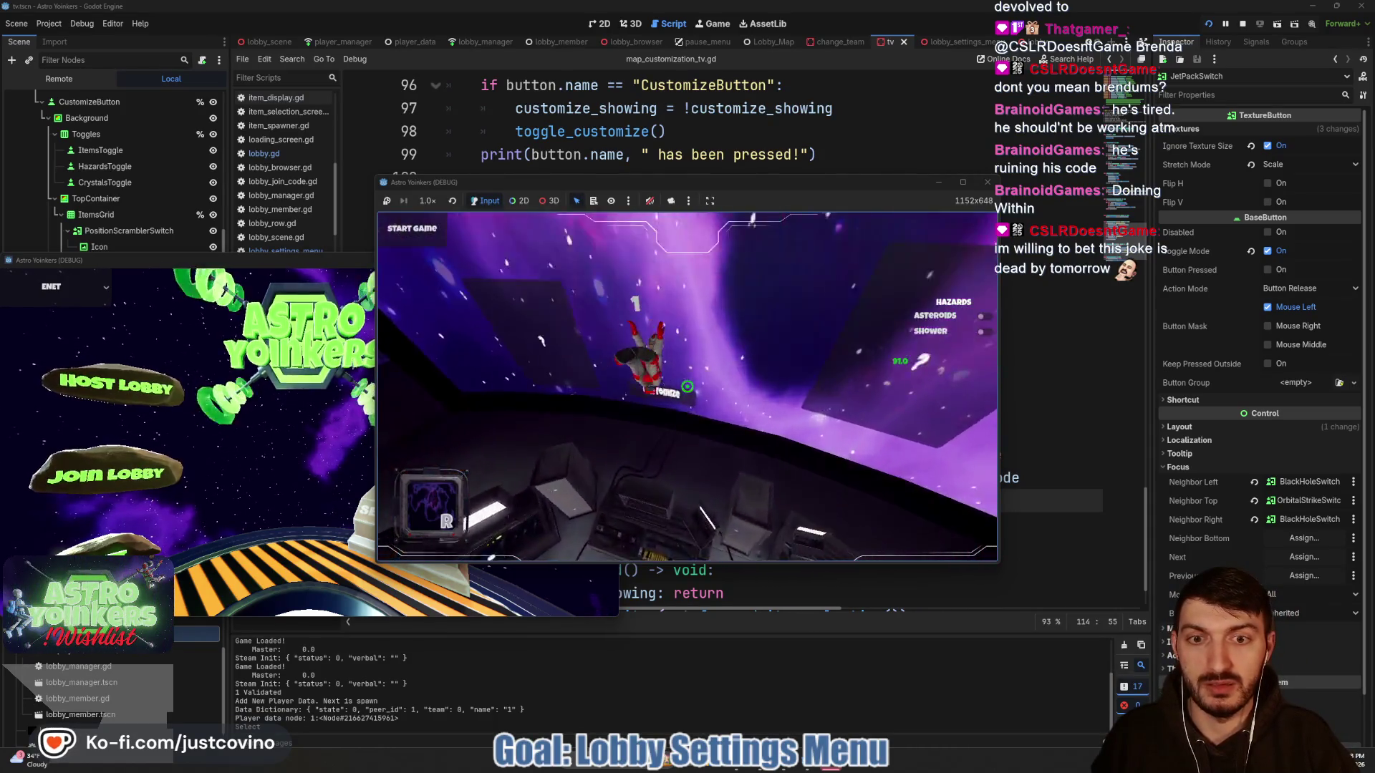
- Open the match customization screen at the console and enter the Customize panel
key(e)
key(Right)
key(Down)
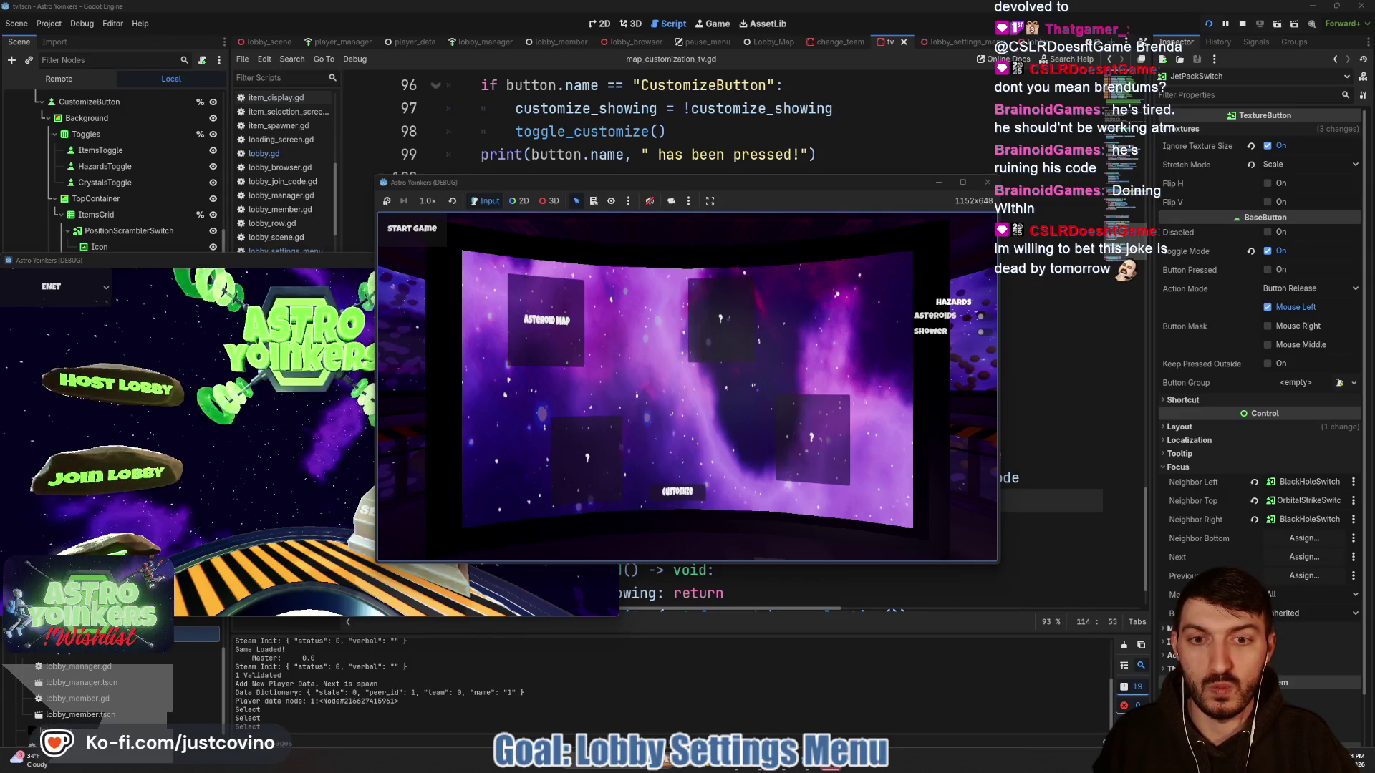
key(Return)
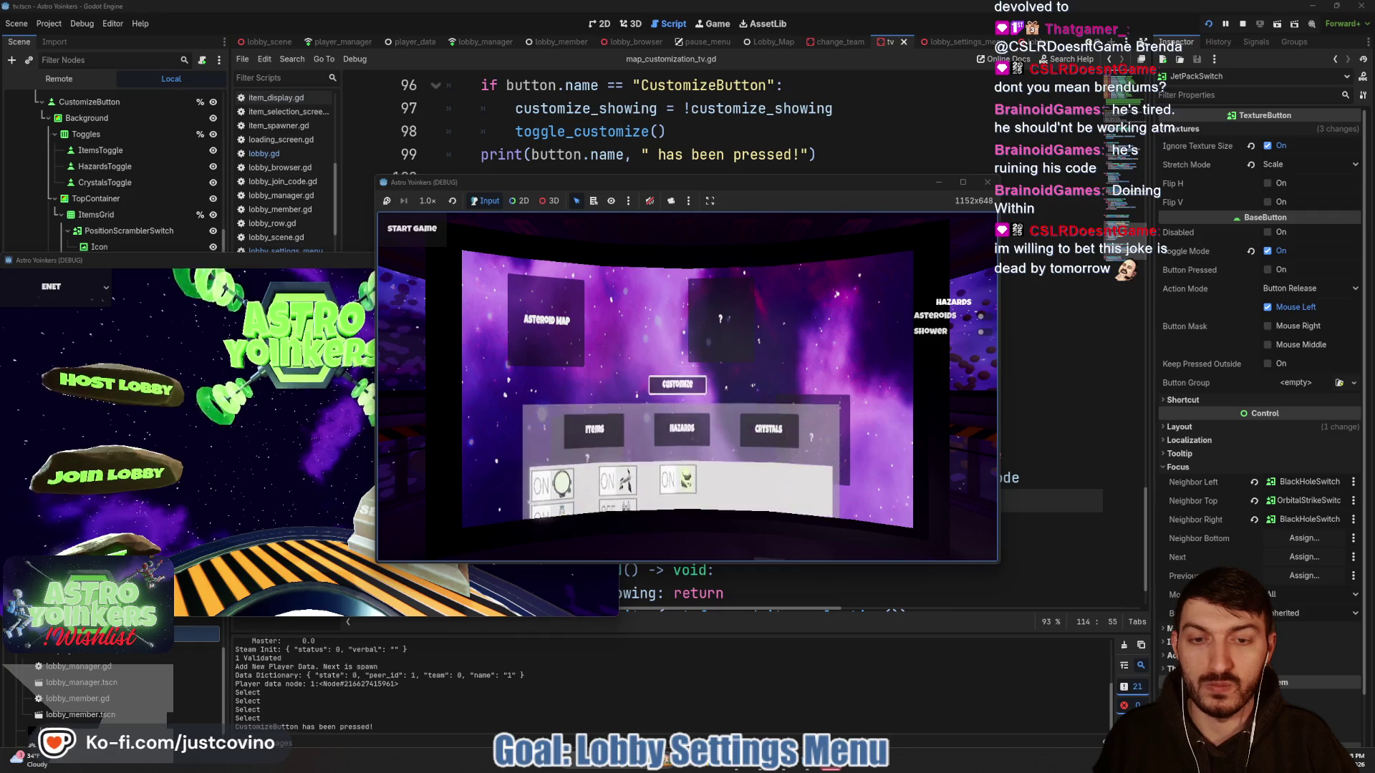
- Switch Orbital Strike off and back on, then toggle Jet Pack on, off and on again
key(Down)
key(Return)
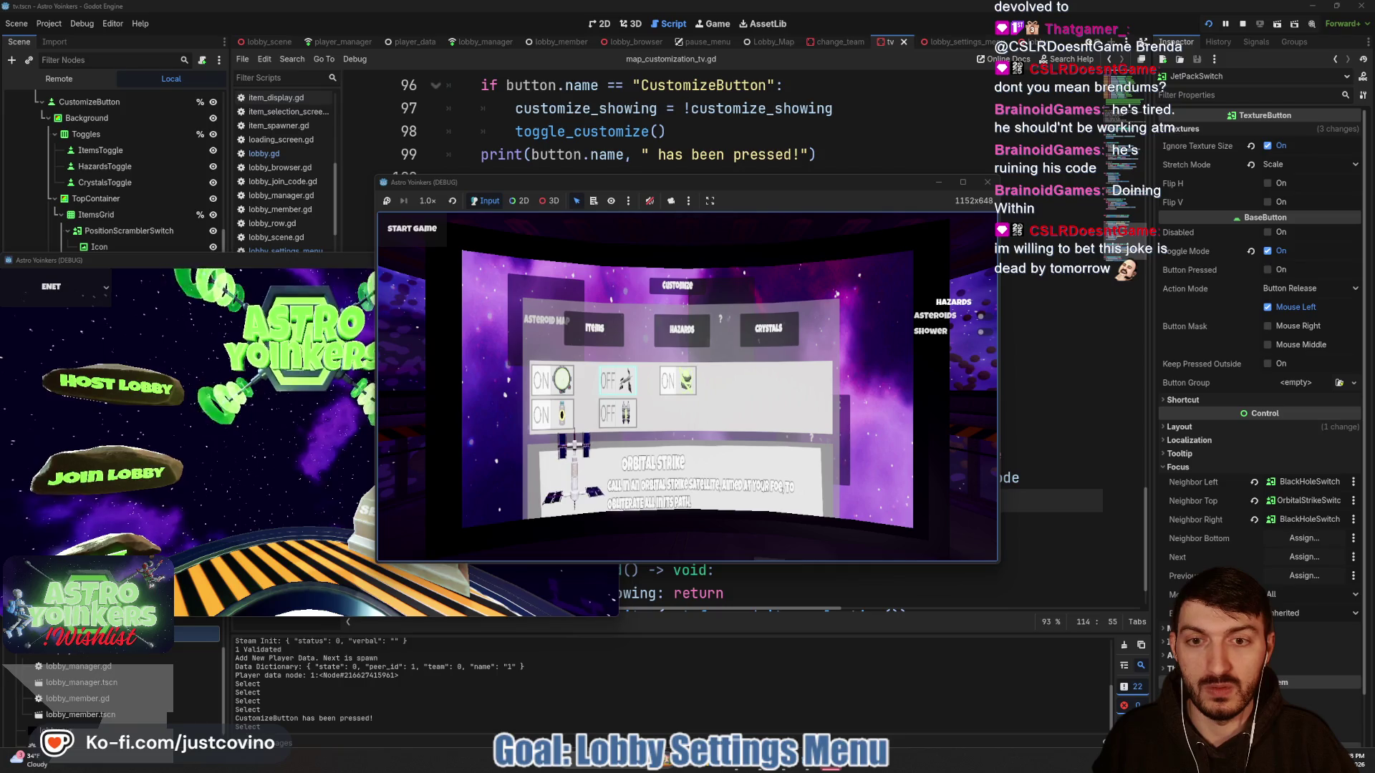
key(Return)
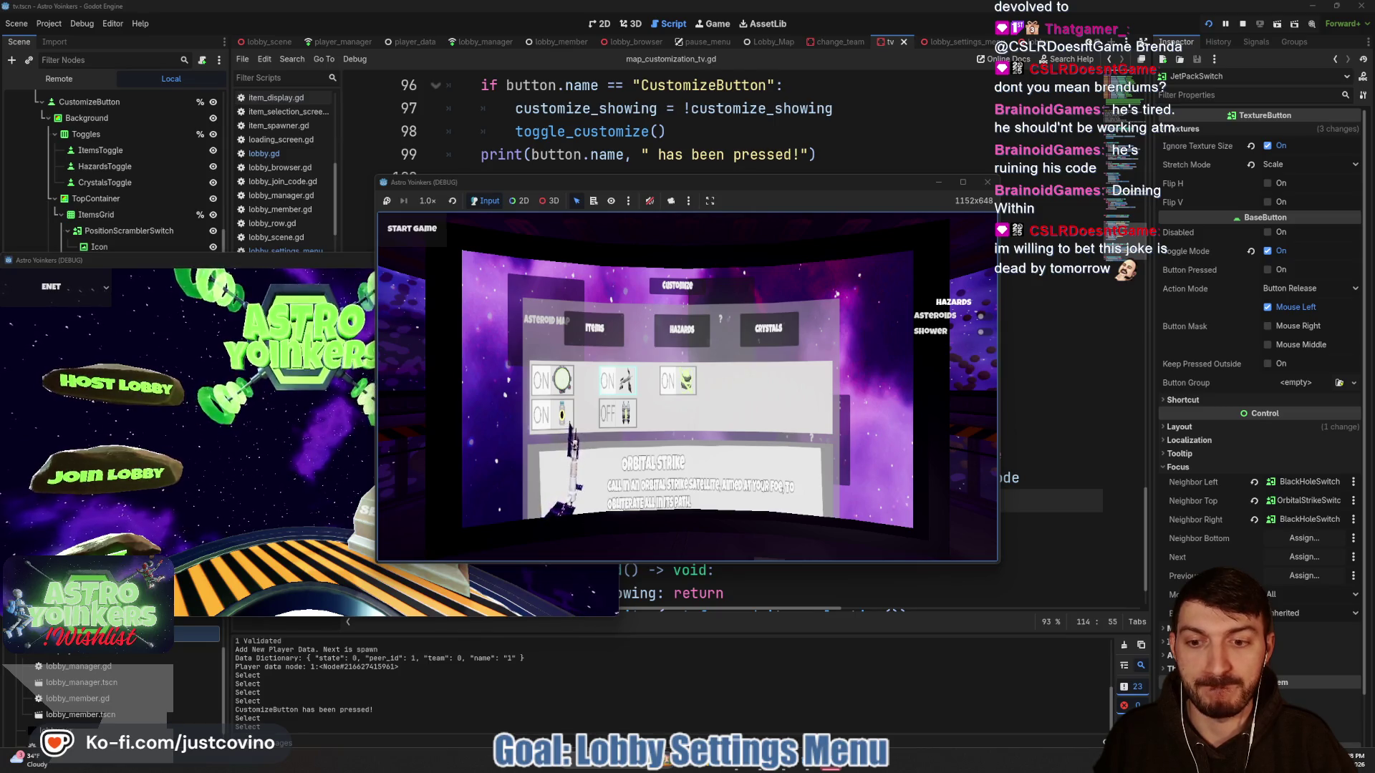
key(Down)
key(Return)
key(Return)
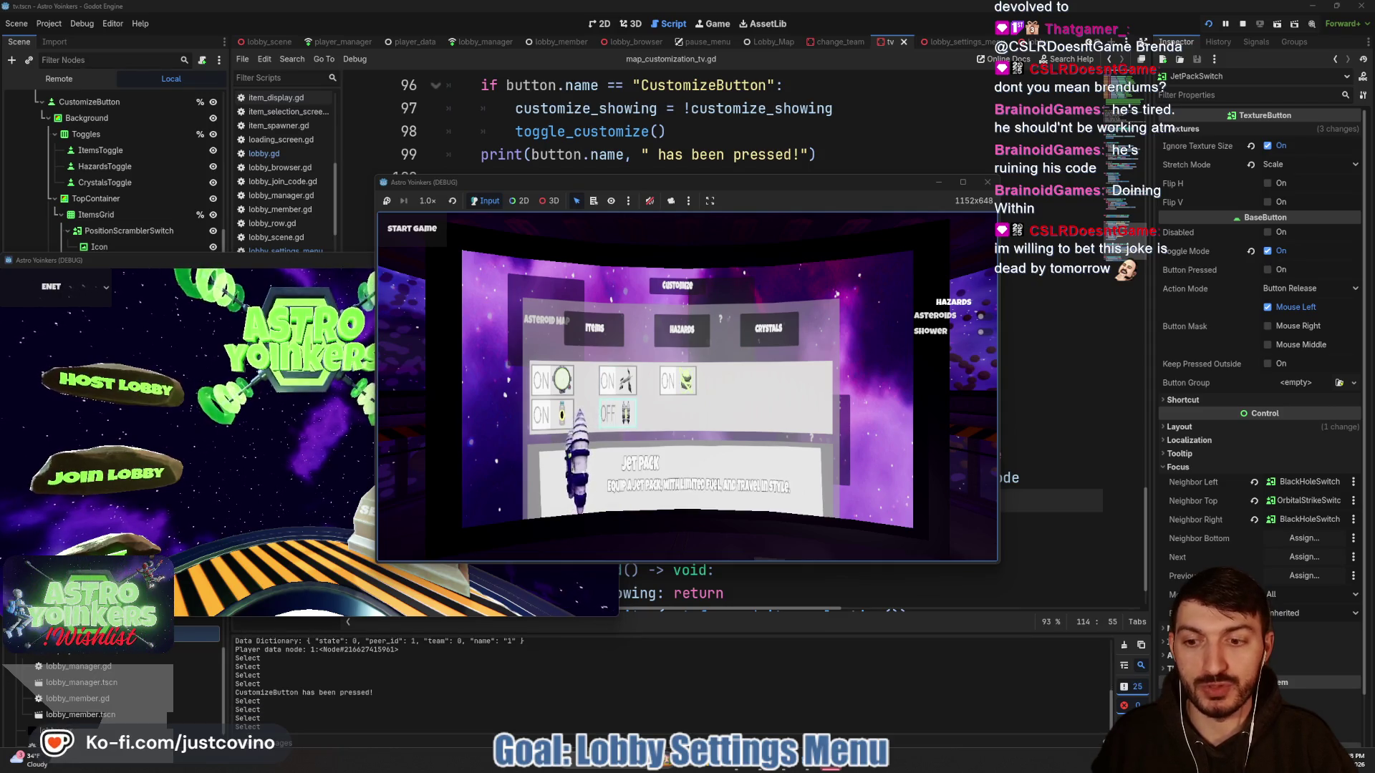
key(Return)
key(Return)
key(Return)
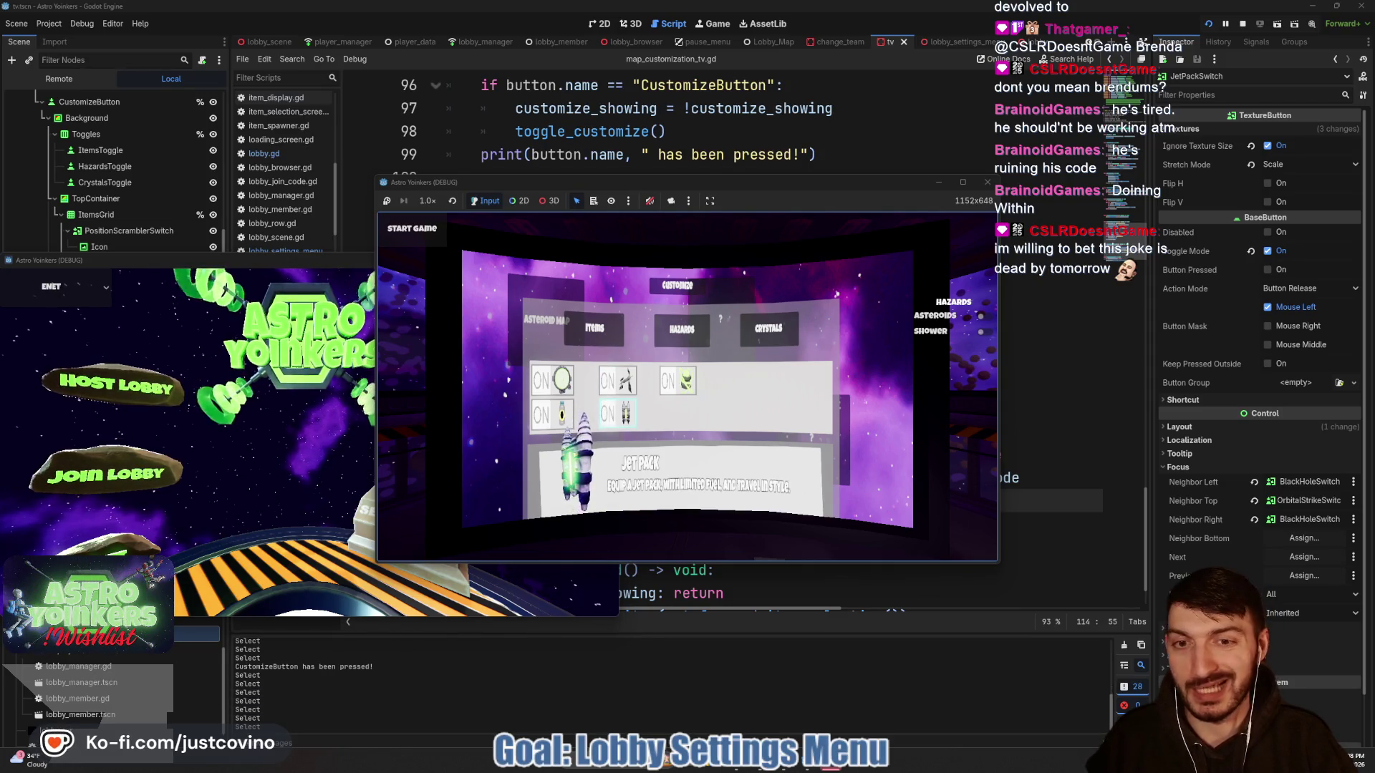
key(Return)
key(Return)
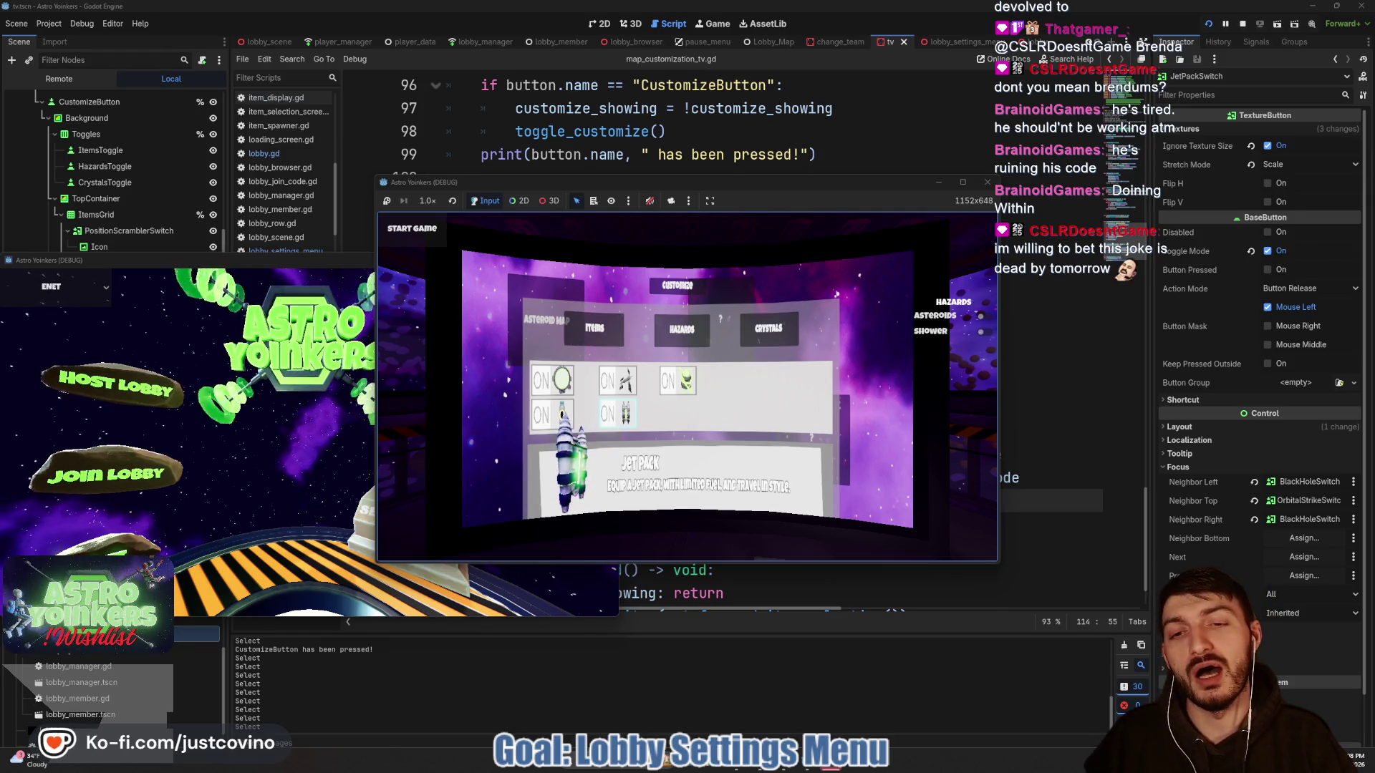
- Flip the toggles around Position Scrambler, Orbital Strike and Jet Pack to test them
key(Return)
key(Up)
key(Return)
key(Left)
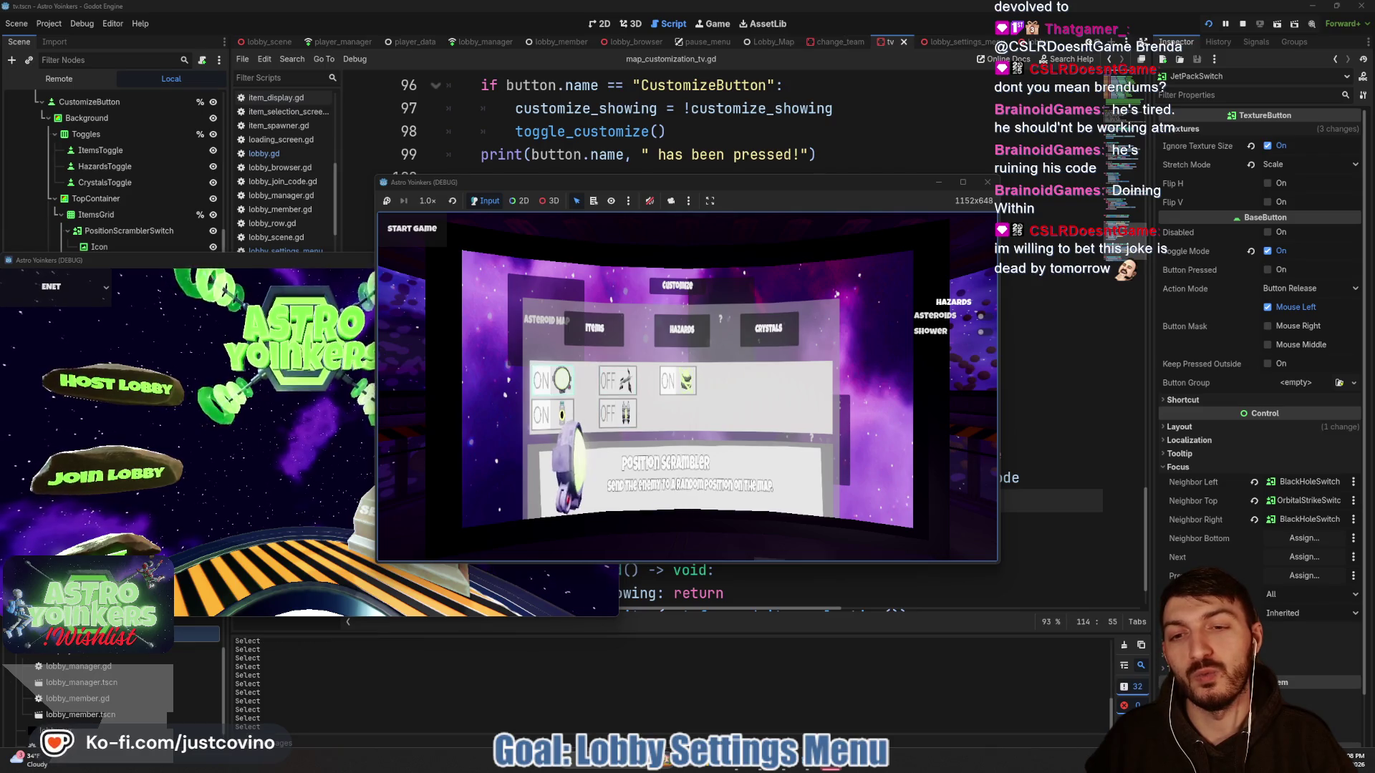
key(Left)
key(Return)
key(Return)
key(Down)
key(Return)
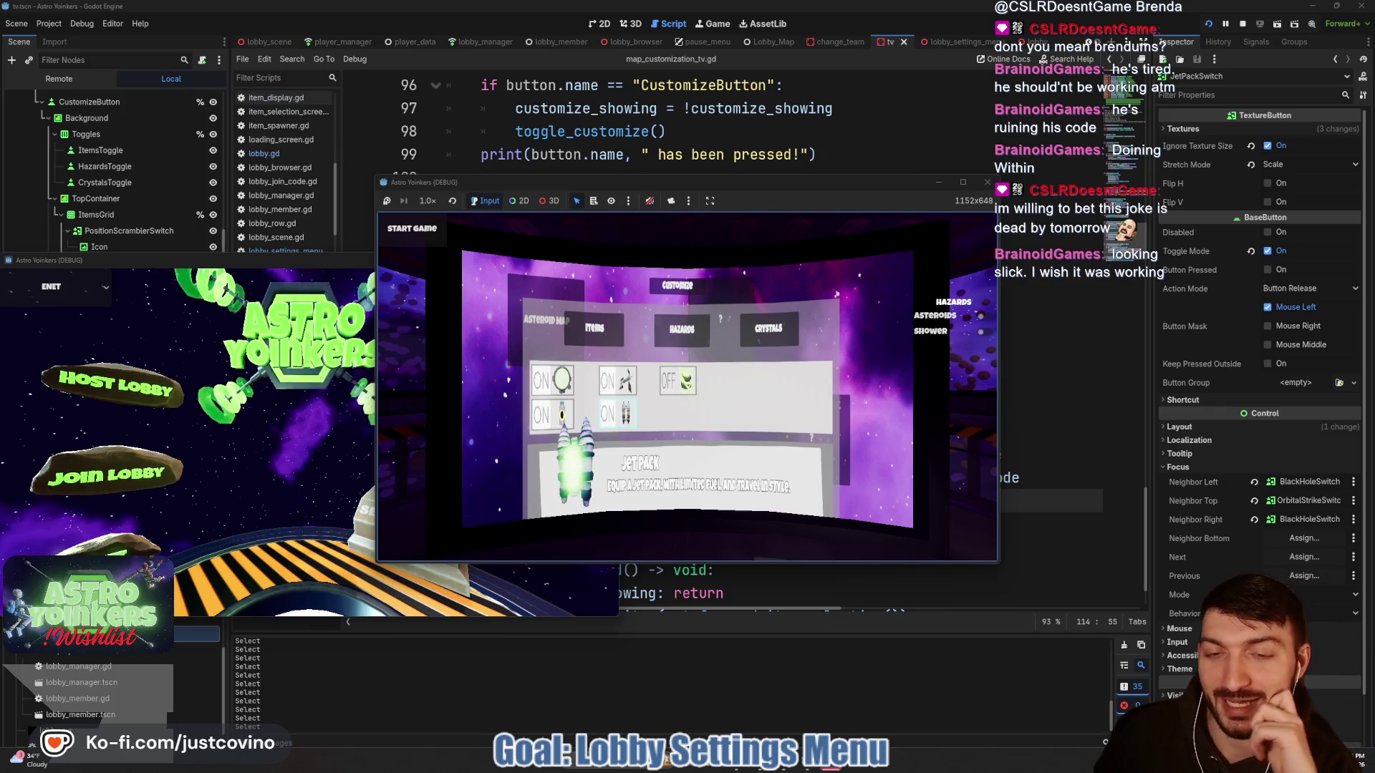
- Move between Orbital Strike, Jet Pack and Position Scrambler, turn Jet Pack off, and close the panel
key(Up)
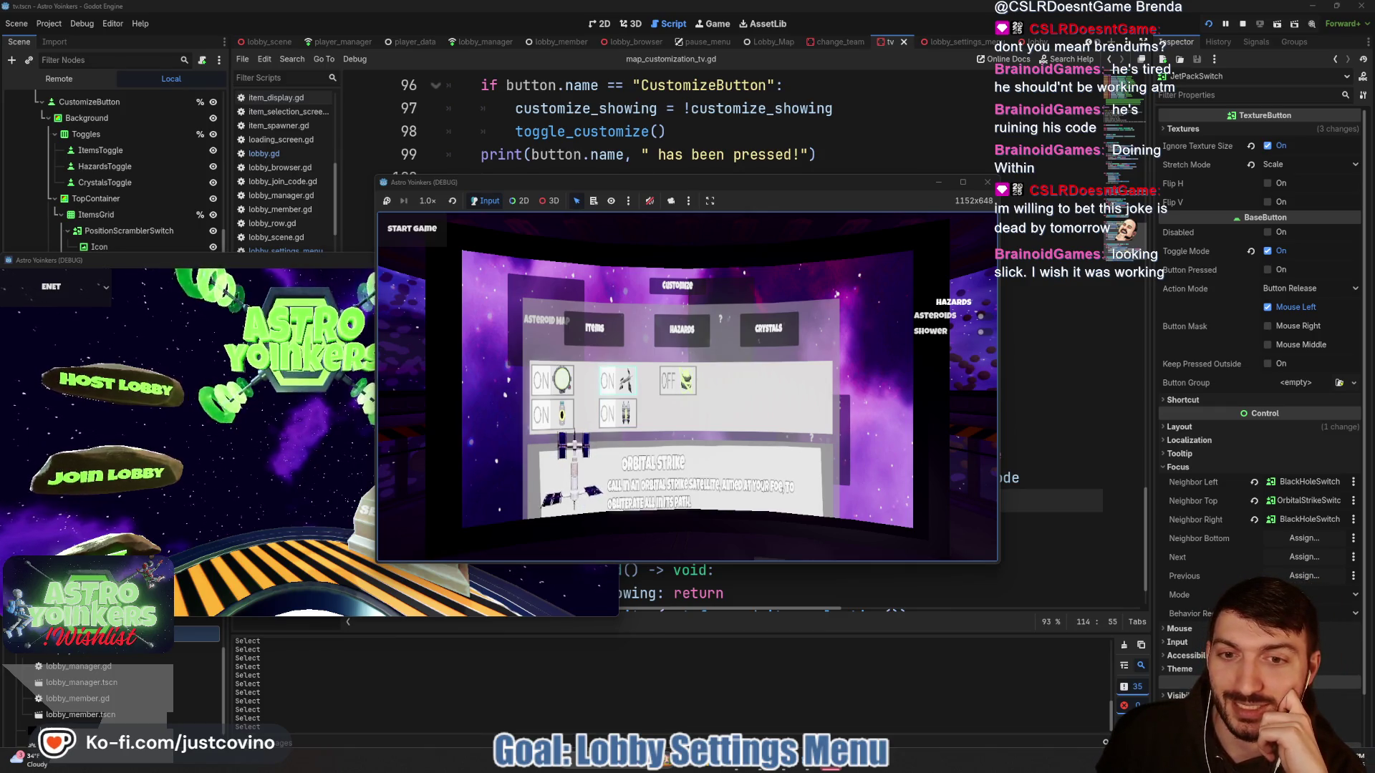
key(Down)
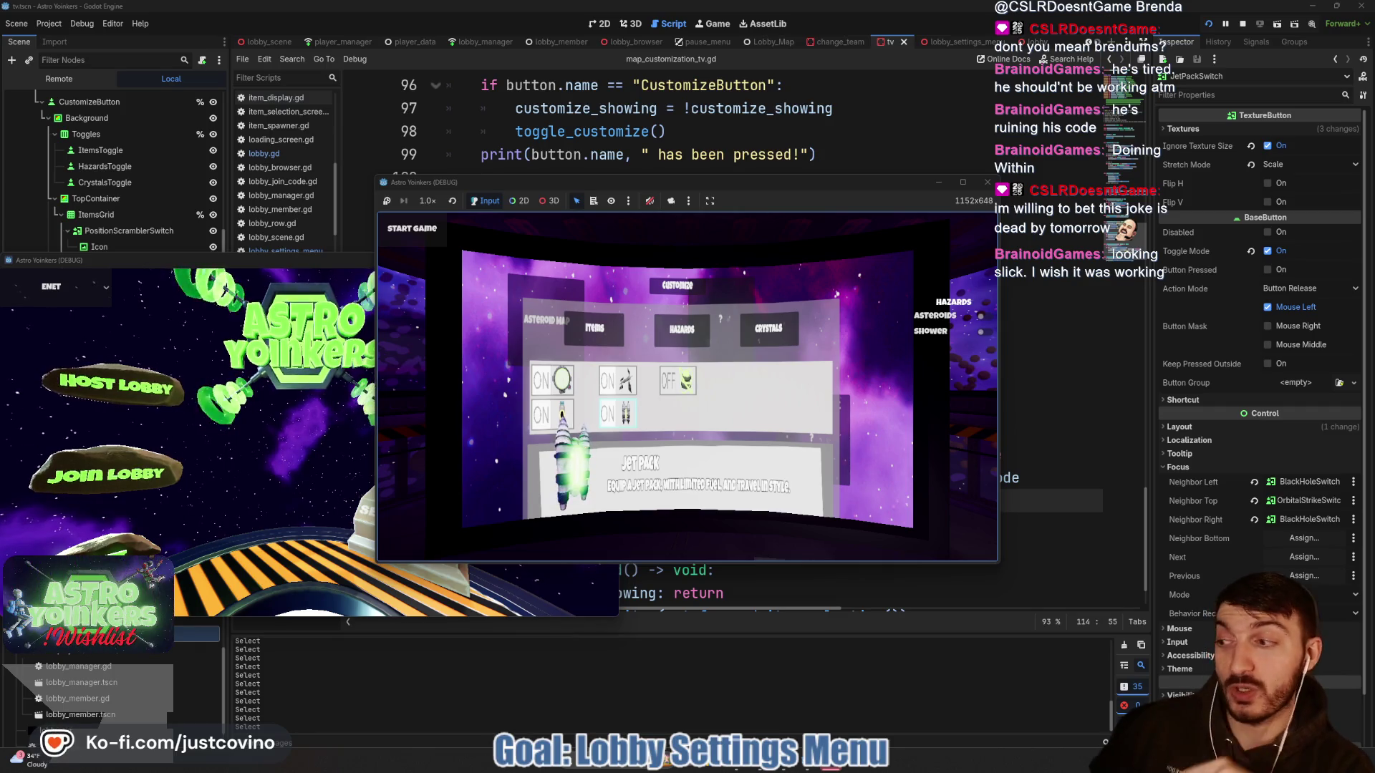
key(Up)
key(Right)
key(Return)
key(Return)
key(Up)
key(Up)
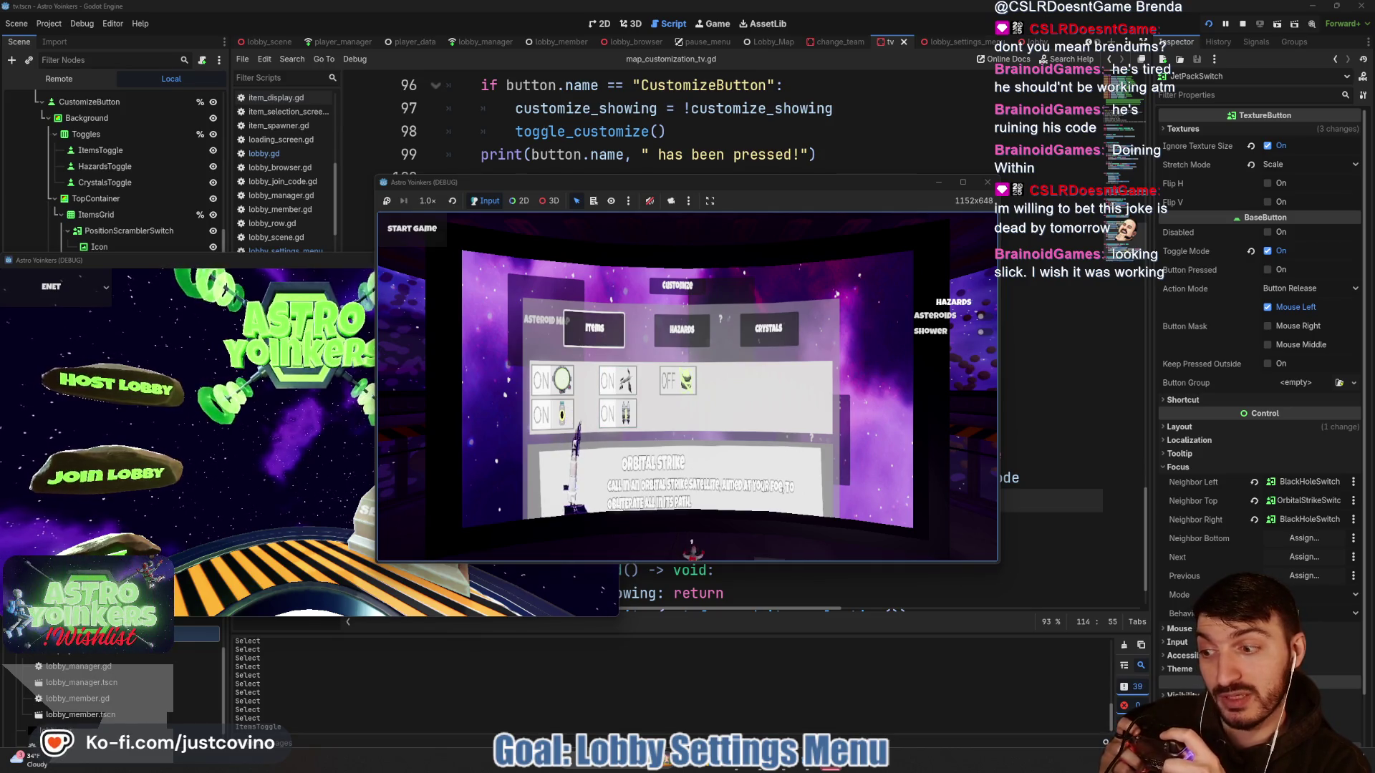
key(Right)
key(Return)
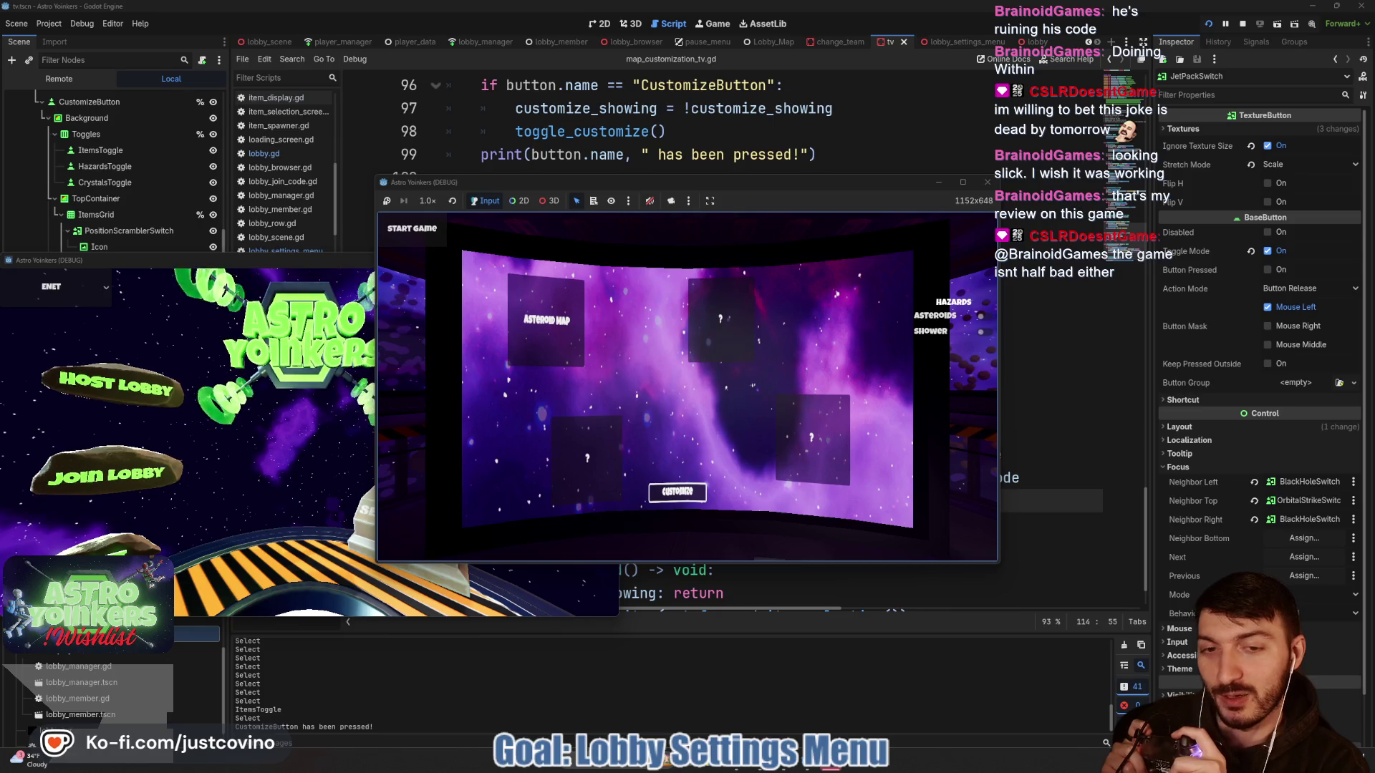
- Browse the map cards, briefly open the pause menu, and stop the running game
key(Up)
key(Up)
key(Right)
key(Down)
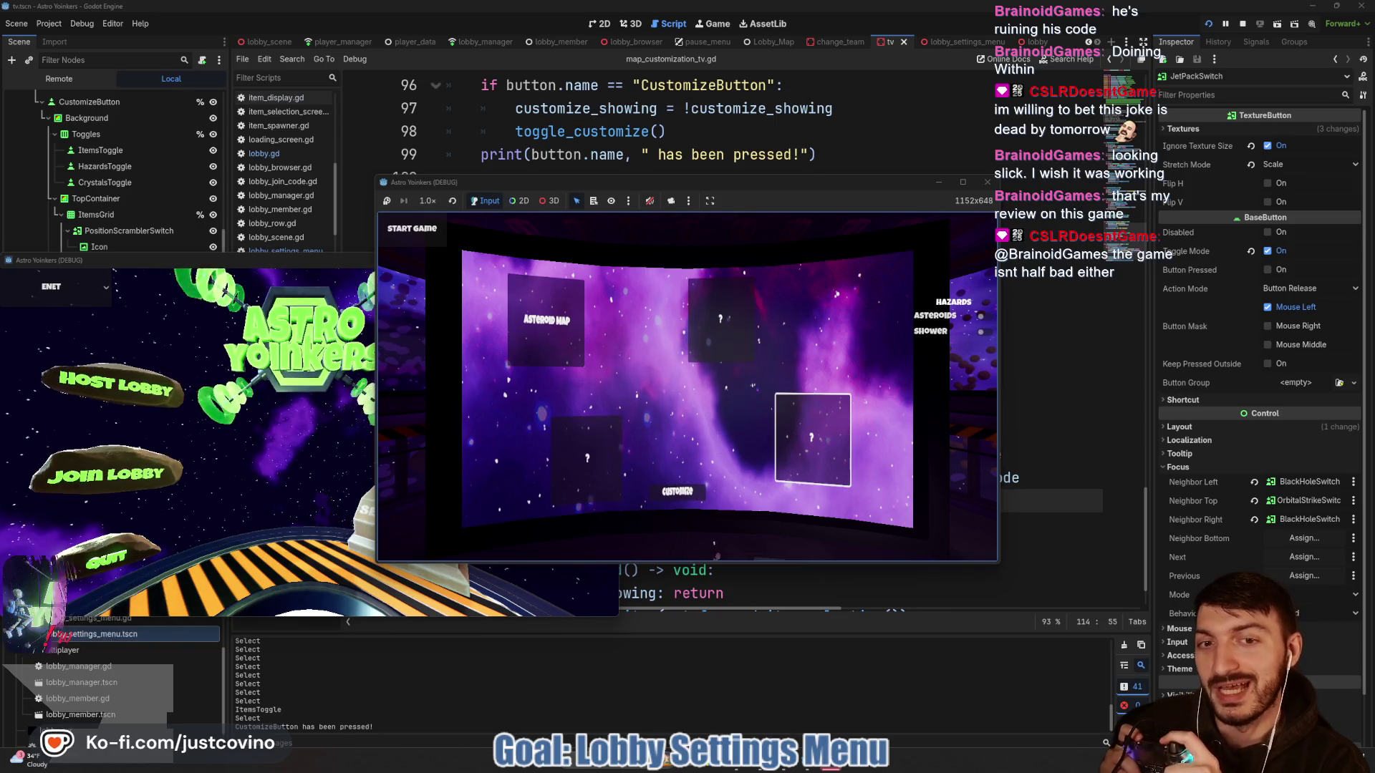
key(Escape)
key(Escape)
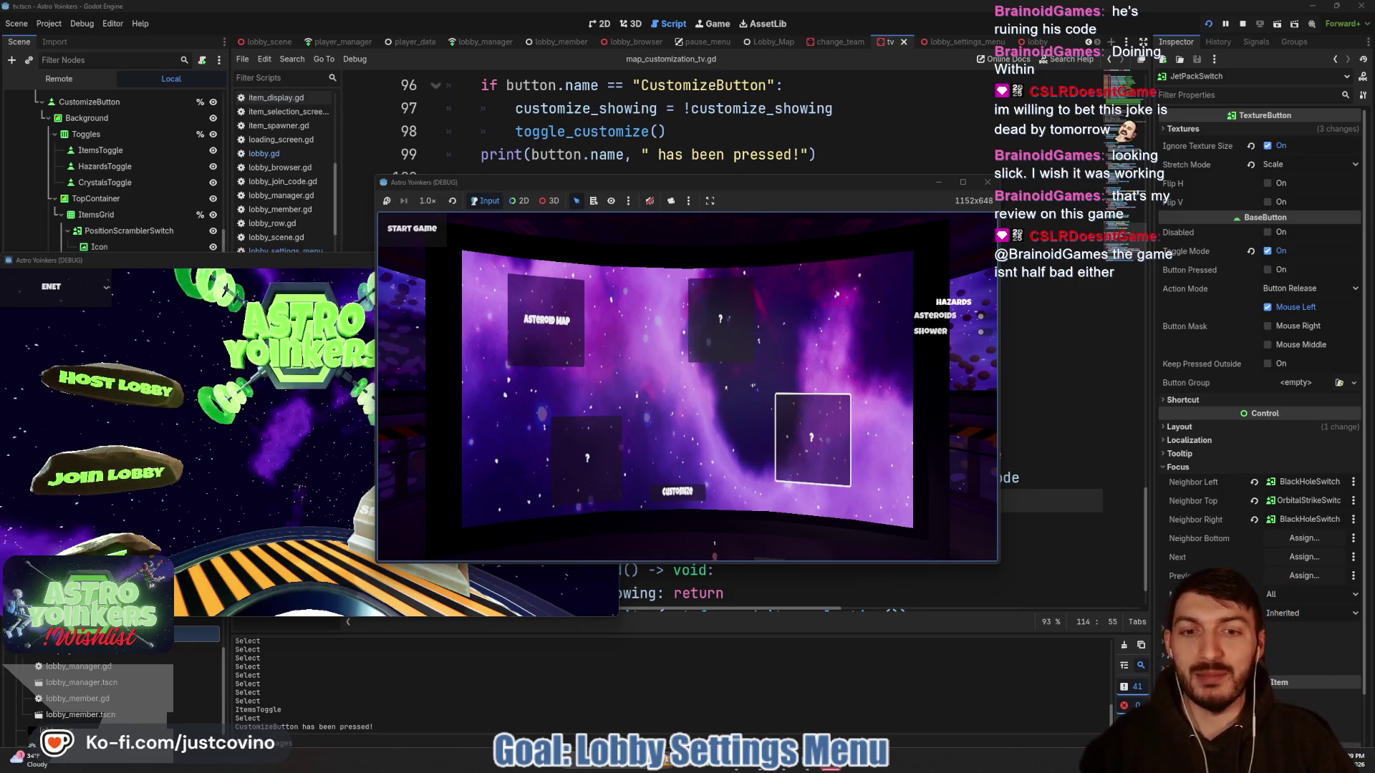
click(987, 182)
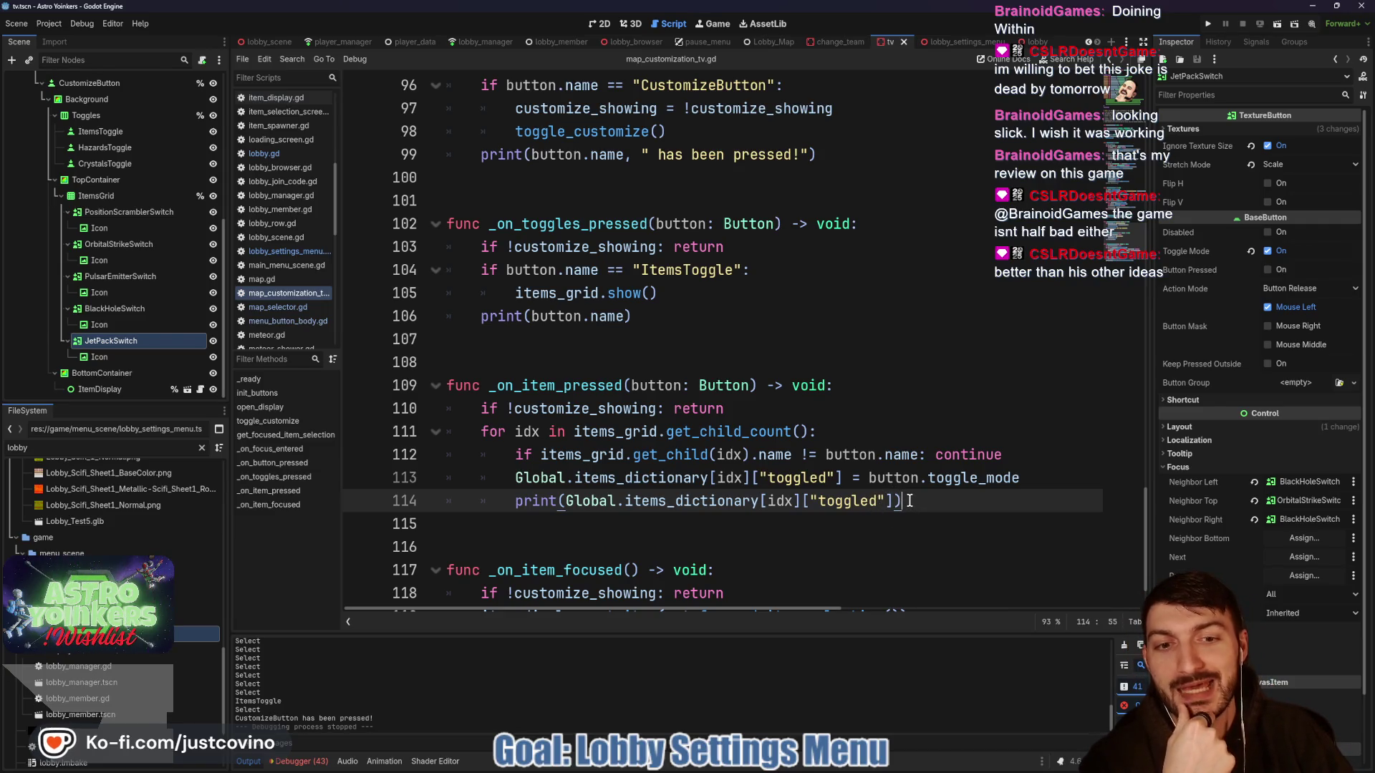
- Review the debug print on line 114, then bring up the Freedom Forge Studios leaderboard page in the browser
mouse_move(909, 500)
mouse_down()
mouse_move(583, 501)
mouse_move(516, 480)
mouse_move(514, 491)
mouse_up()
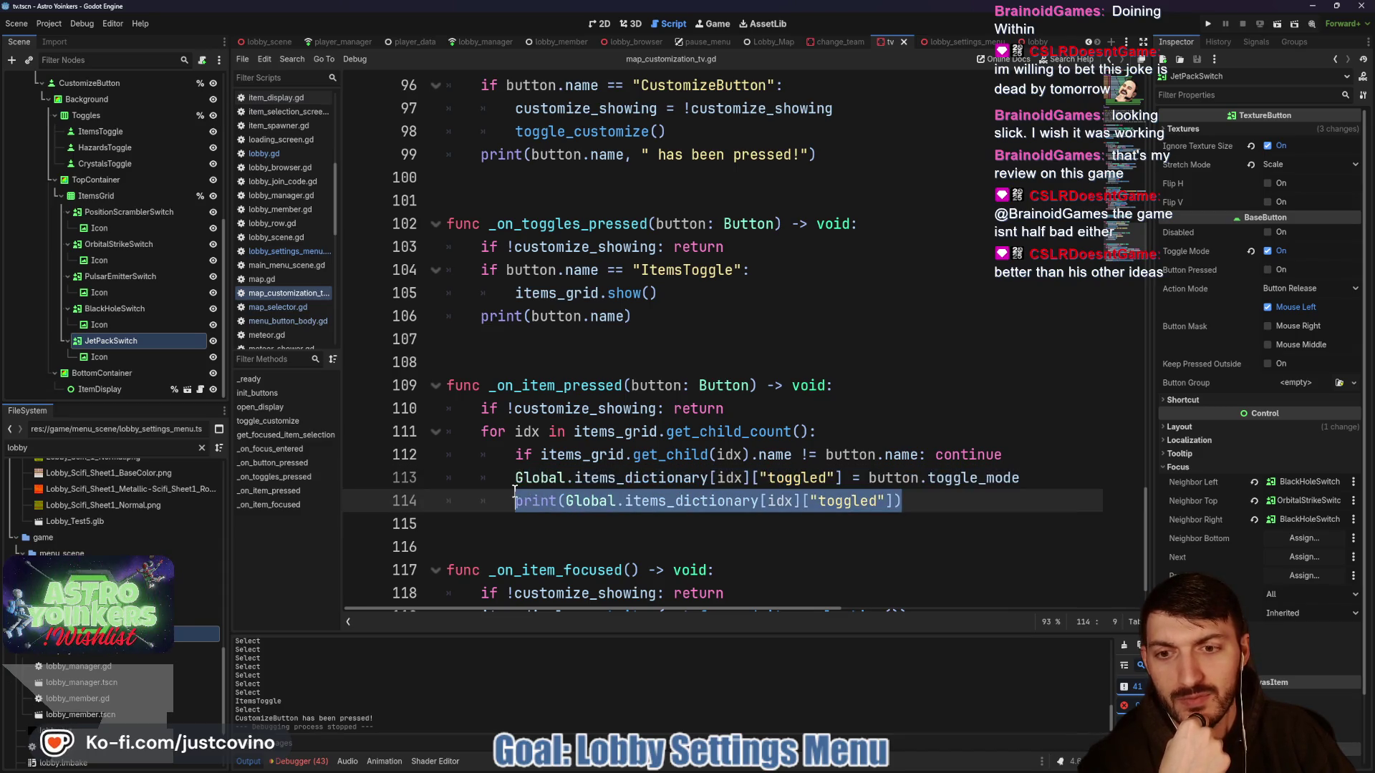
click(926, 506)
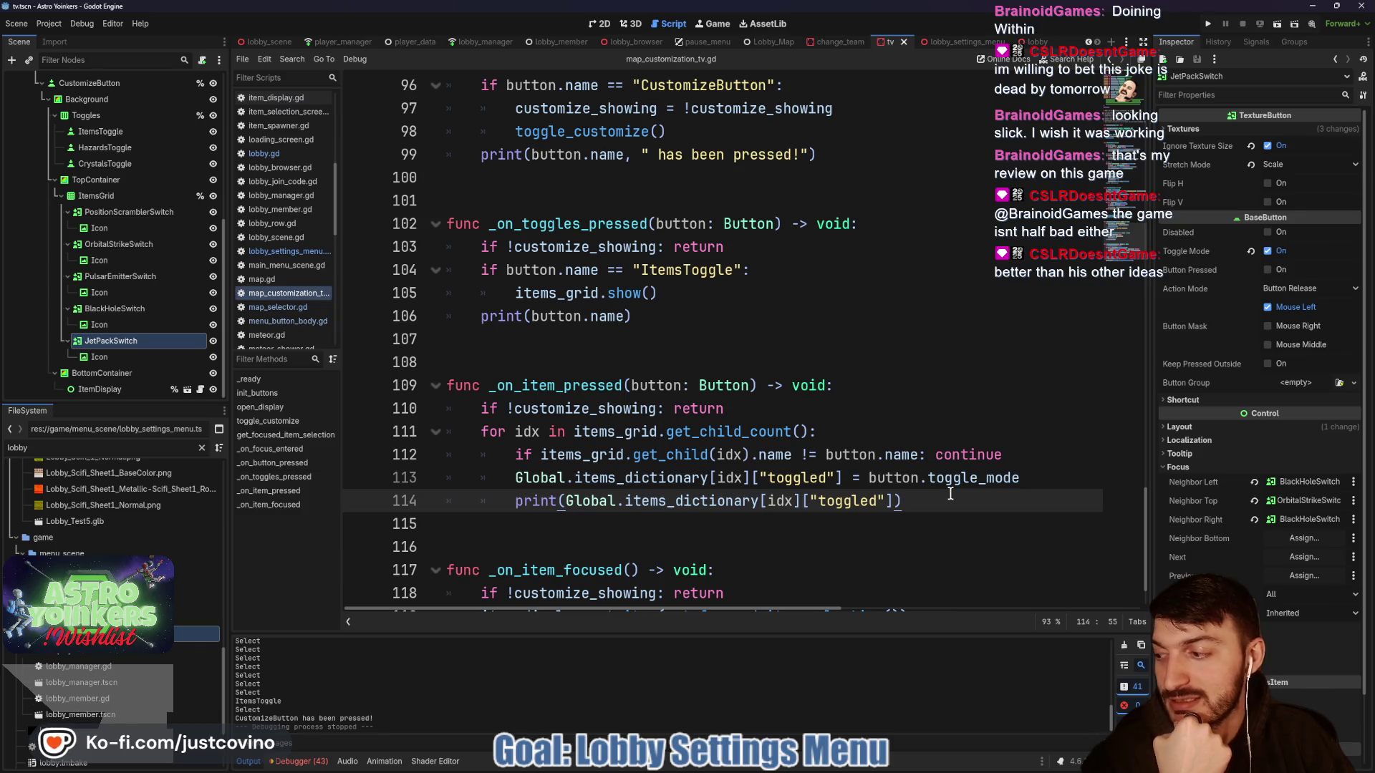
scroll(925, 499, down, 1)
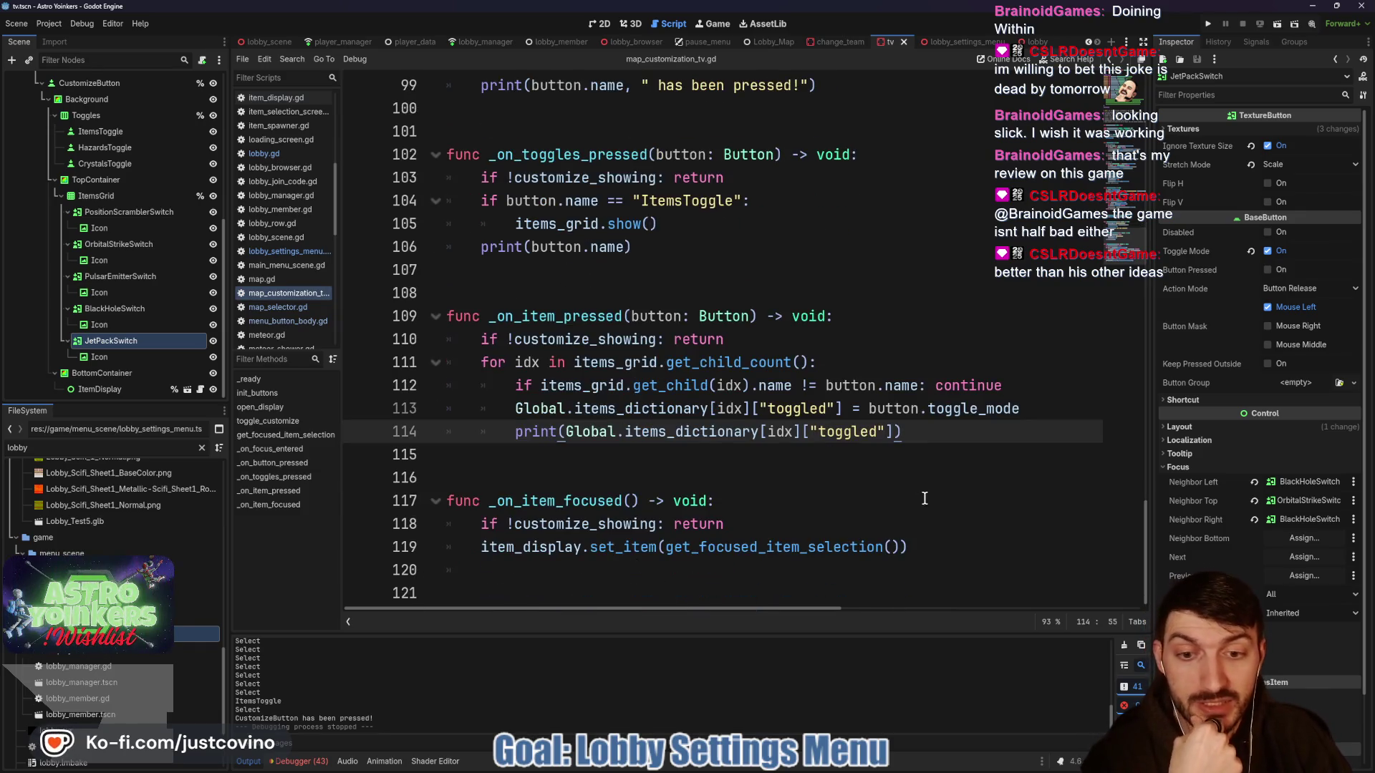
click(664, 468)
click(656, 465)
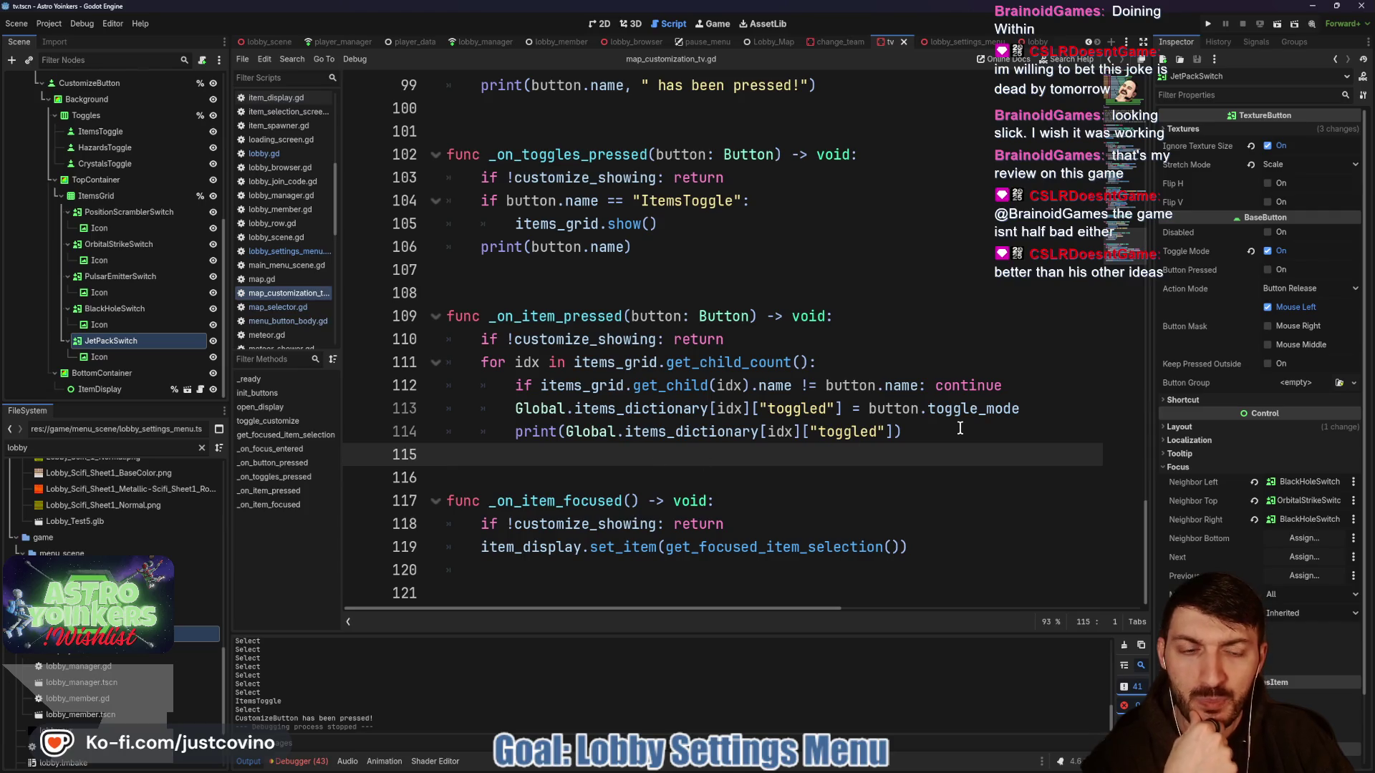
click(960, 429)
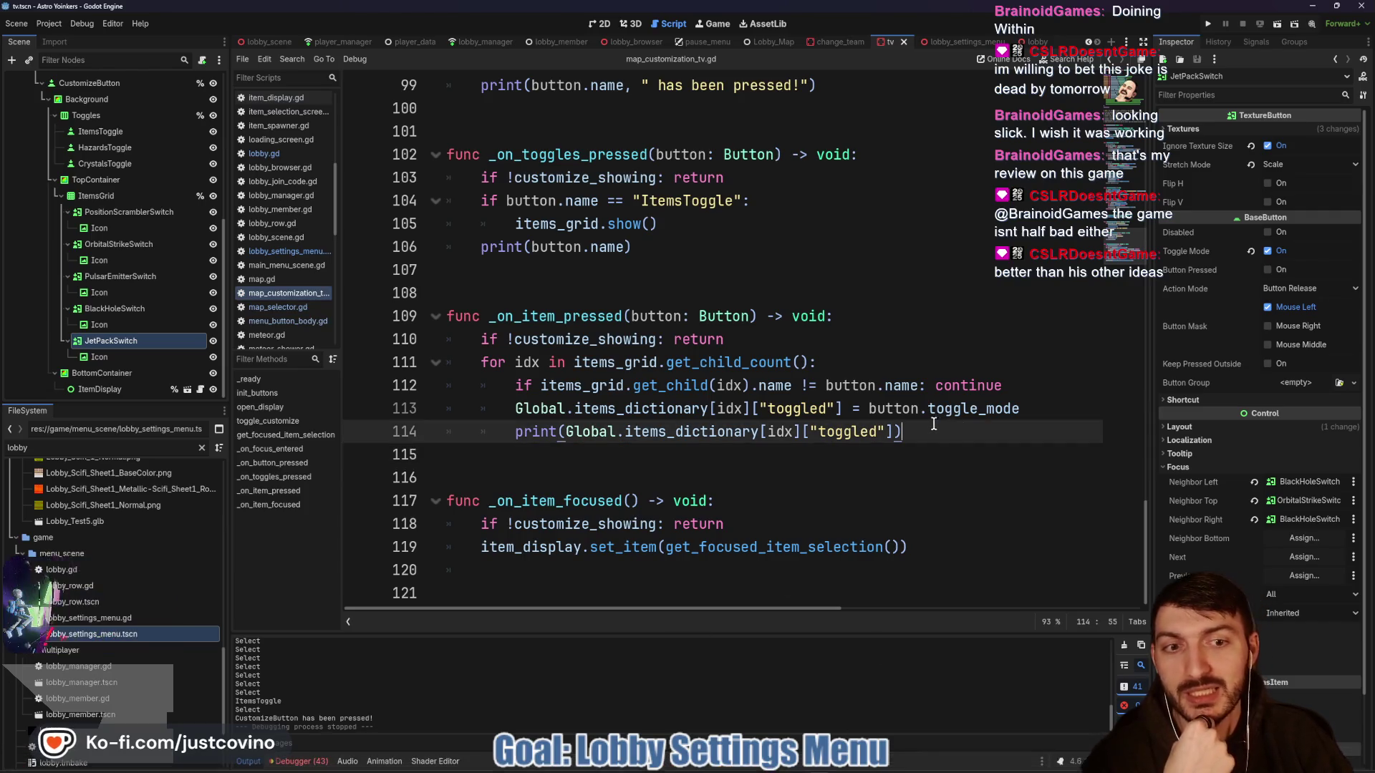
mouse_move(906, 757)
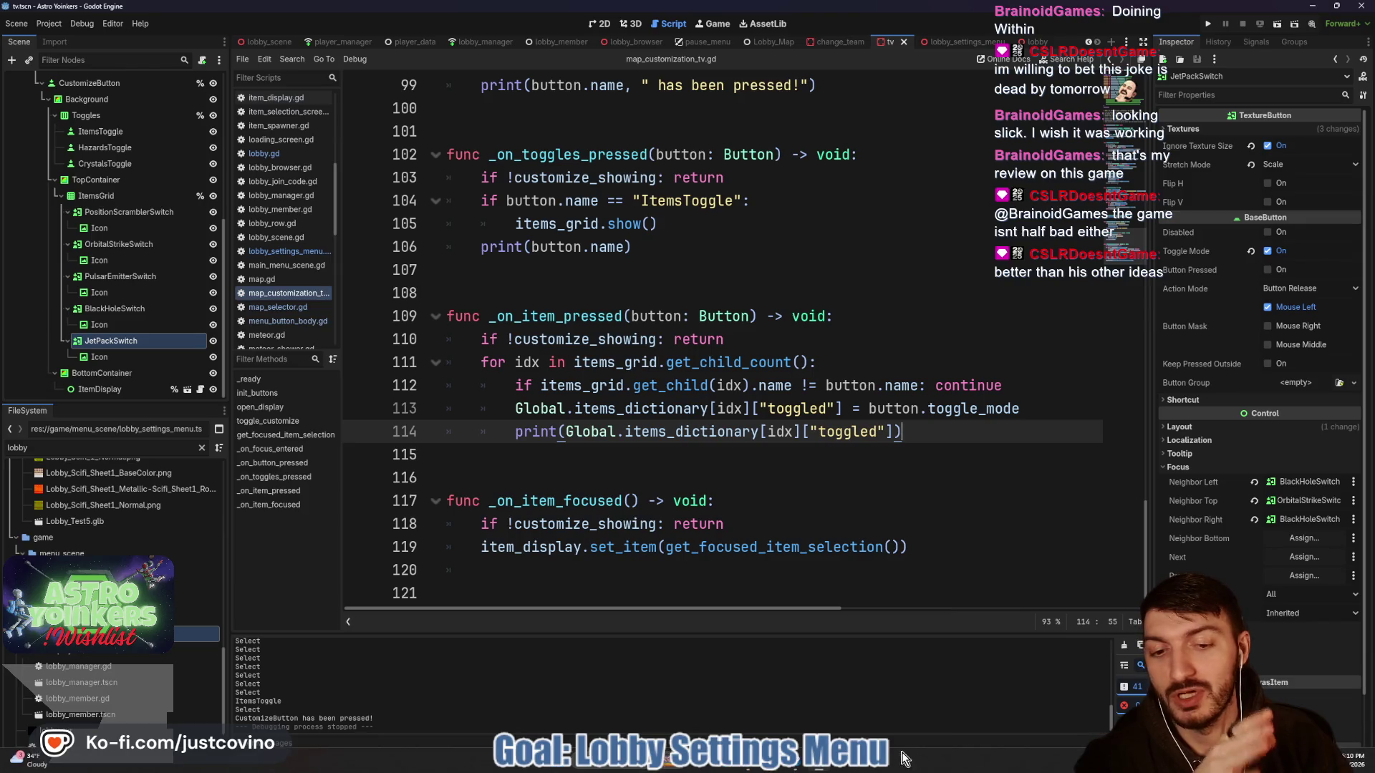
click(754, 767)
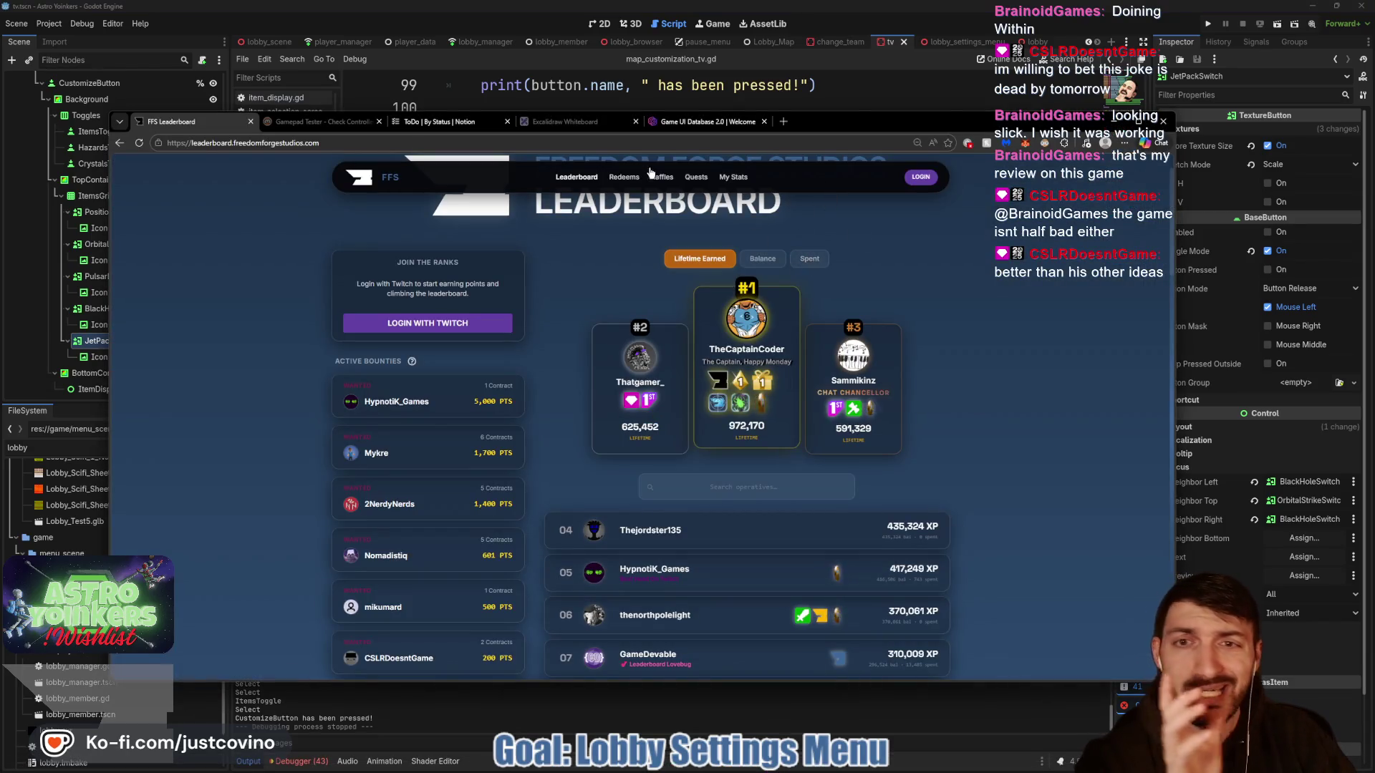
- Return from the leaderboard page to the map_customization_tv.gd script in Godot
click(846, 86)
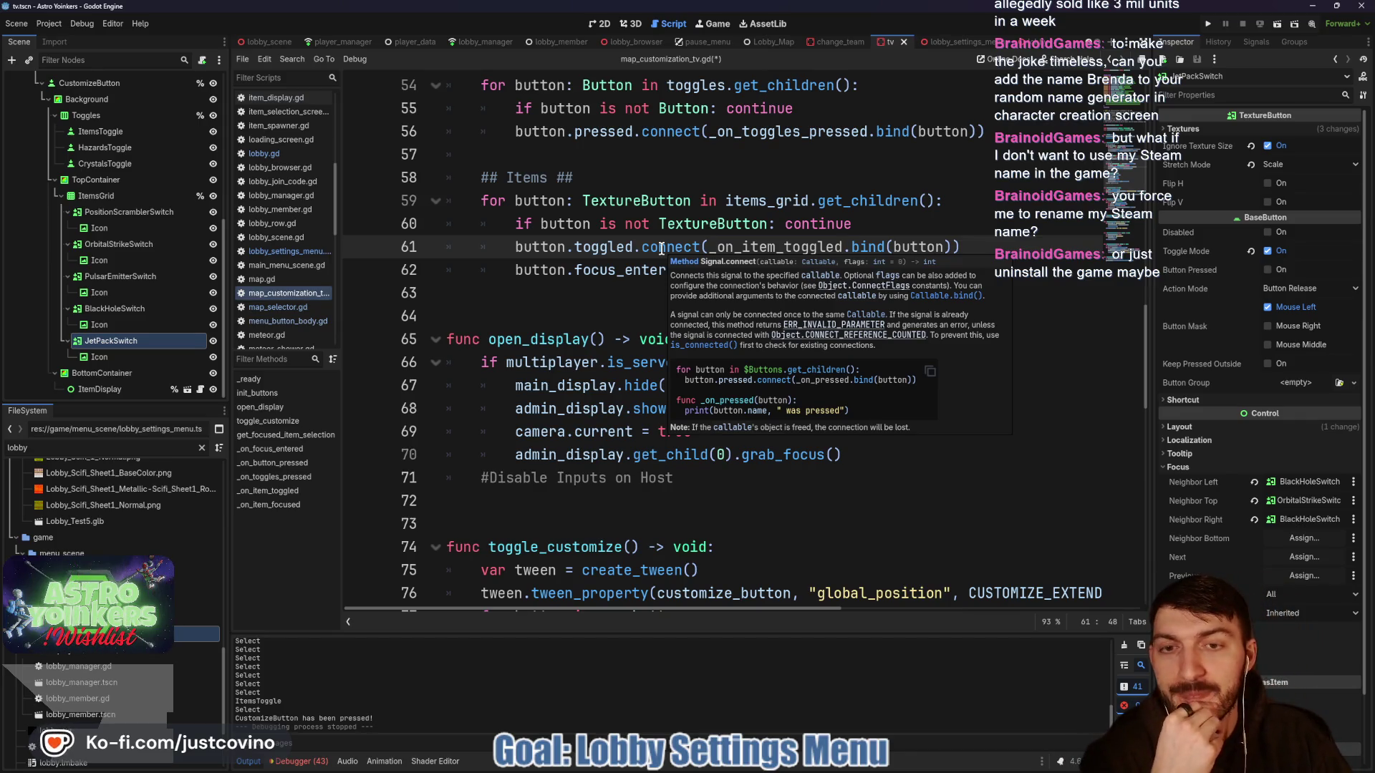
- Add an 'is_toggled: bool' parameter to _on_item_toggled and save
click(661, 249)
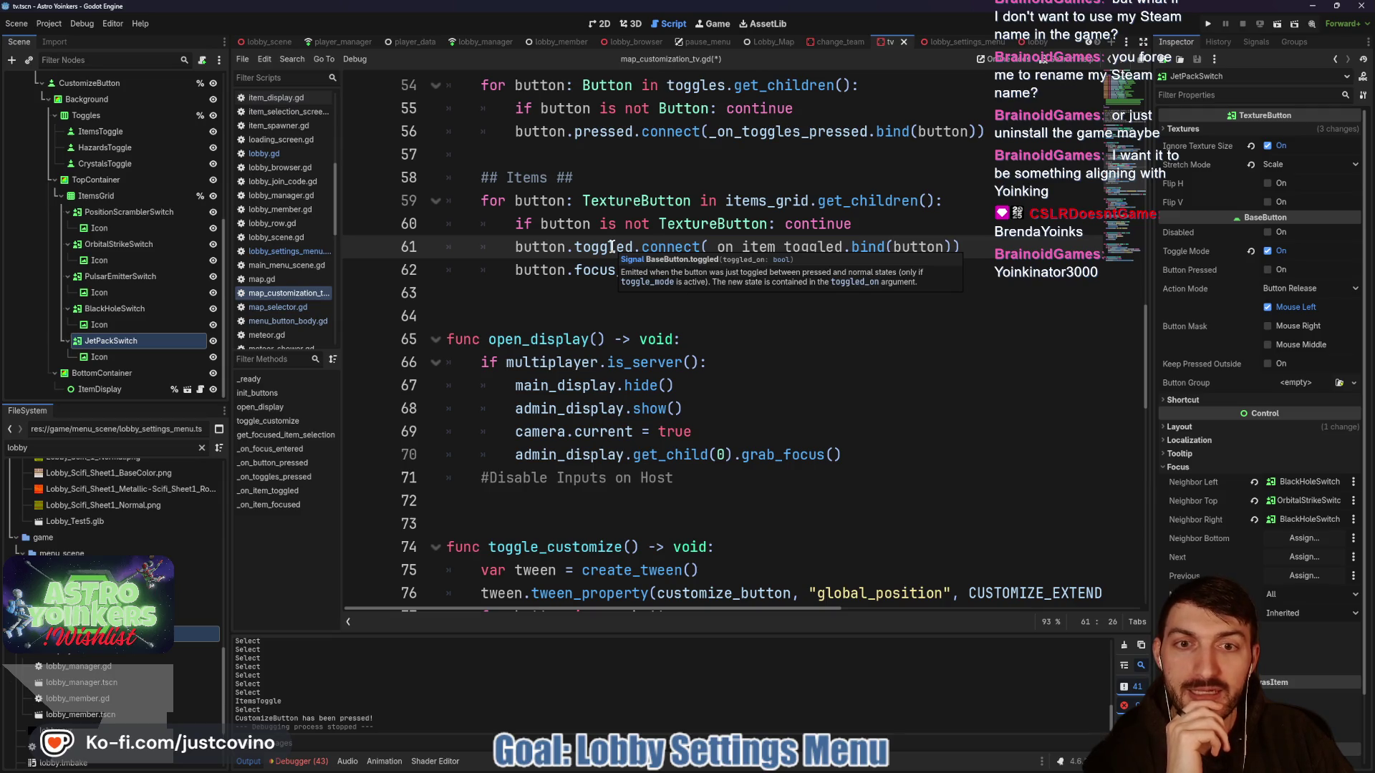
scroll(674, 250, down, 15)
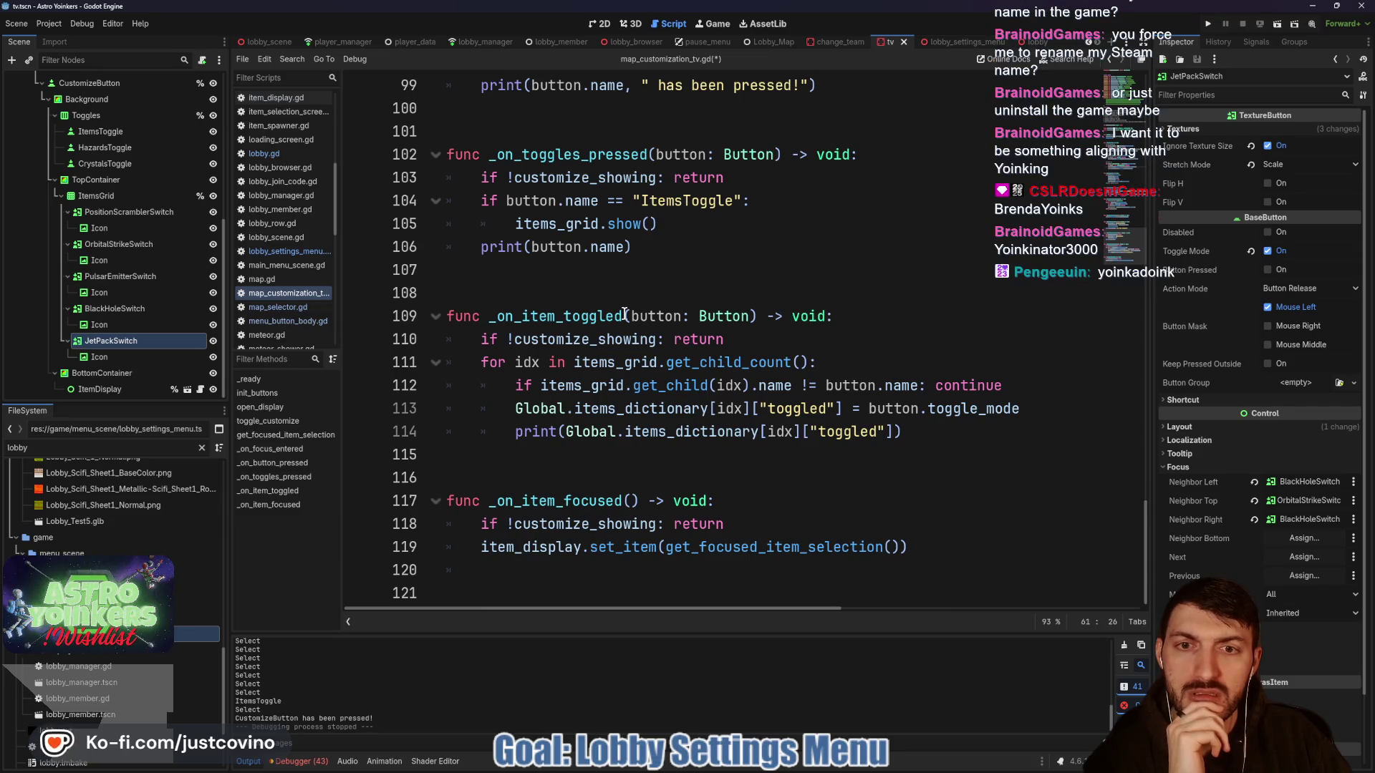
click(631, 316)
text(toggled: boo)
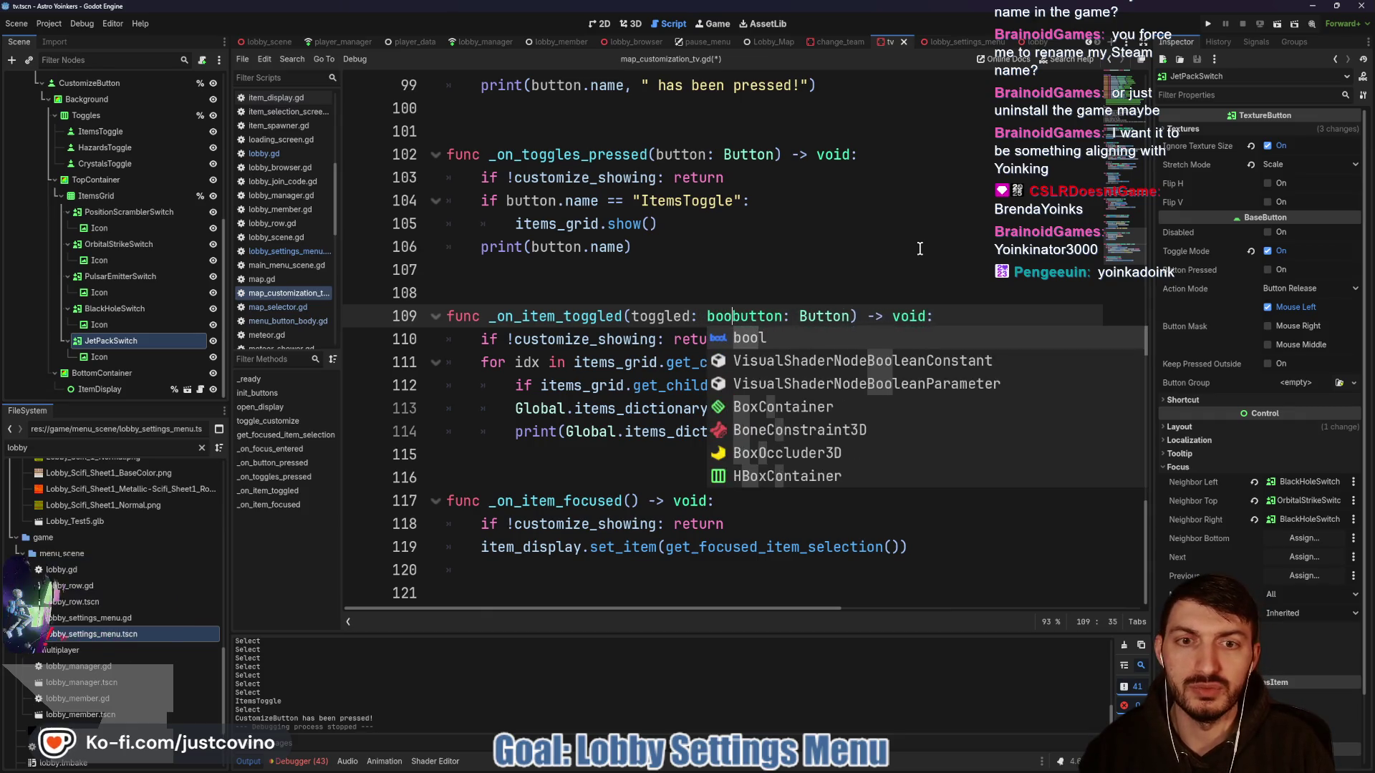
text(l, )
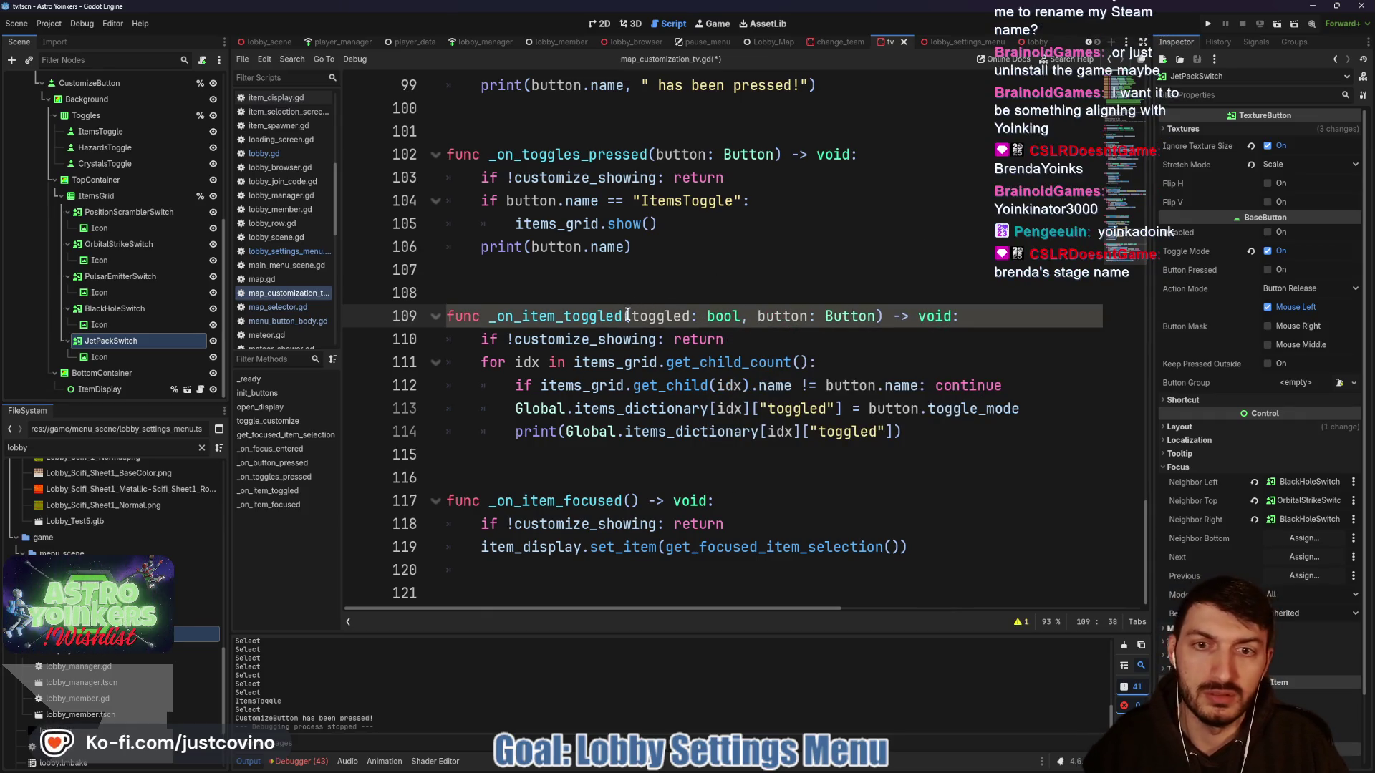
text(is_)
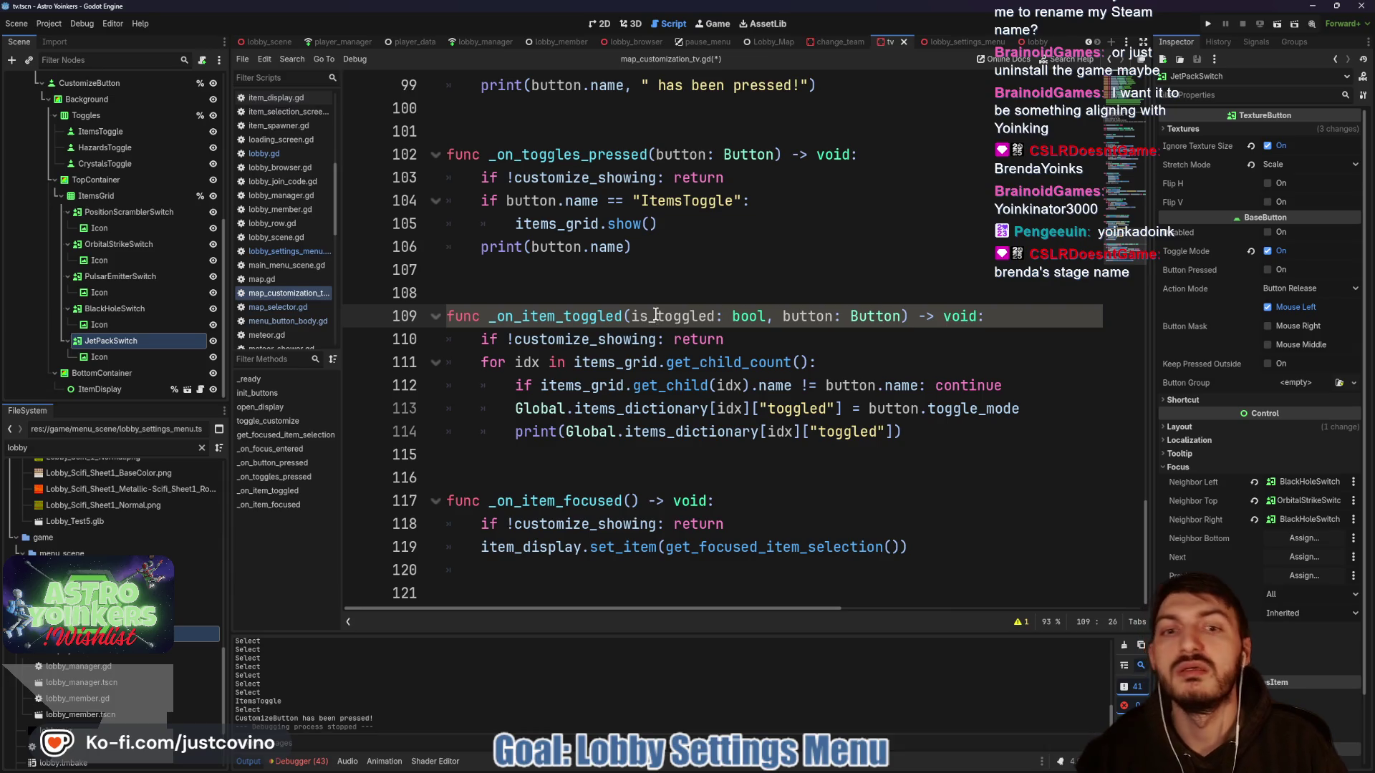
click(761, 344)
key(ctrl+s)
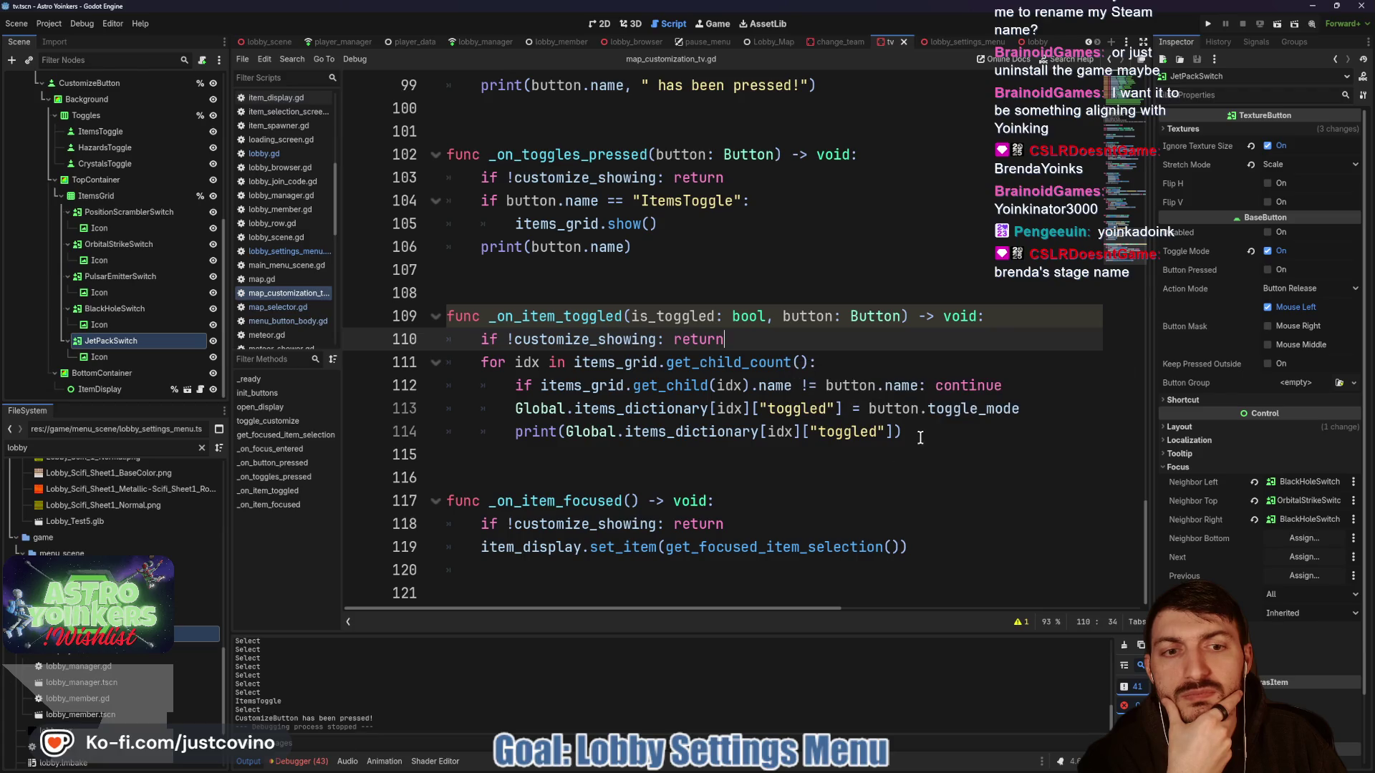
- Replace button.toggle_mode with is_toggled on line 113, save, and run the project
click(919, 435)
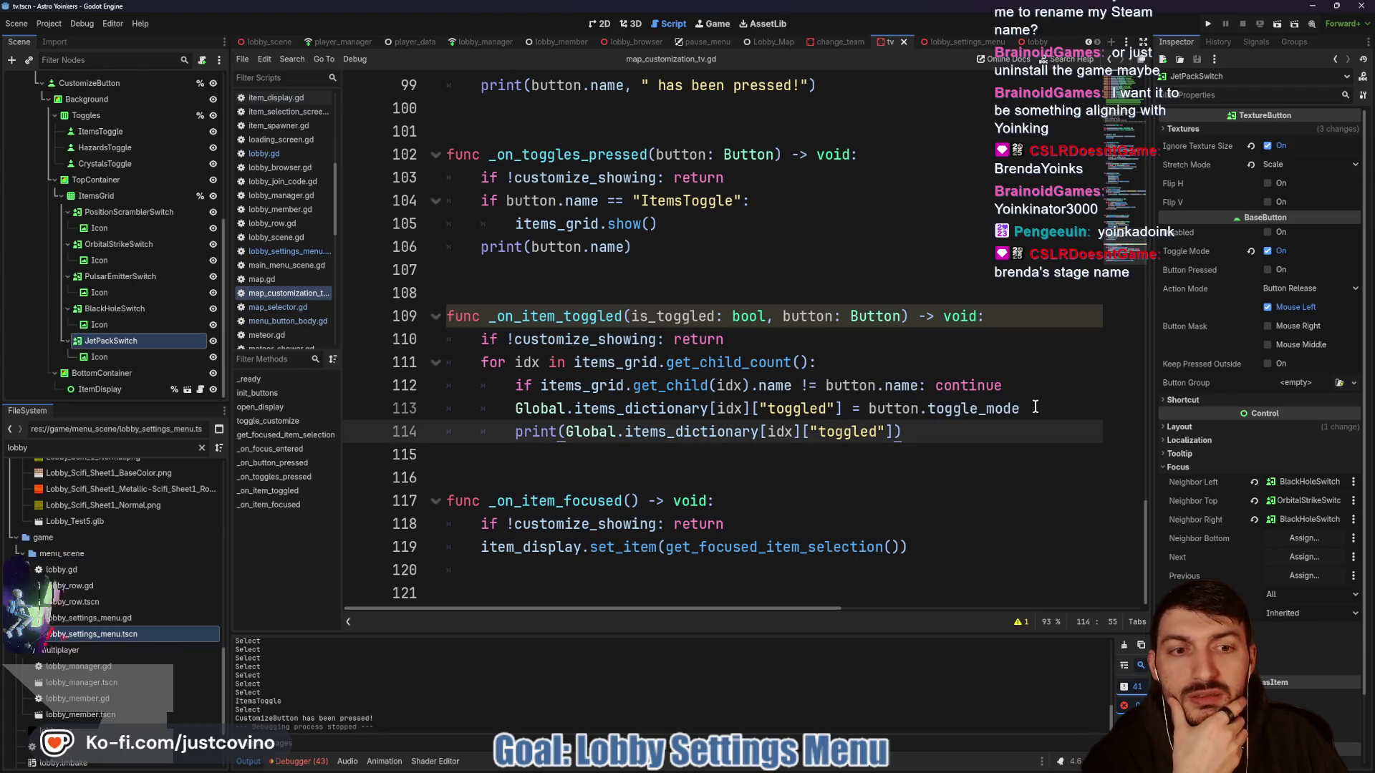
drag(1031, 408, 869, 408)
text(is_toggled)
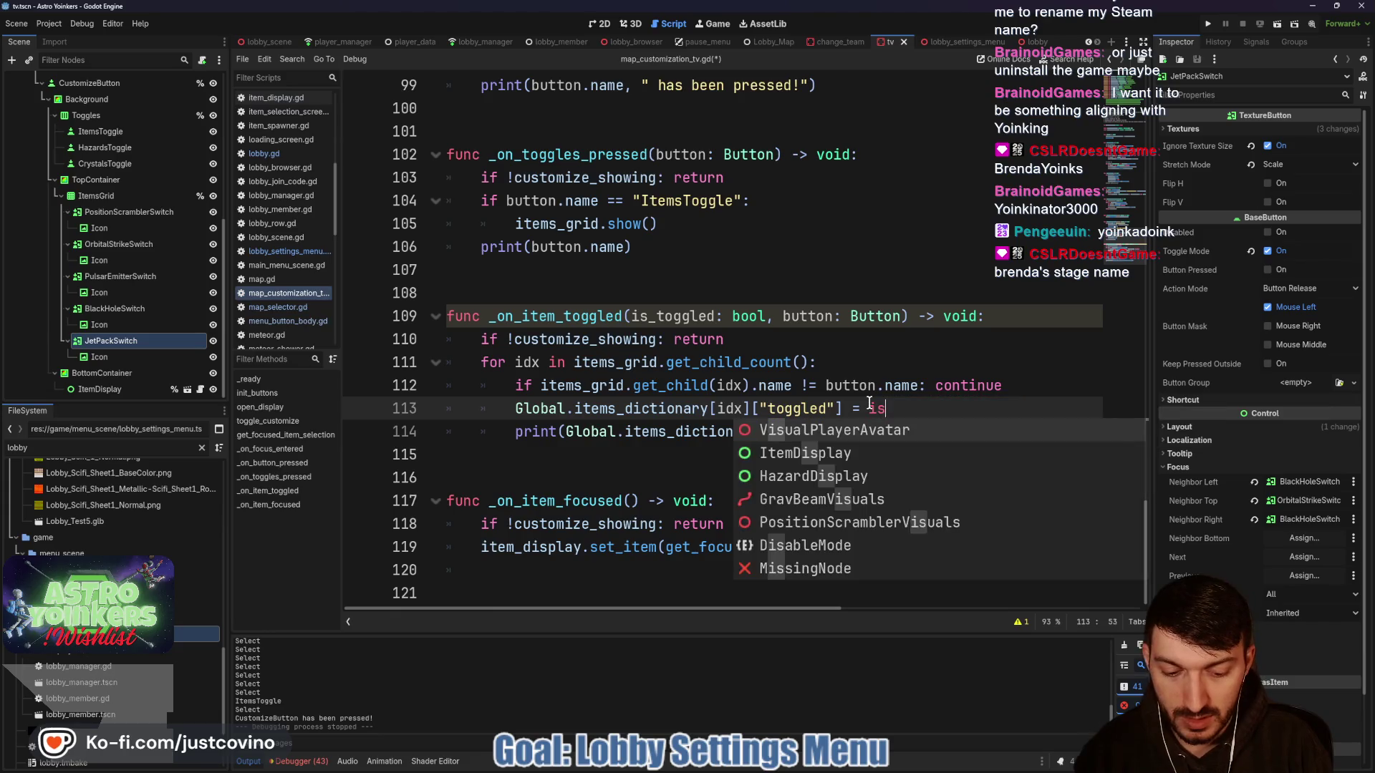
click(911, 434)
key(ctrl+s)
click(1207, 25)
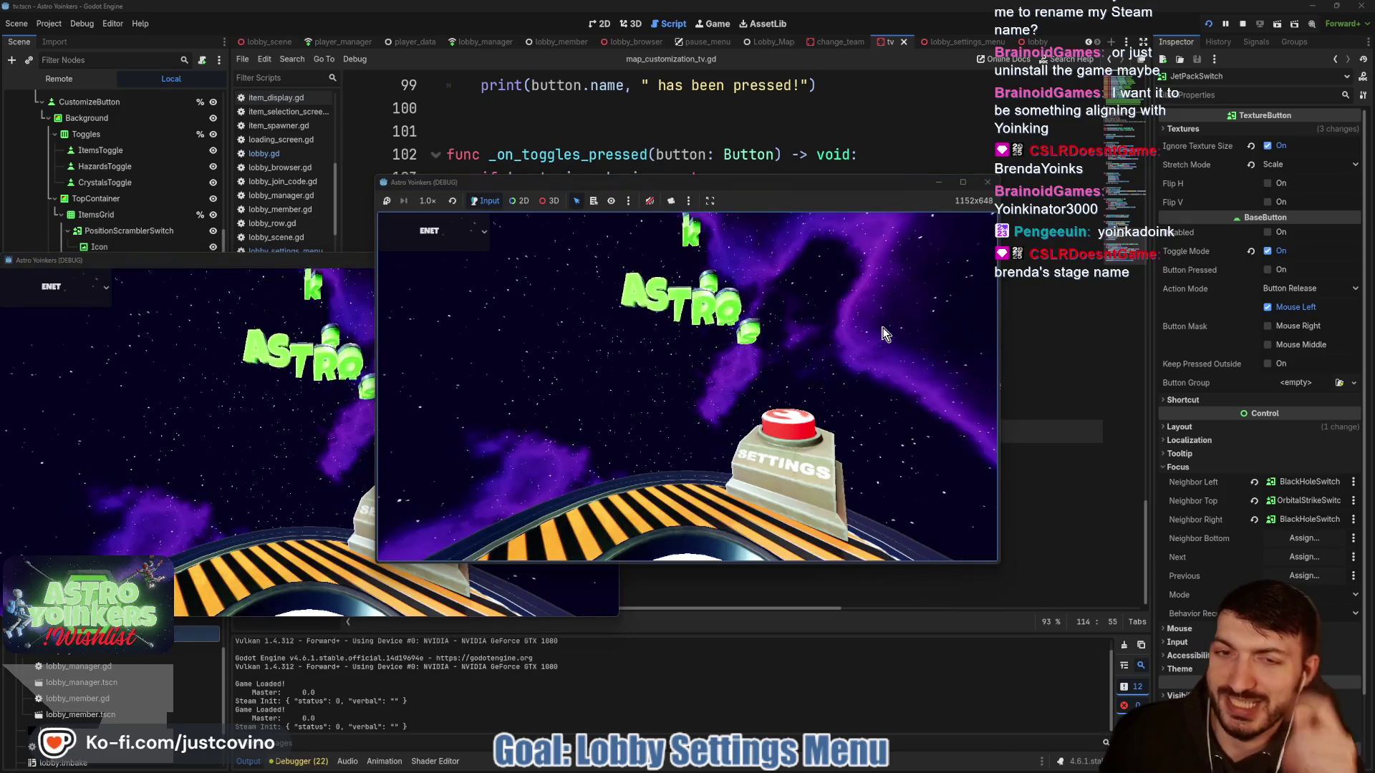
- Host a lobby, walk to the TV, and open its Customize panel
click(552, 306)
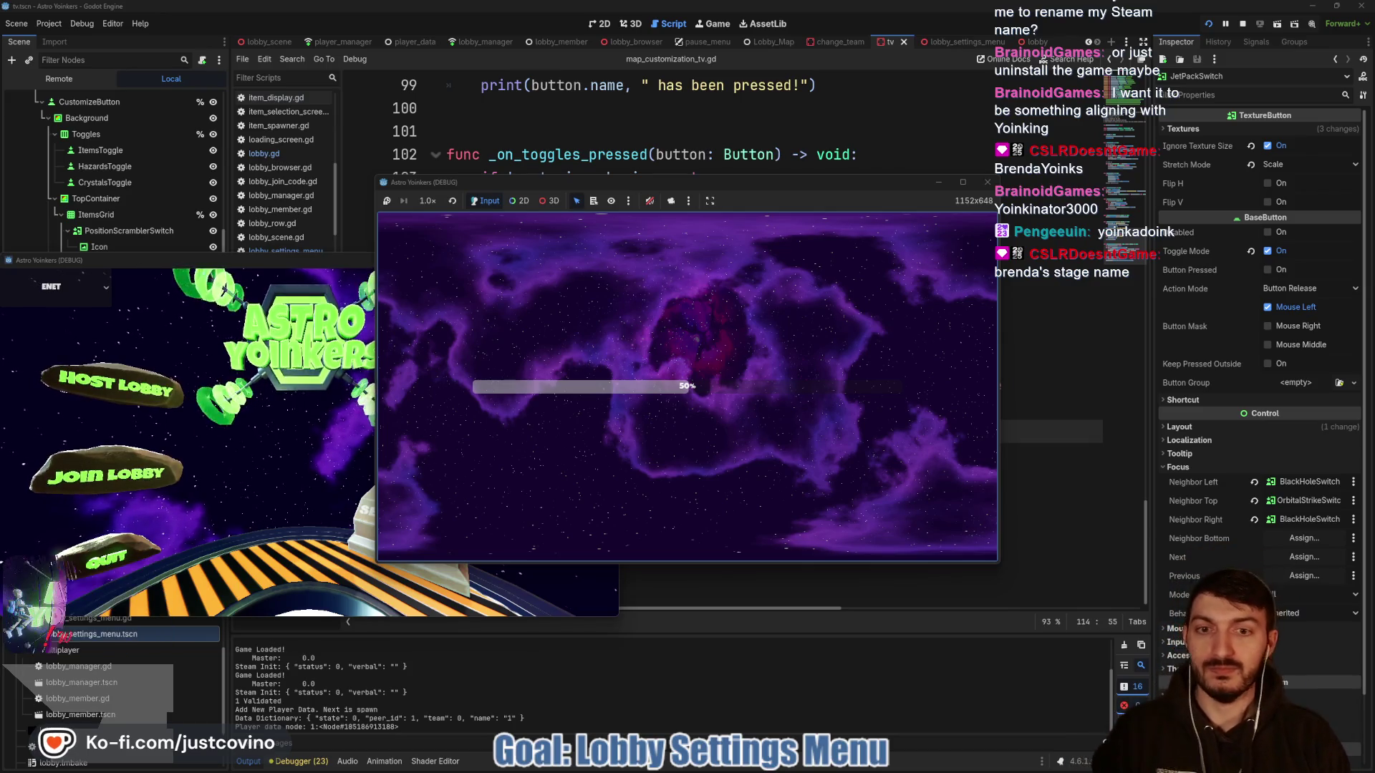
key(w)
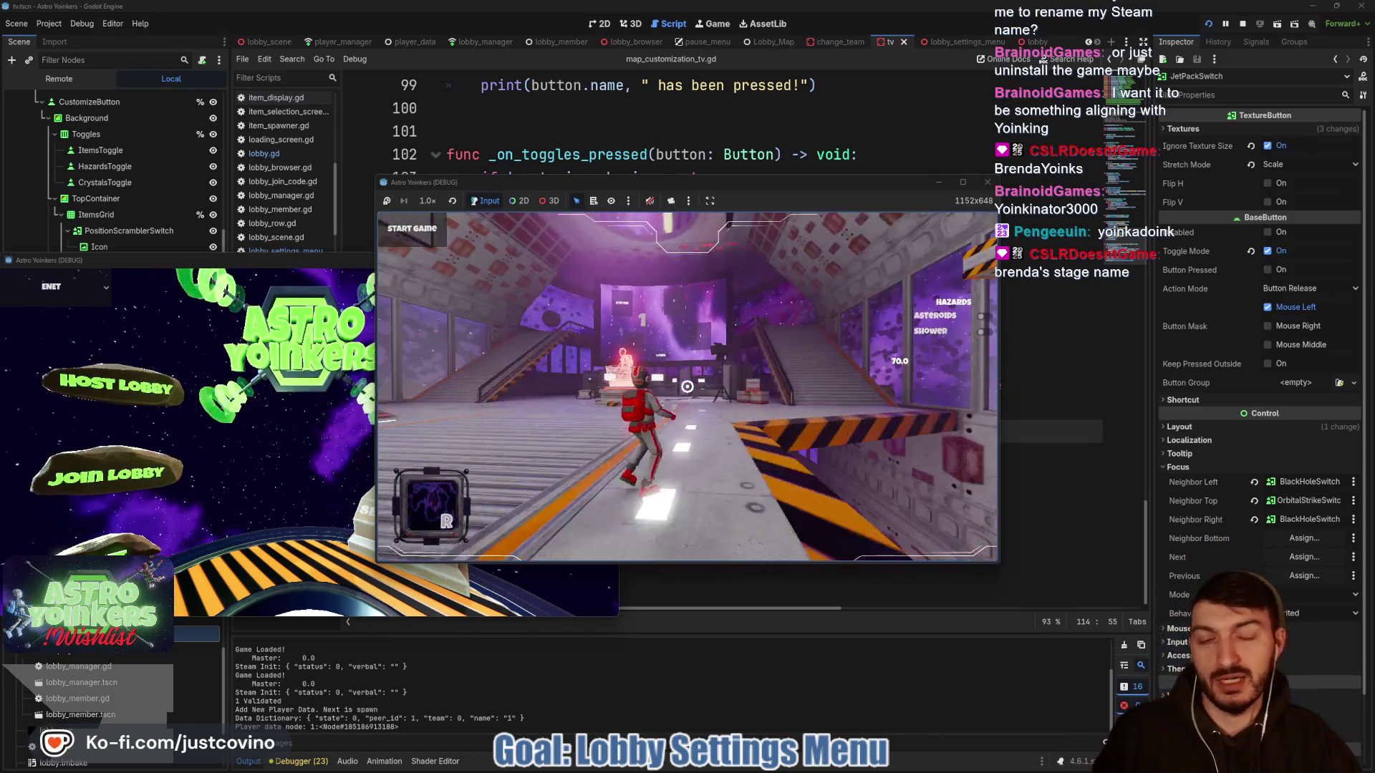
key(space)
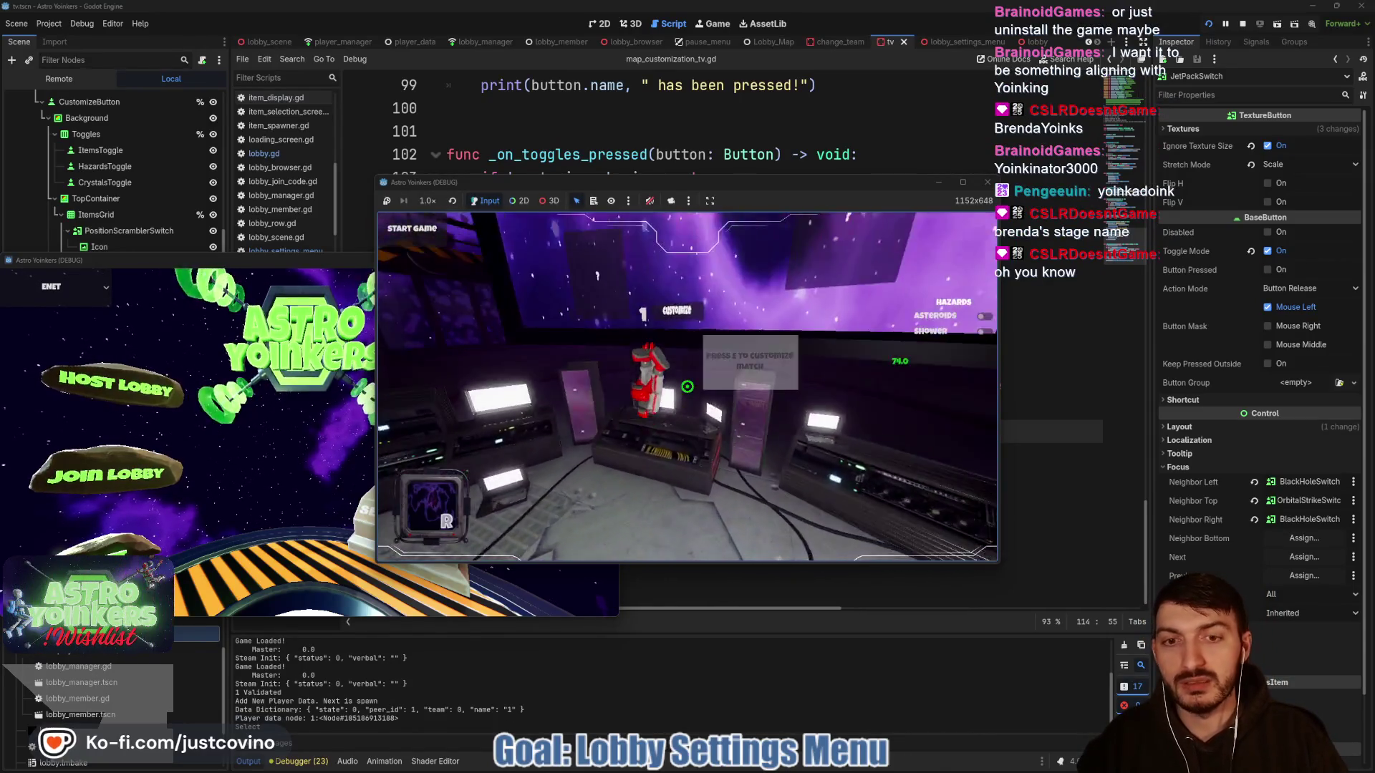
key(e)
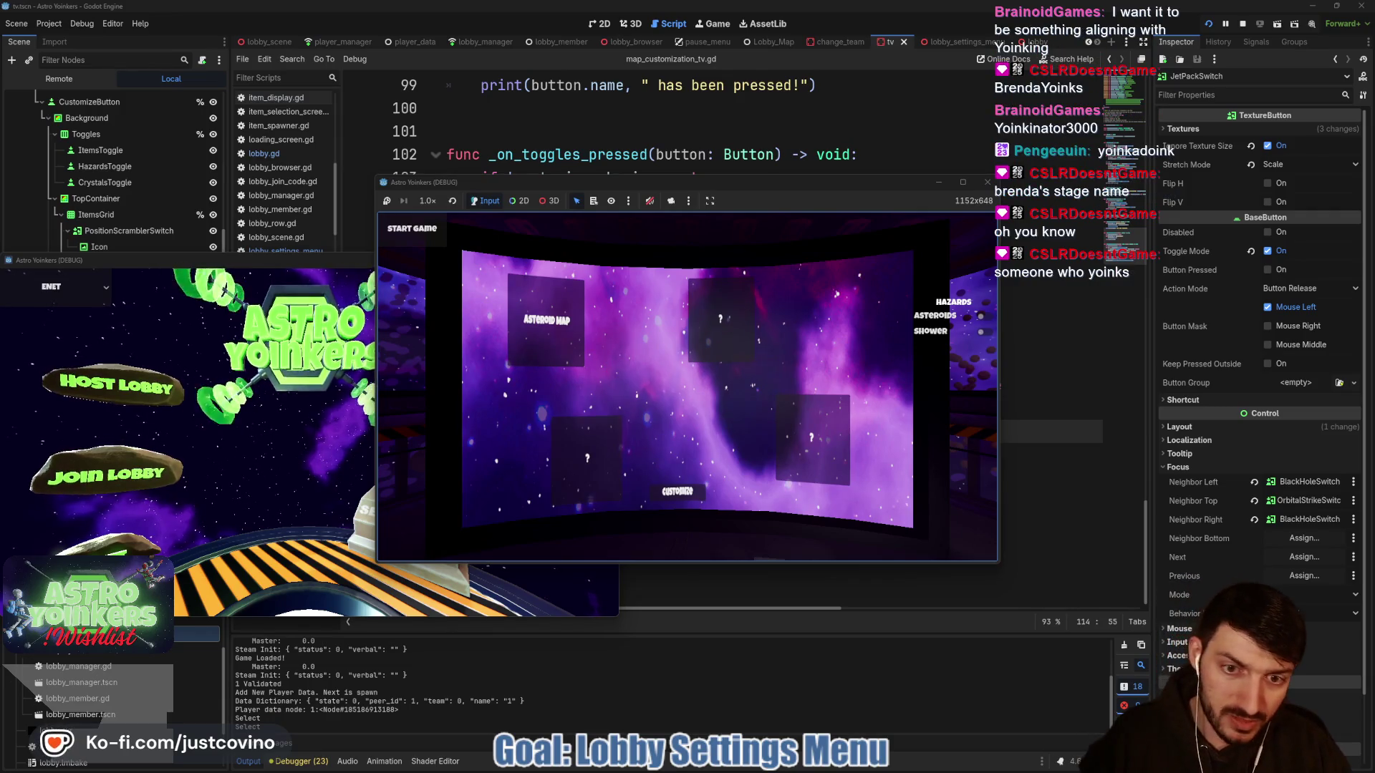
key(Return)
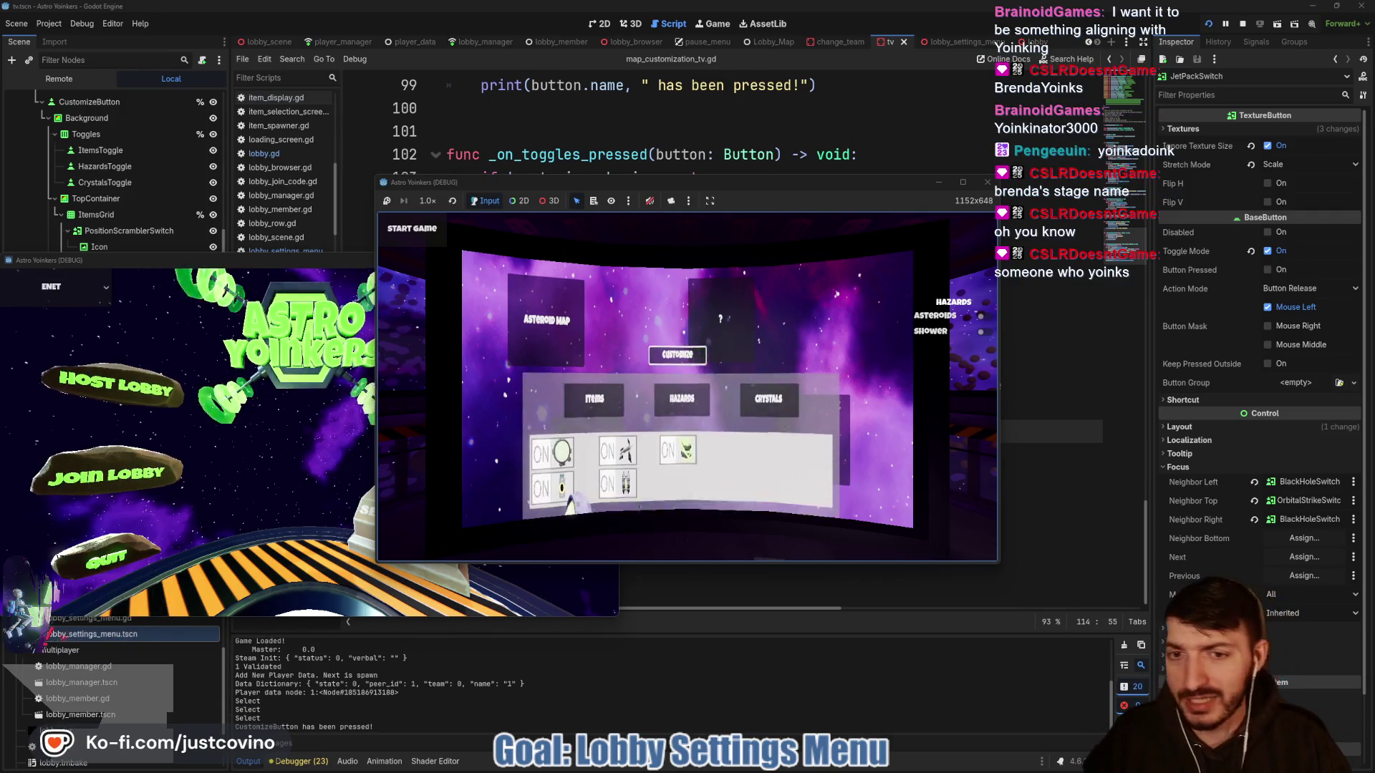
- Toggle Orbital Strike on and off, switch Position Scrambler off, then stop the game with F8
key(Down)
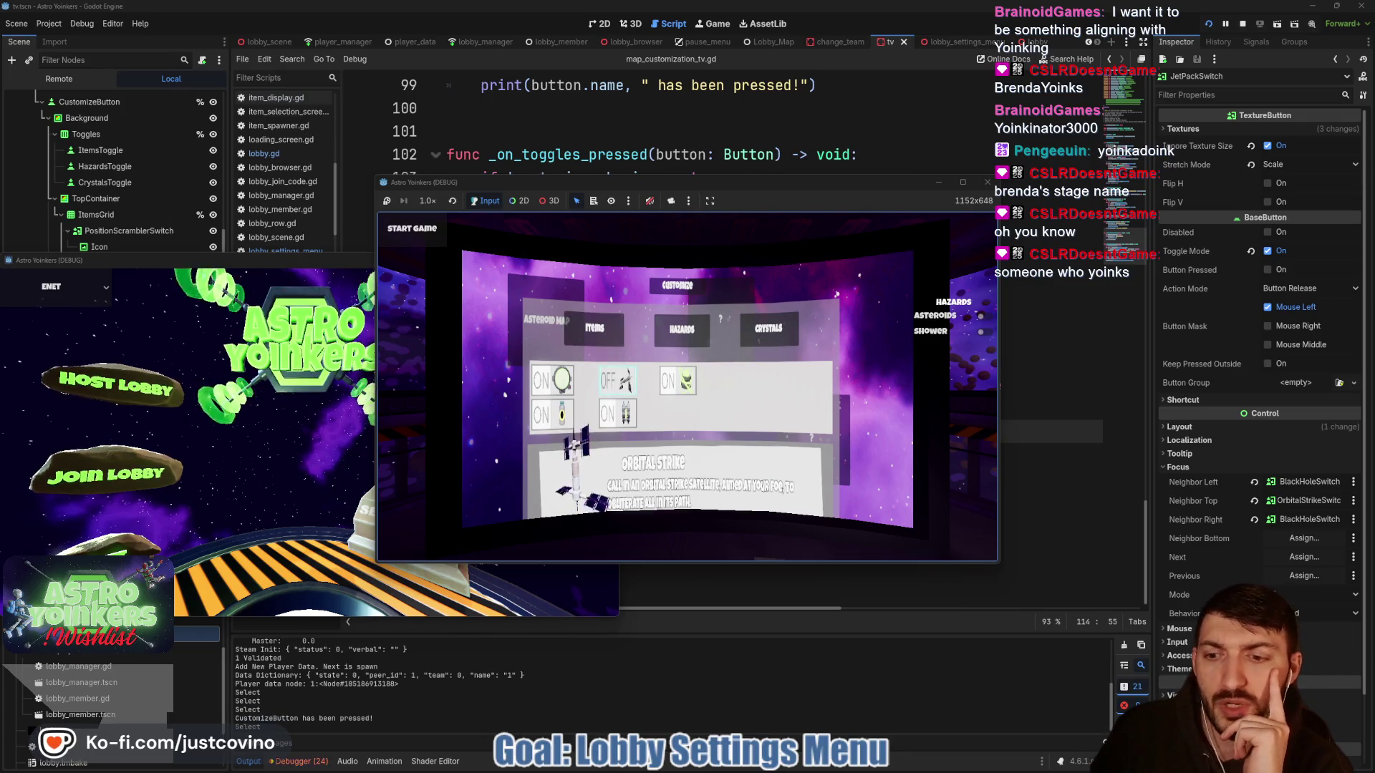
key(Return)
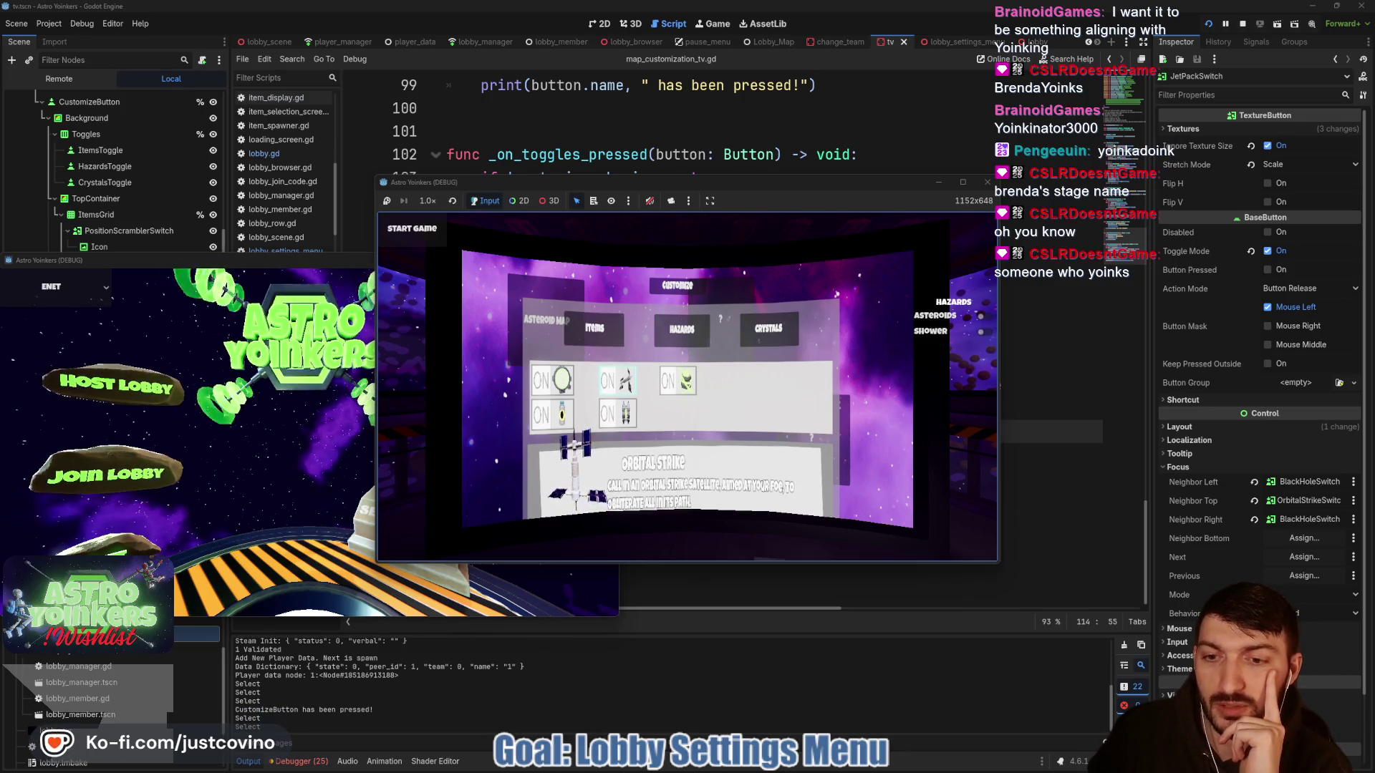
key(Return)
key(Down)
key(Left)
key(Up)
key(Return)
key(Return)
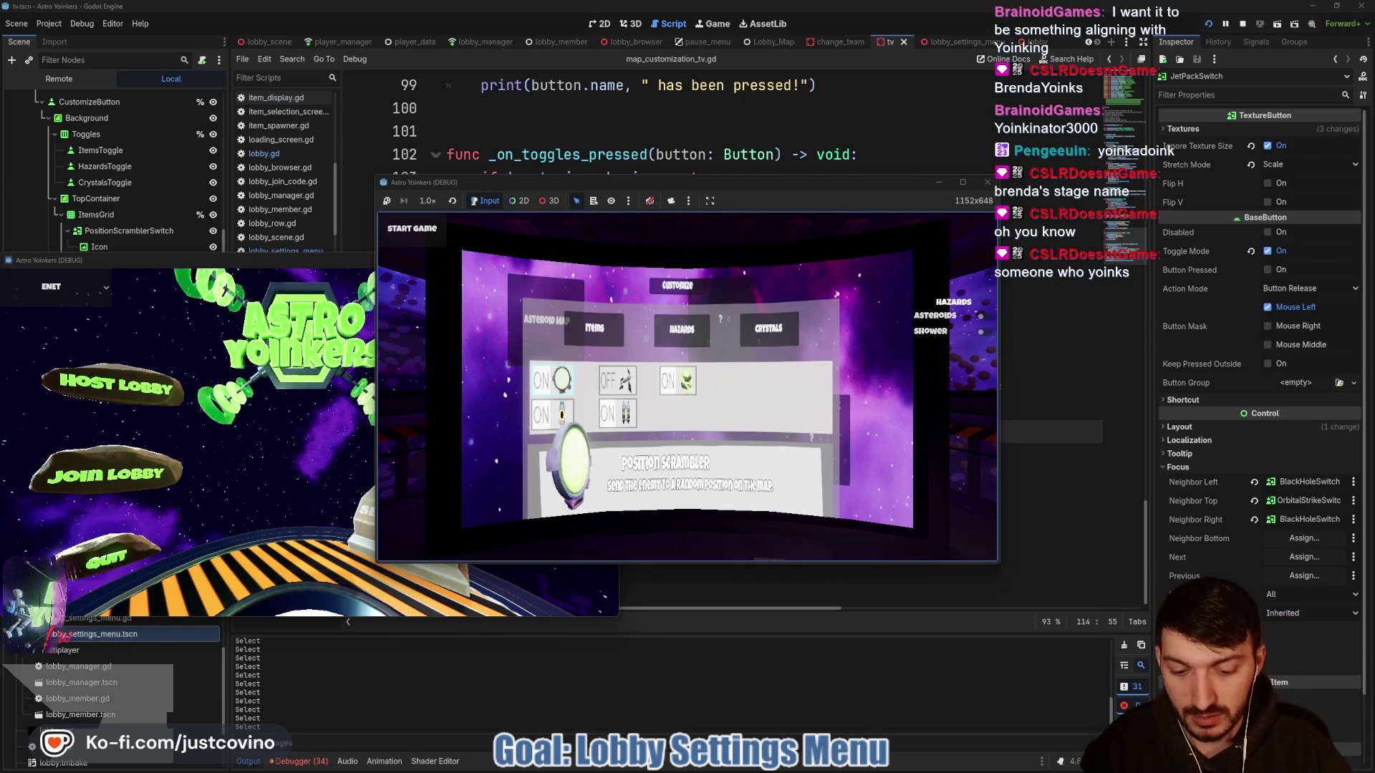
key(F8)
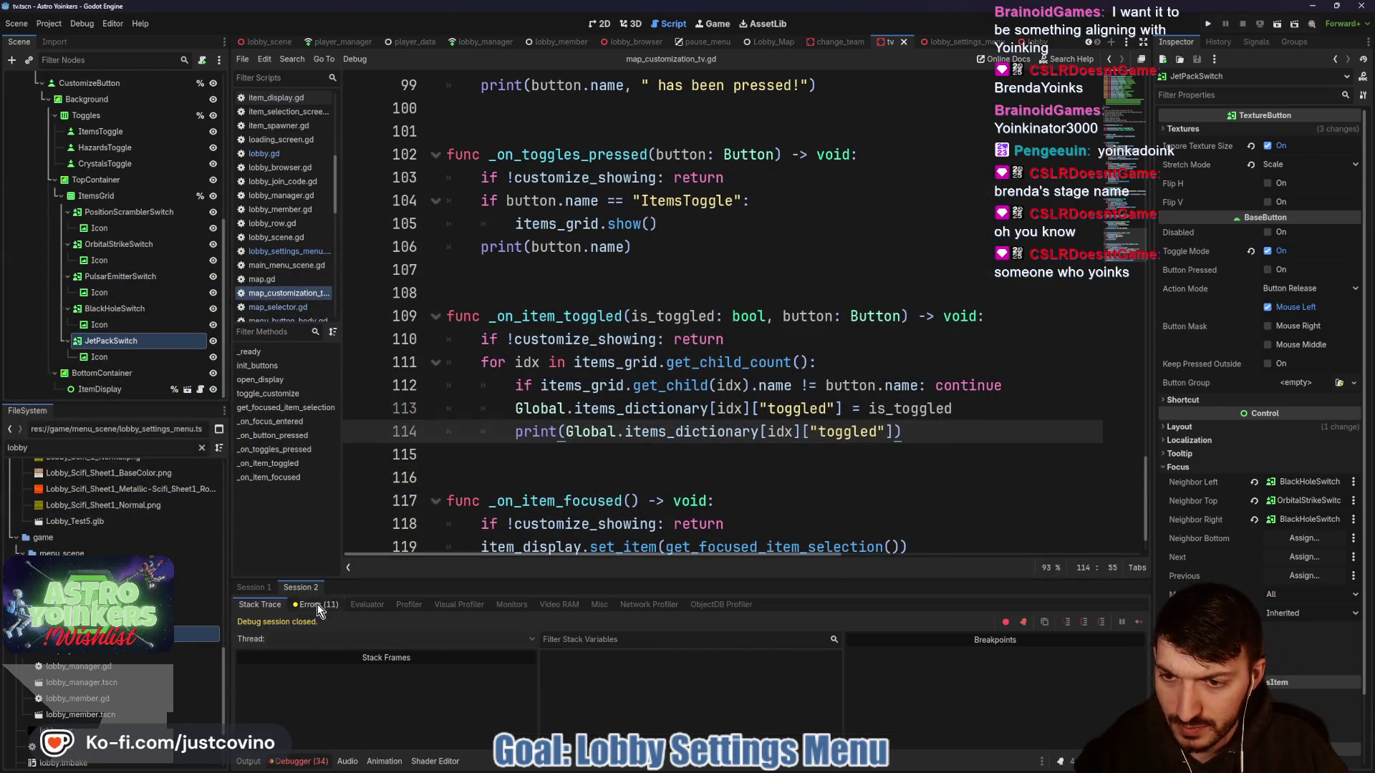
- Inspect Session 1's errors in an enlarged Debugger panel, selecting the first emit_signal error
click(318, 606)
click(269, 588)
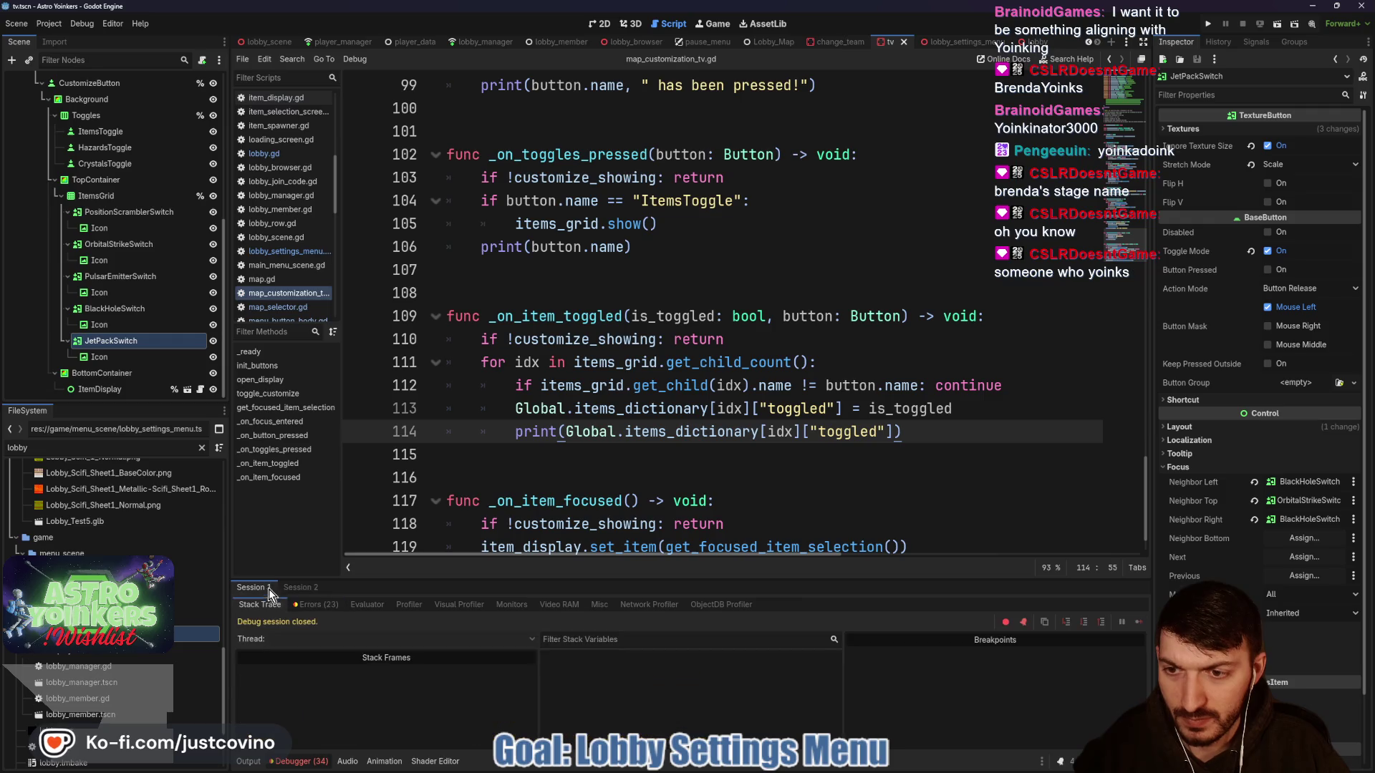
click(313, 606)
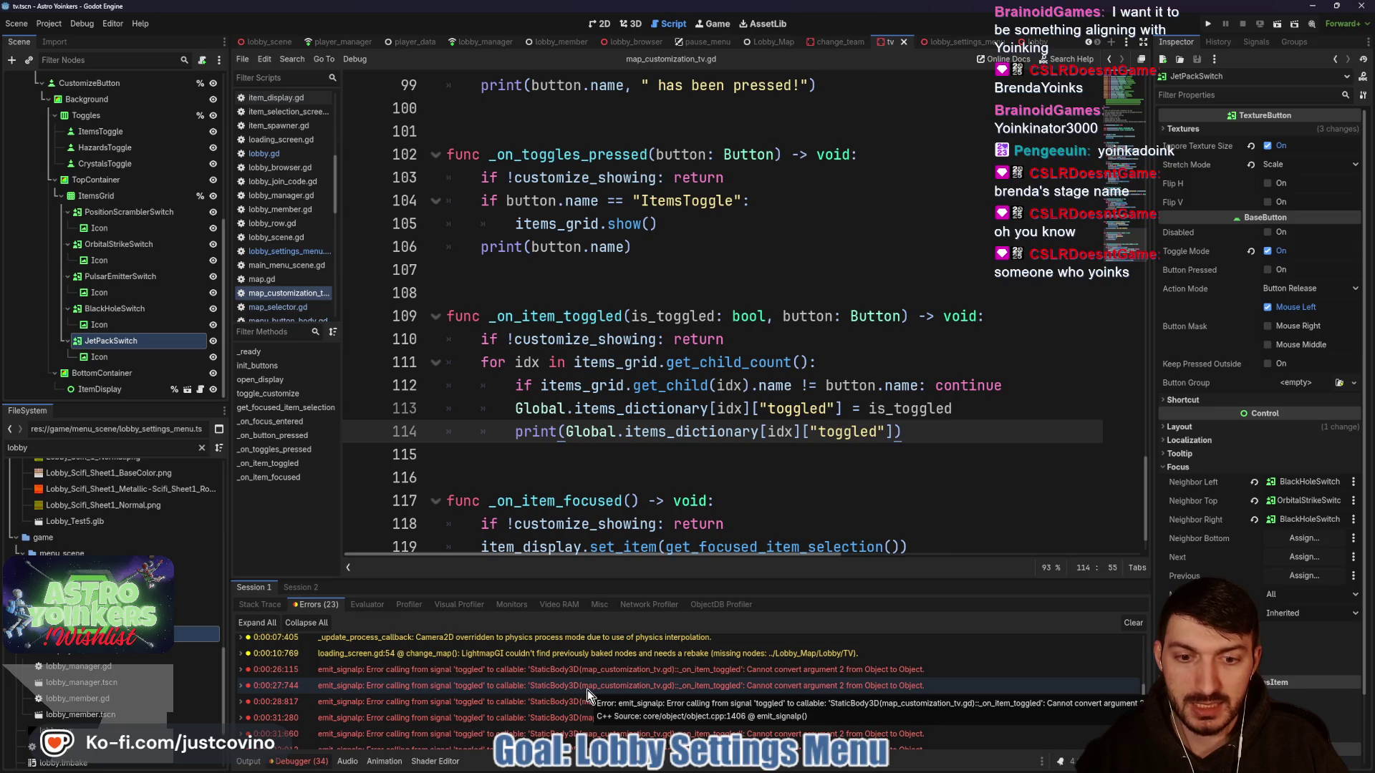
drag(821, 577, 821, 238)
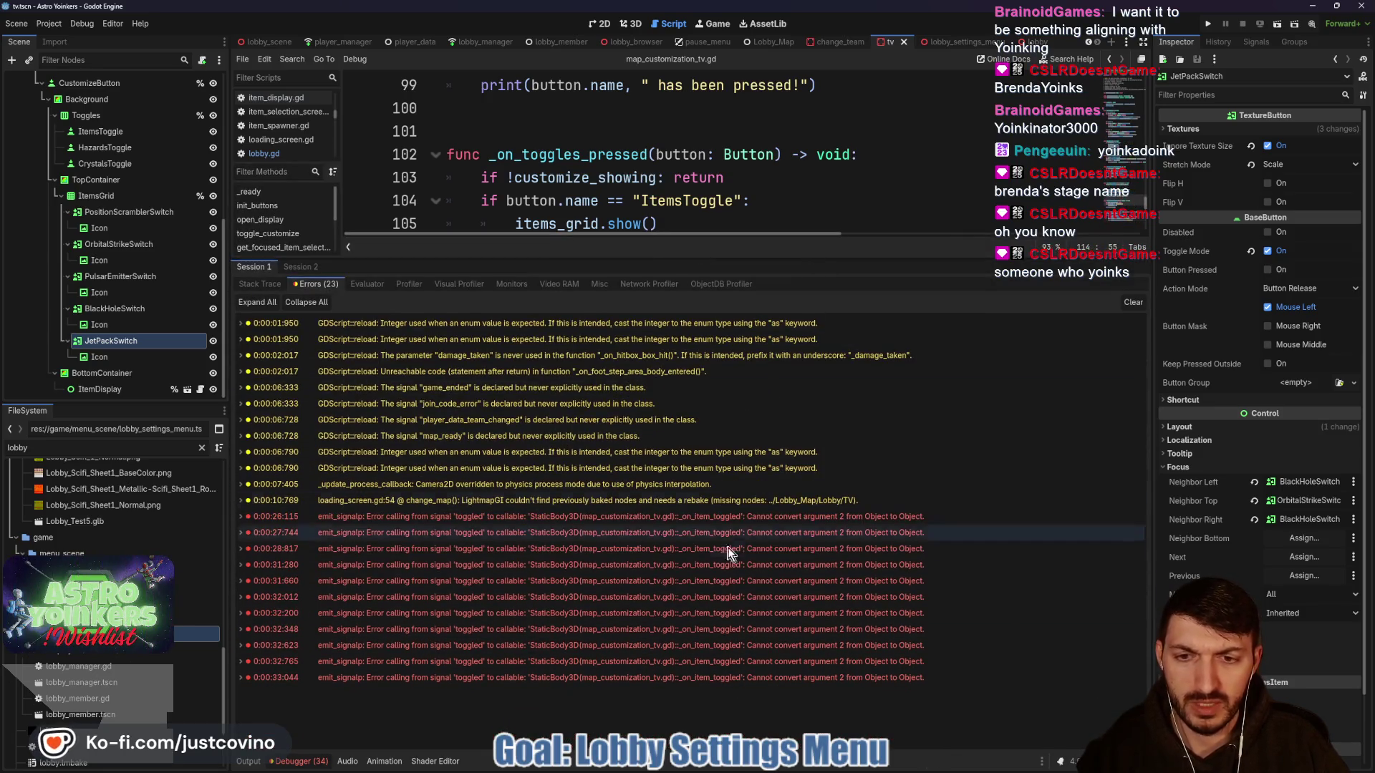
click(690, 516)
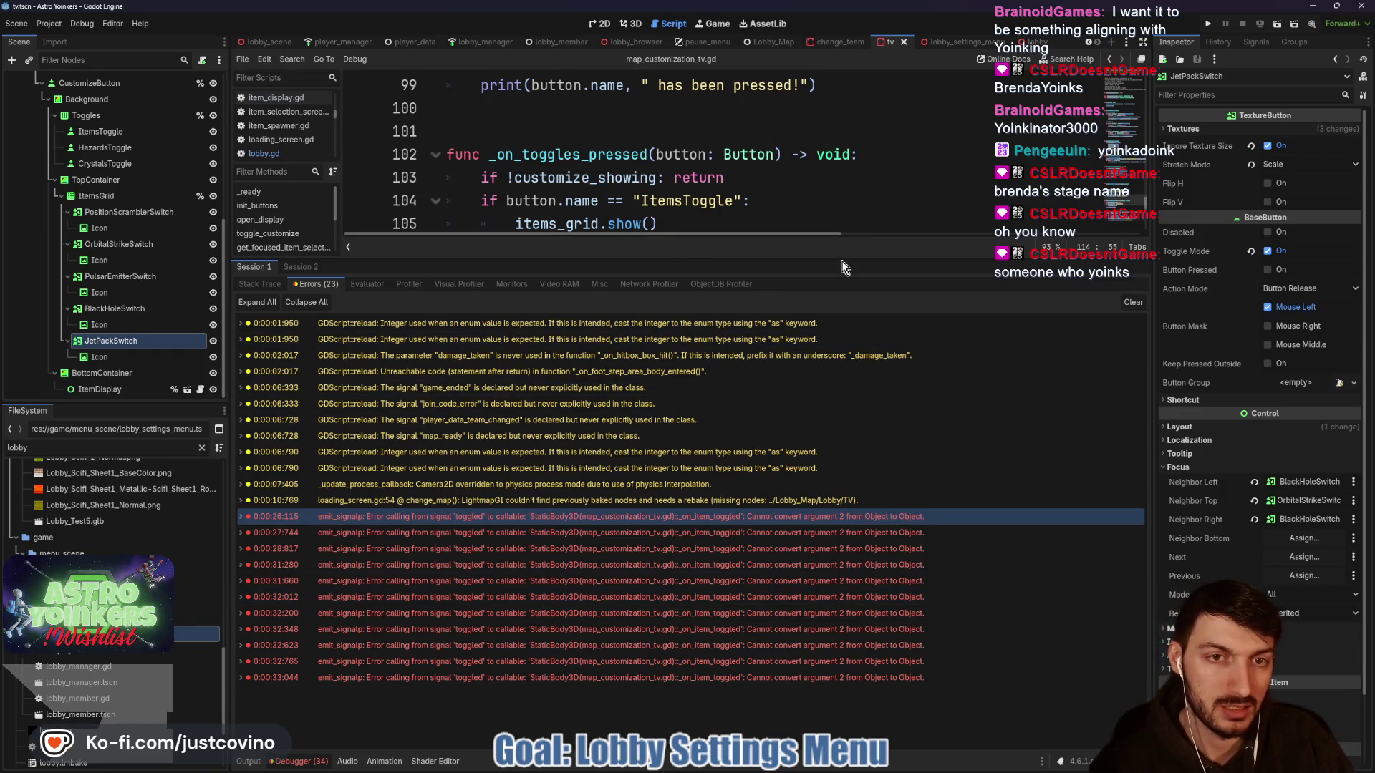
- Change _on_item_toggled's button parameter type to TextureButton and run the project
drag(839, 258, 880, 631)
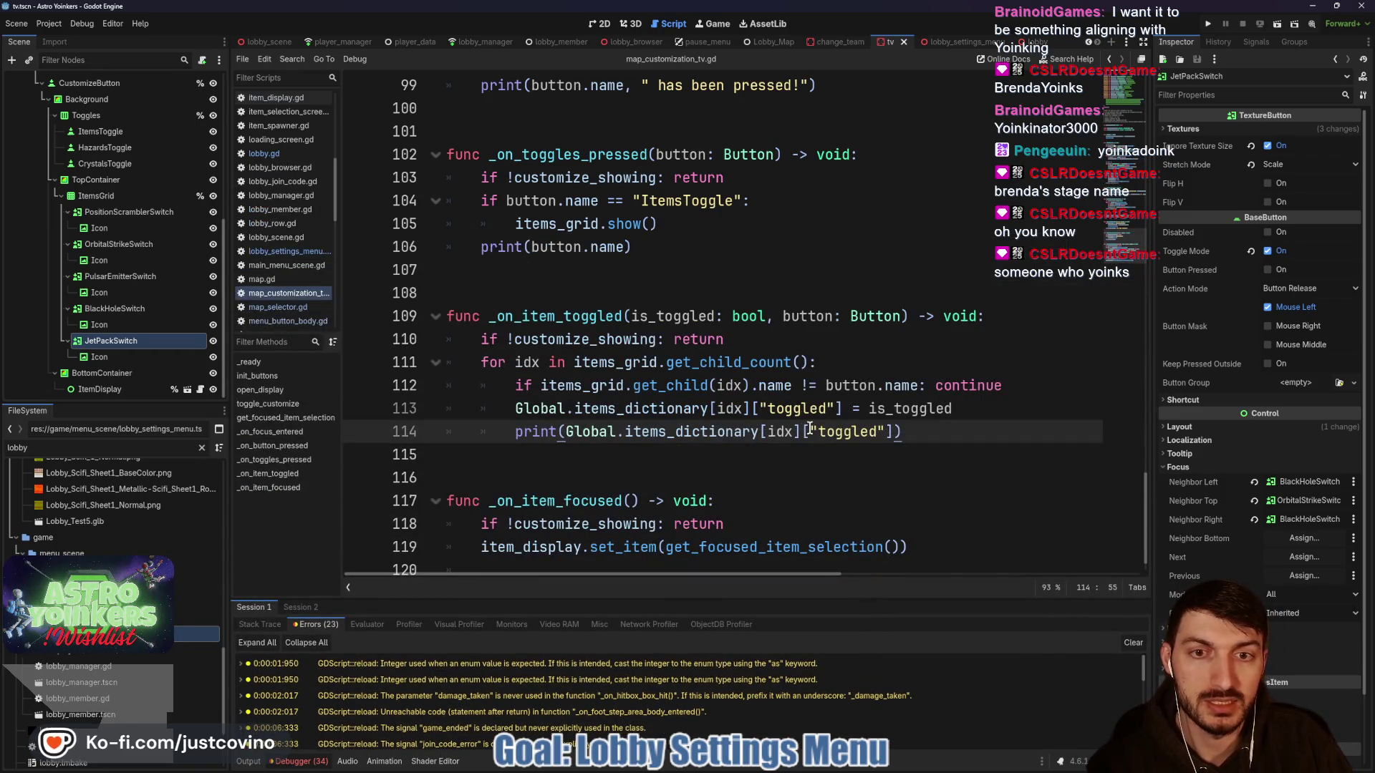
click(852, 315)
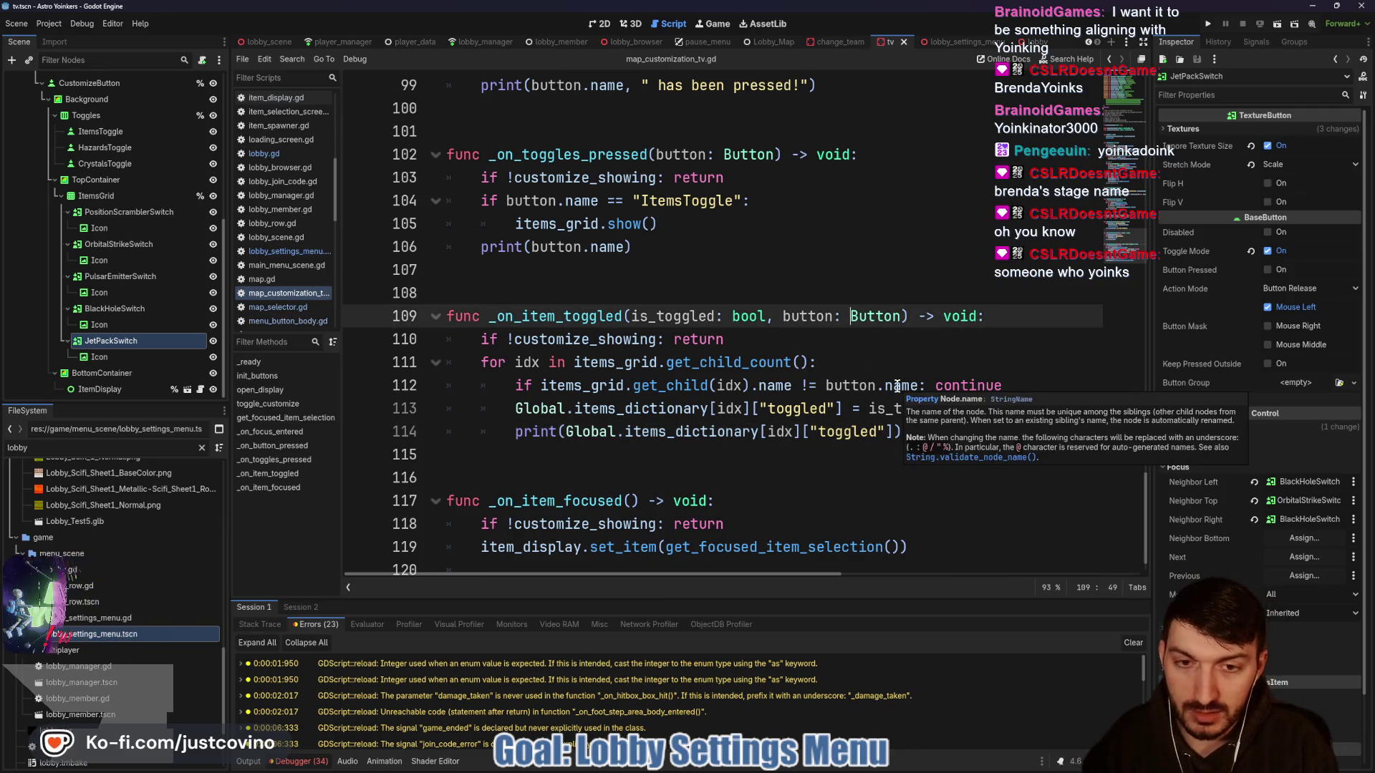
text(Texture)
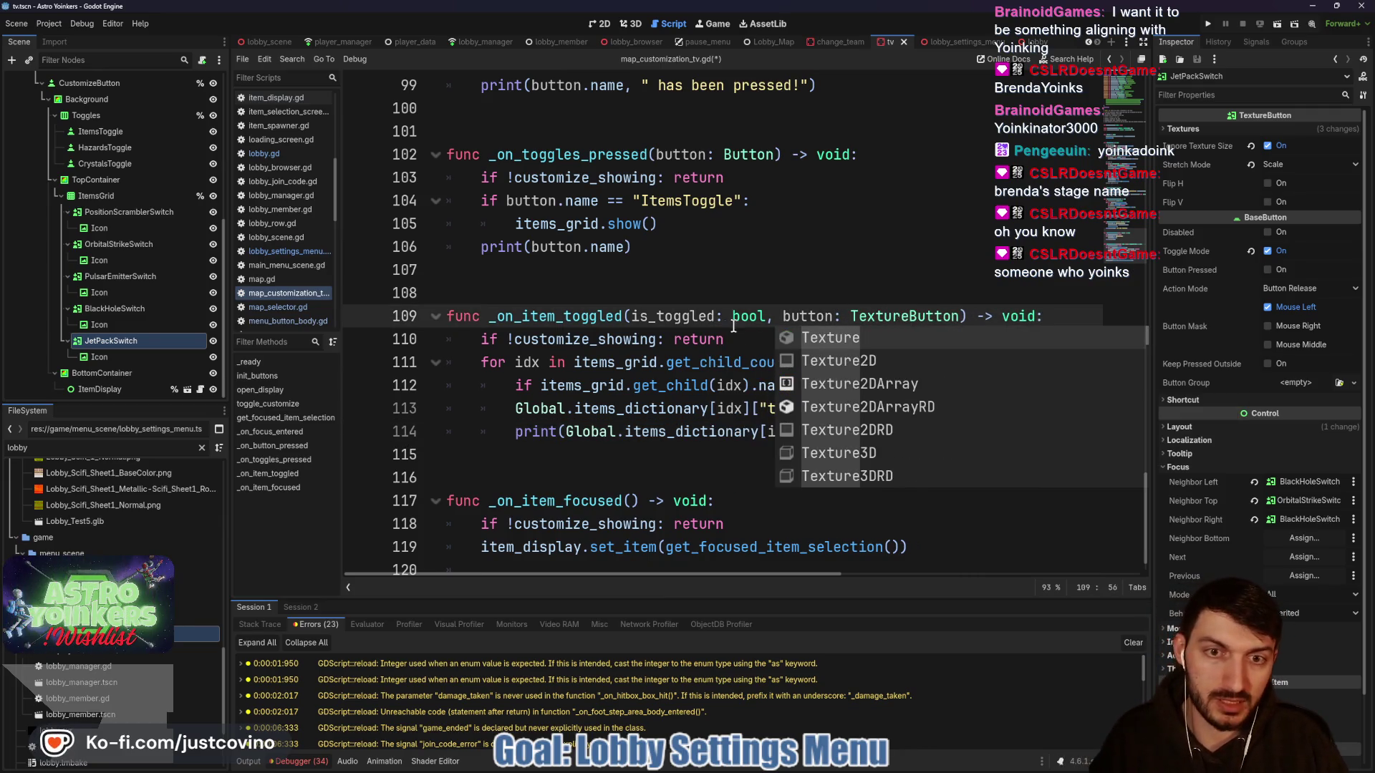
click(734, 337)
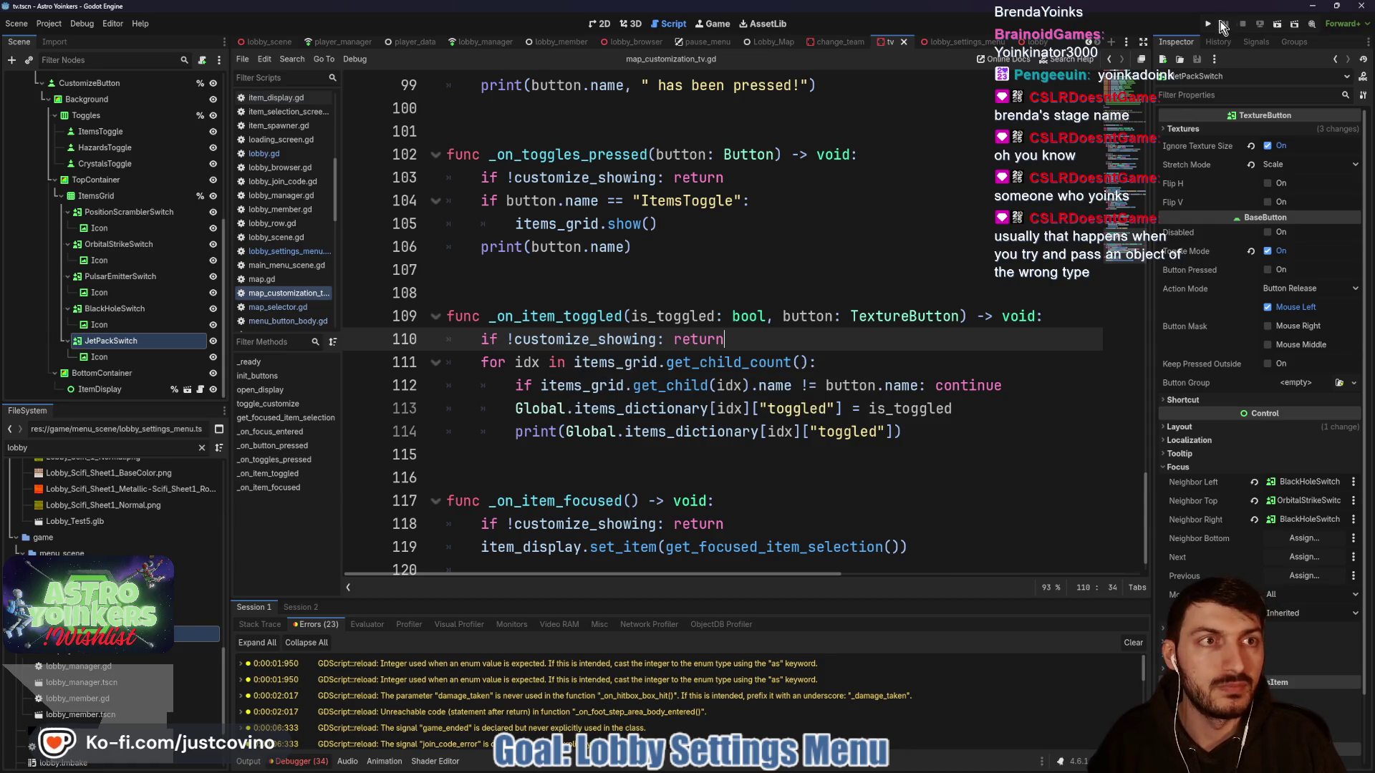
click(1209, 24)
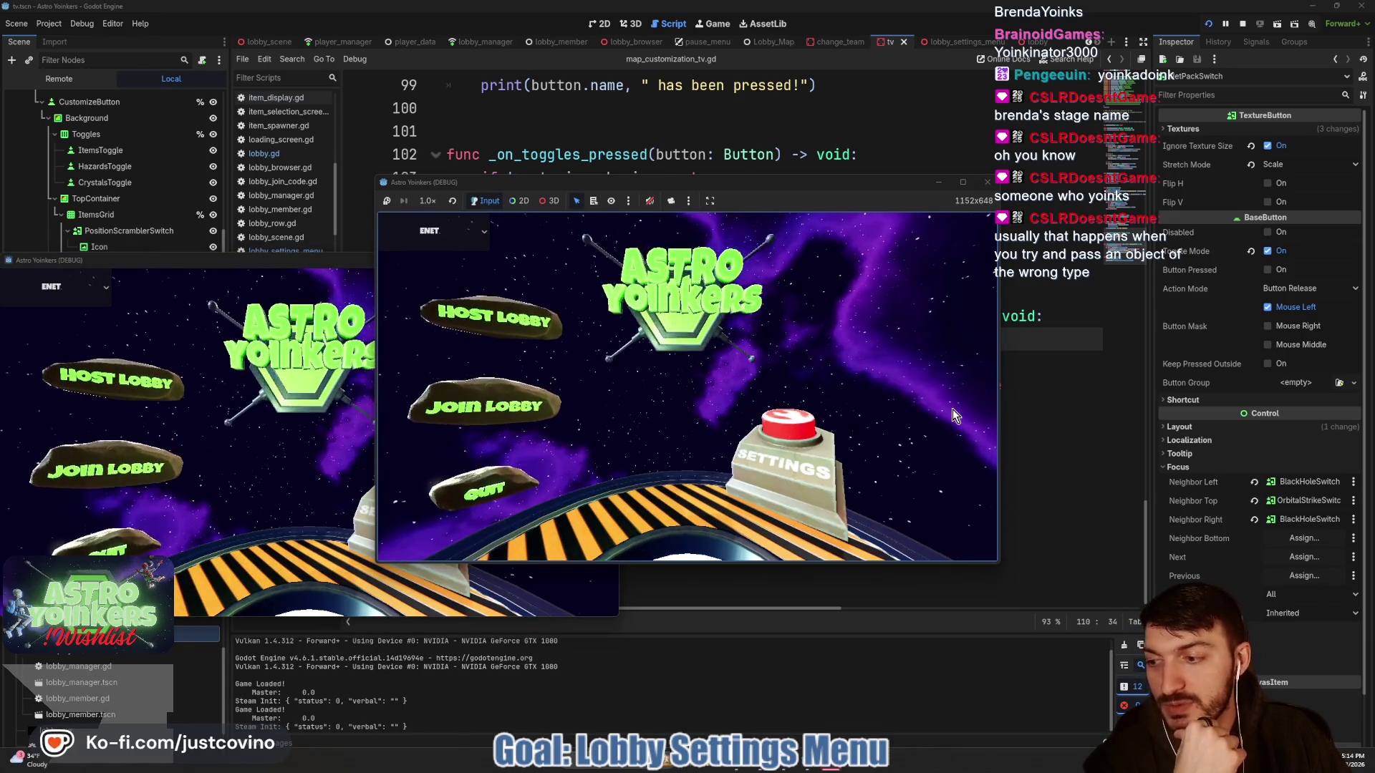
- Host a private lobby and fly the character to the map screen's Customize panel
click(529, 330)
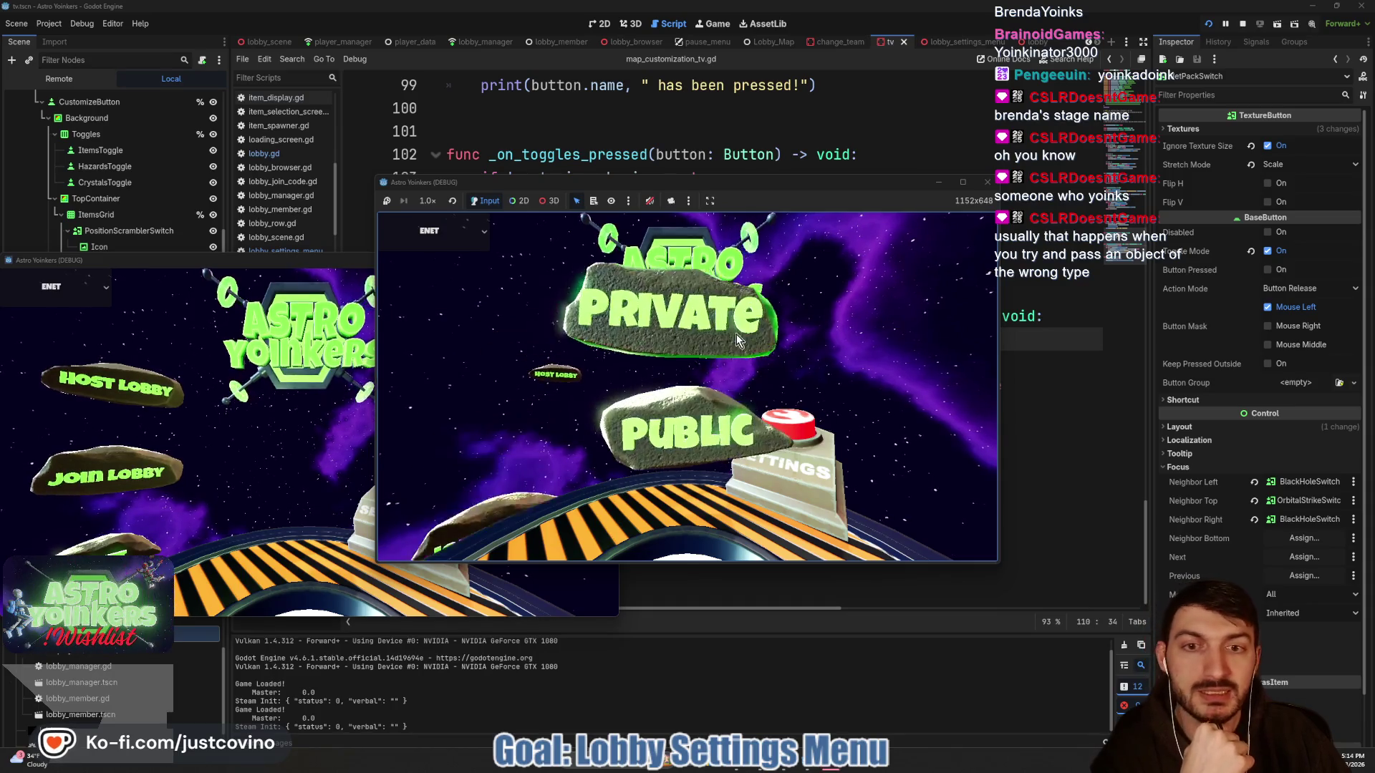
click(737, 333)
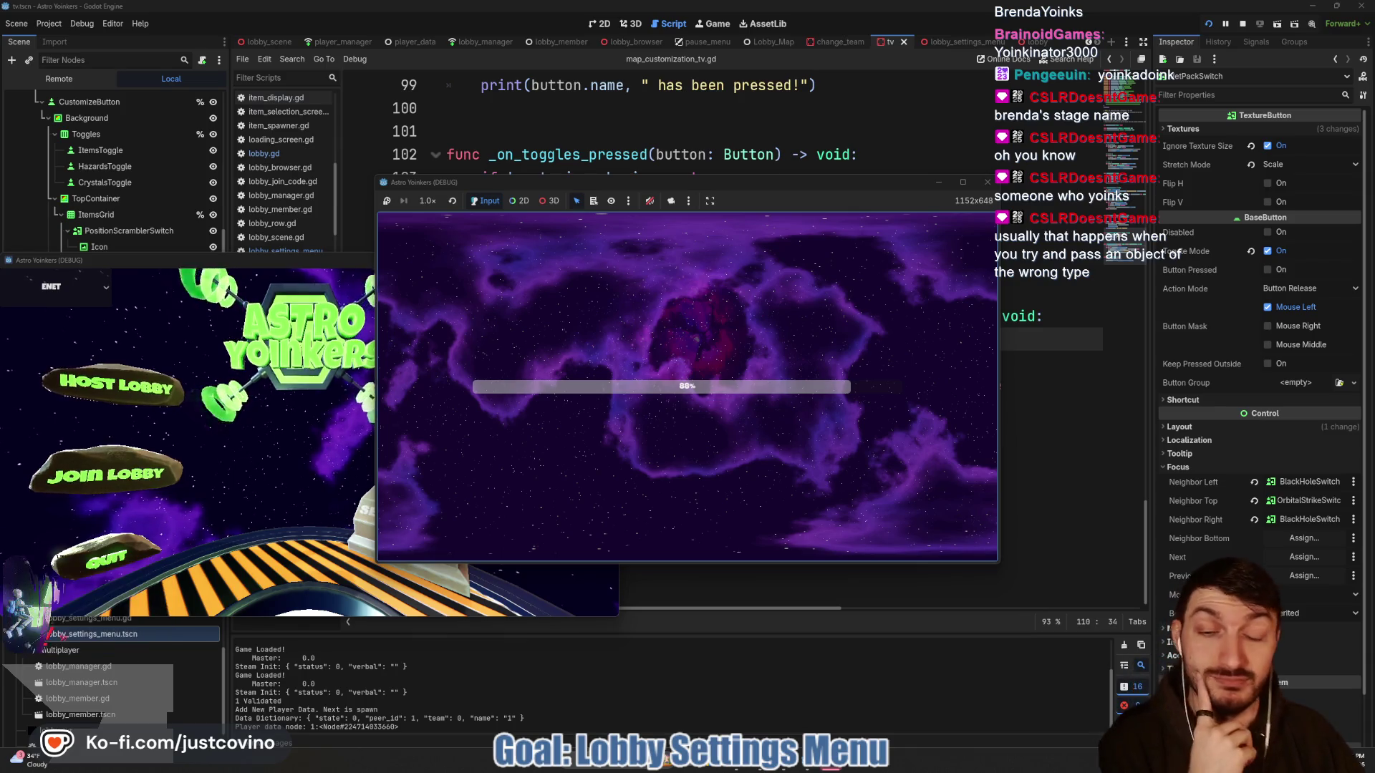
key(w)
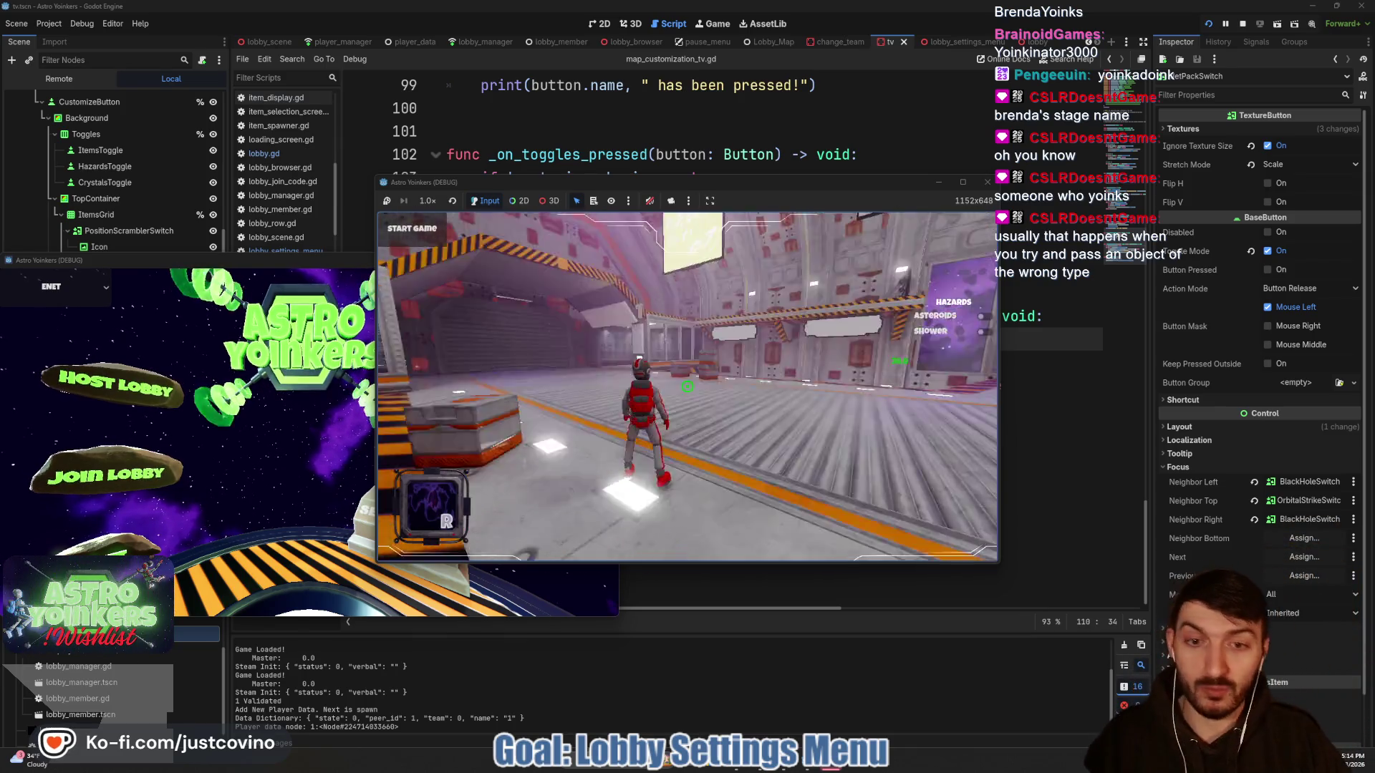
key(space)
key(w)
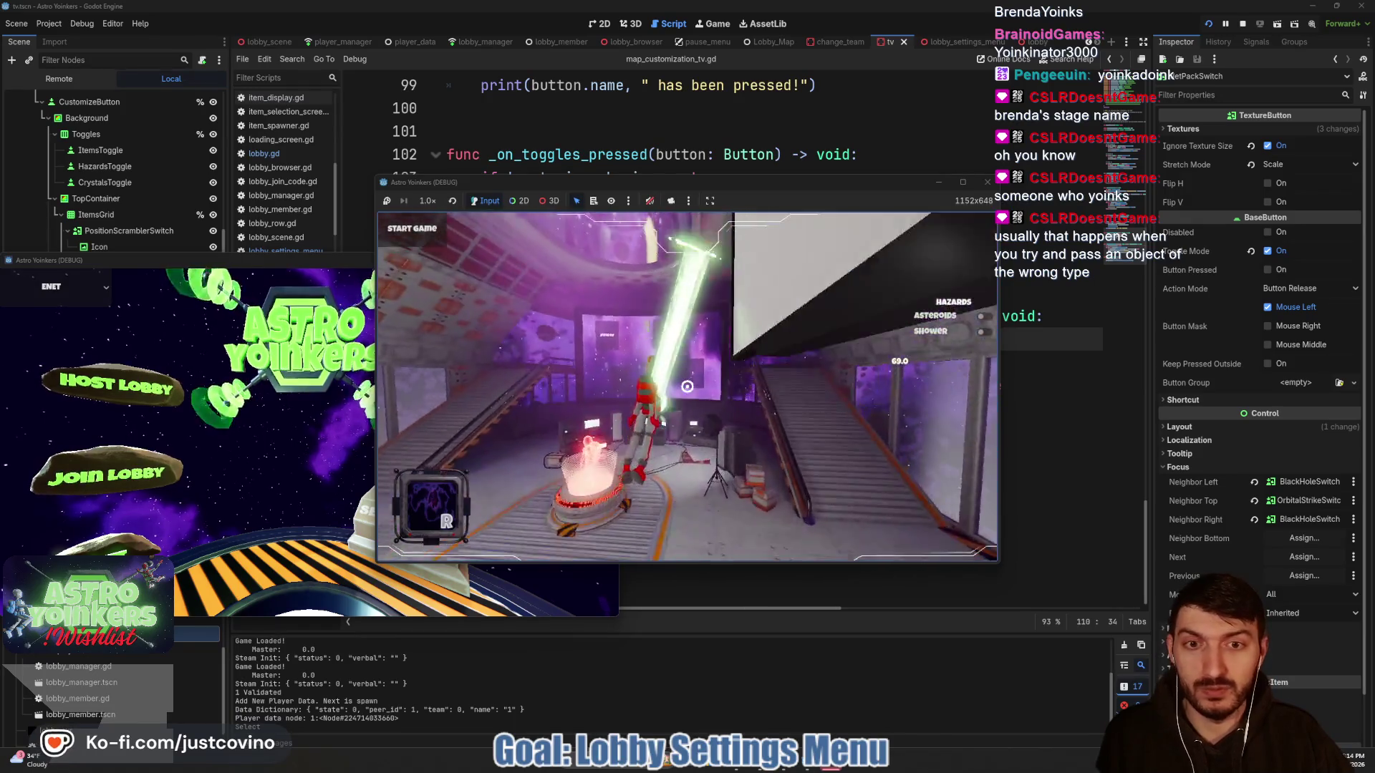
key(e)
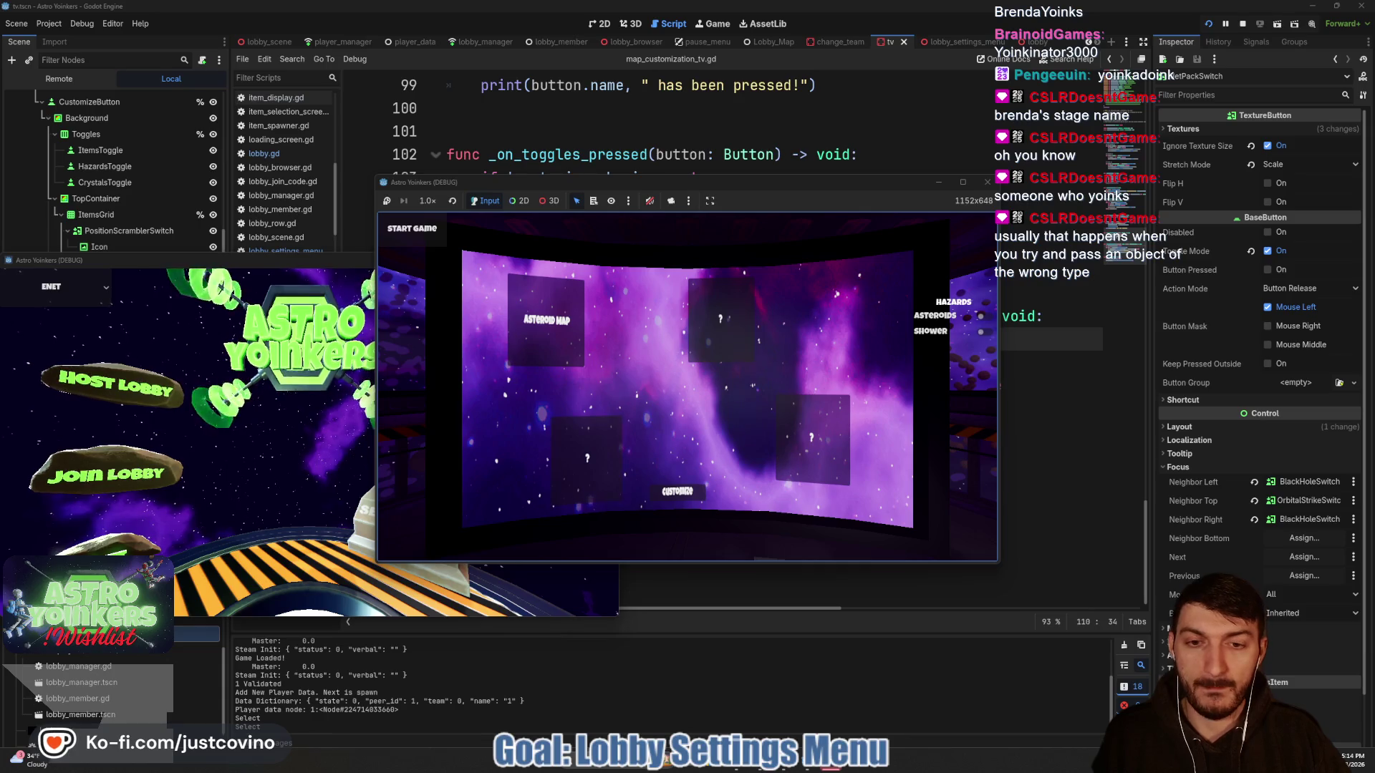
key(s)
key(e)
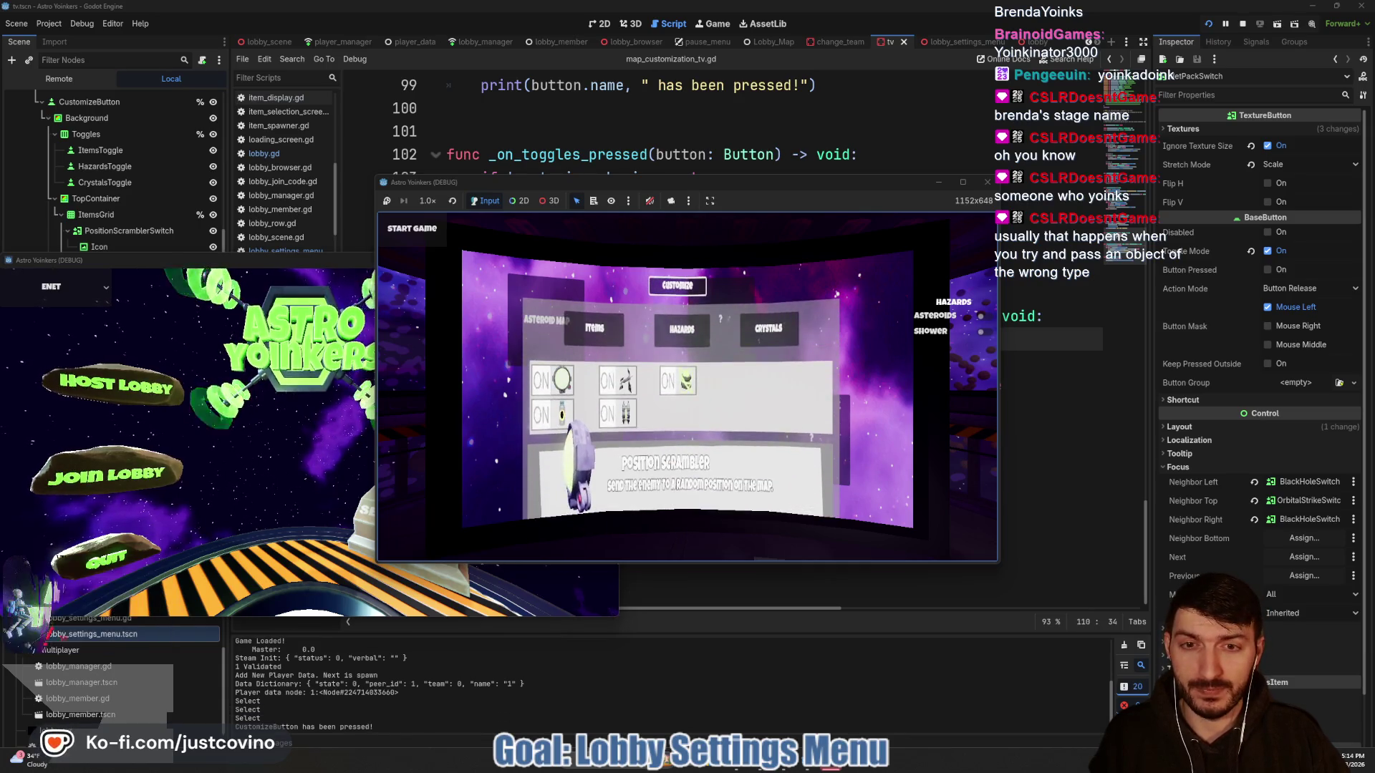
- Toggle the Pulsar Emitter item off and on repeatedly, move to Position Scrambler, then stop the game
key(e)
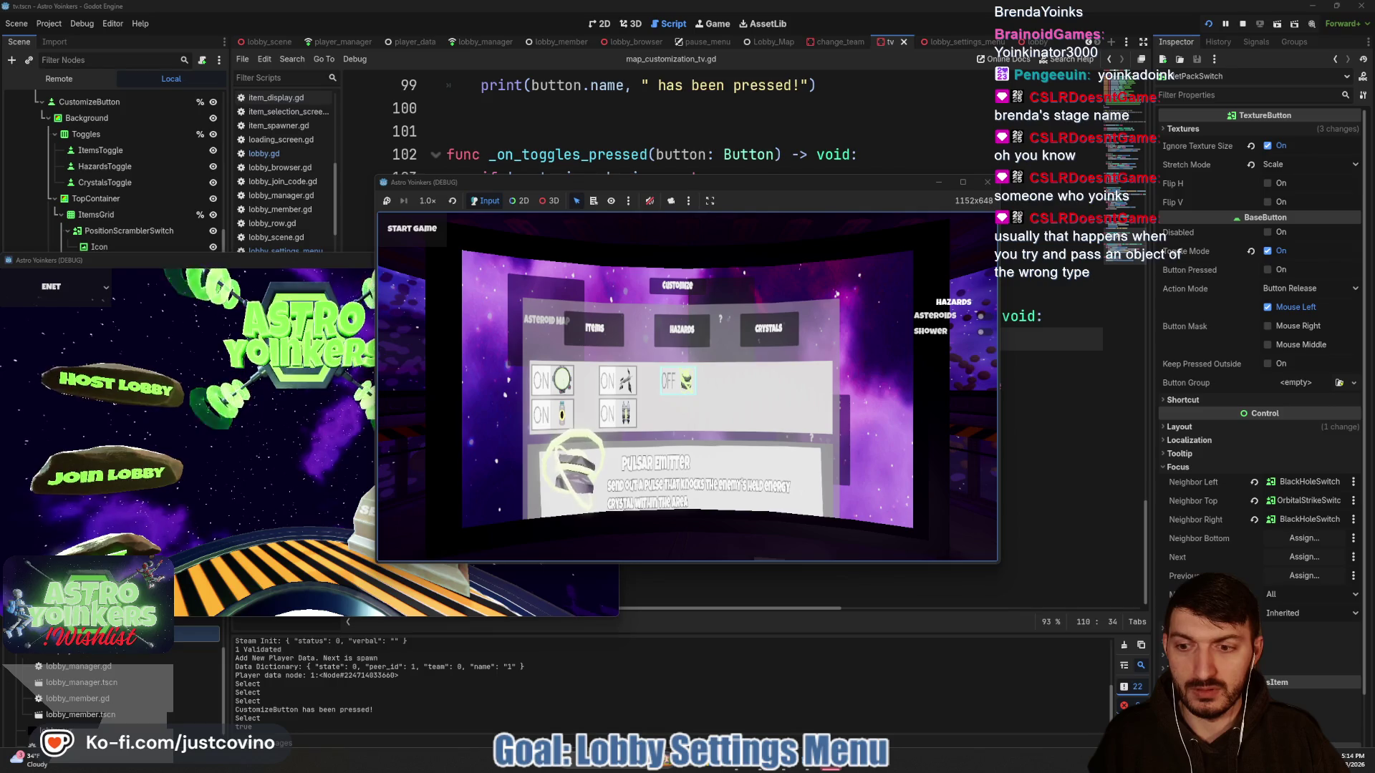
key(e)
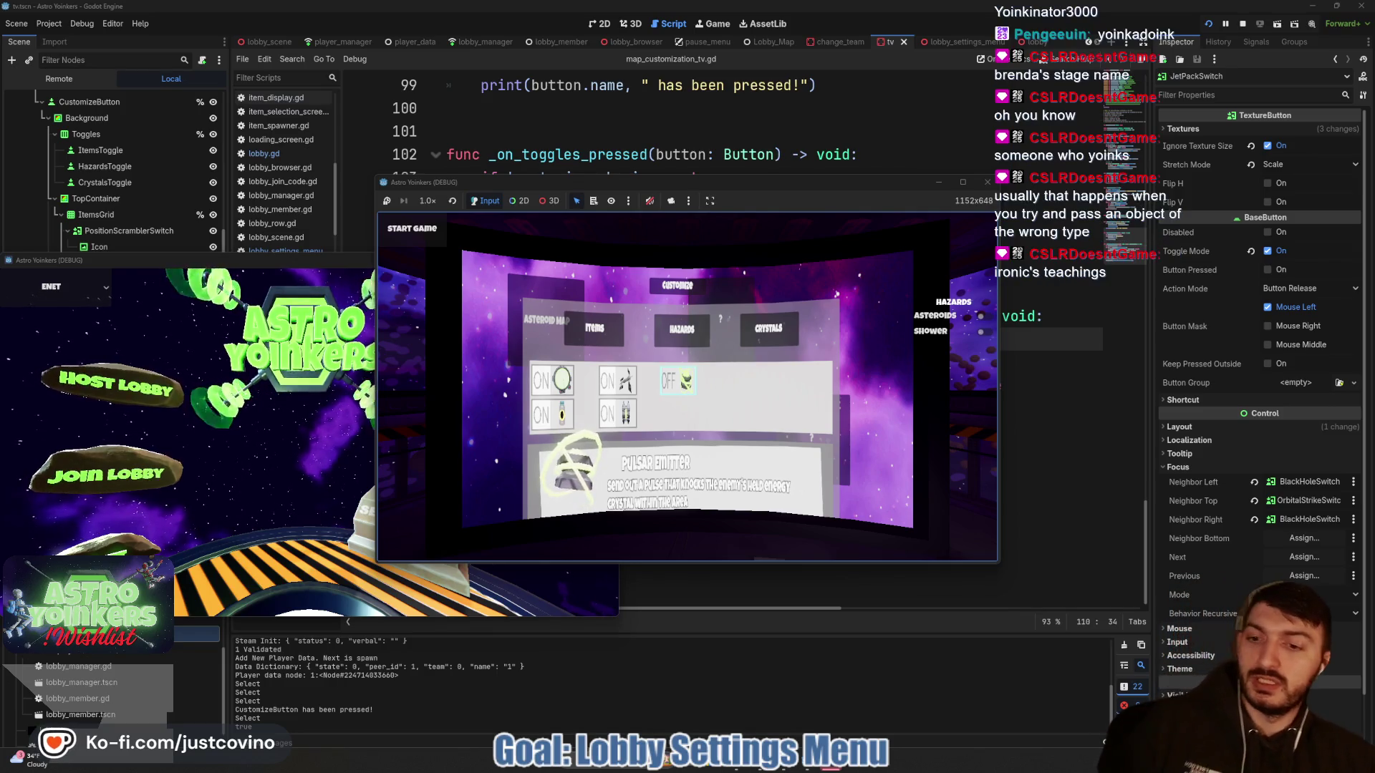
key(e)
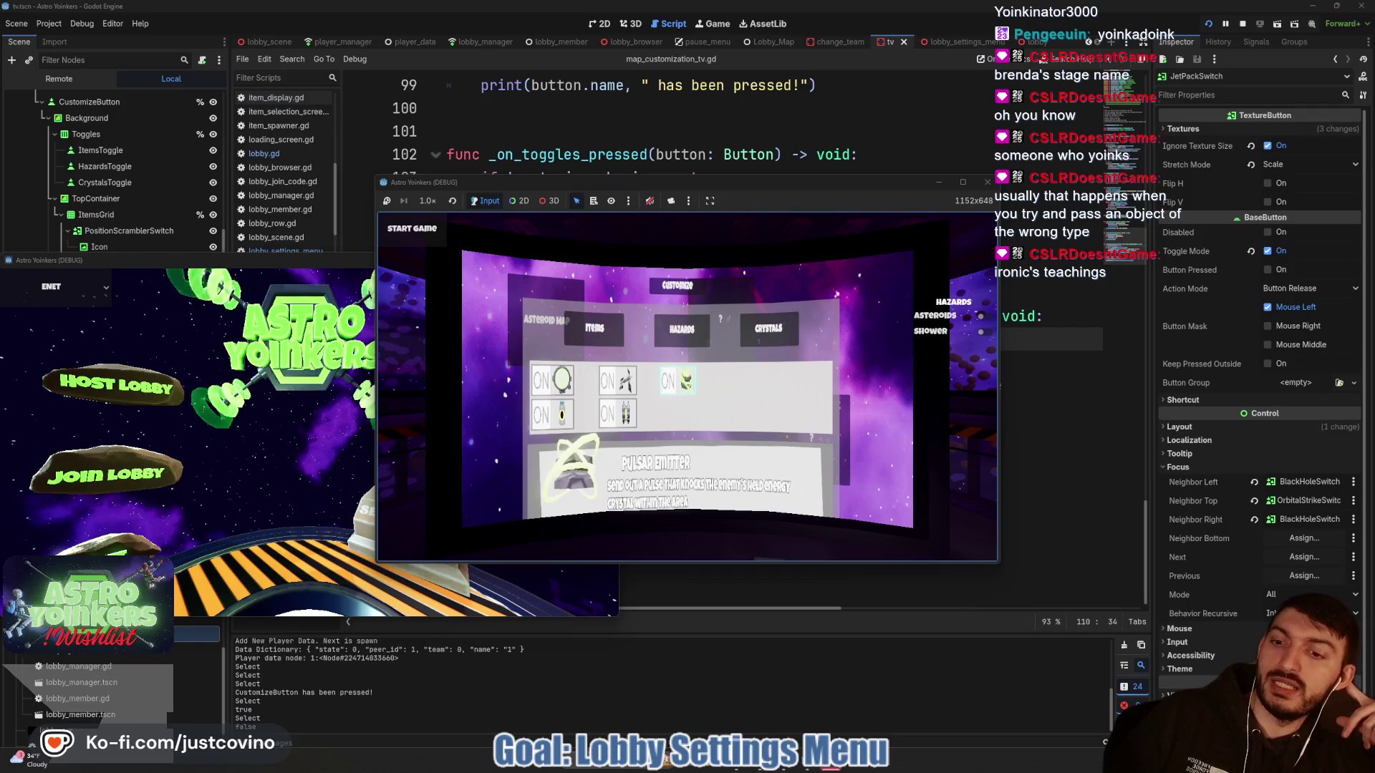
key(e)
key(e)
key(Left)
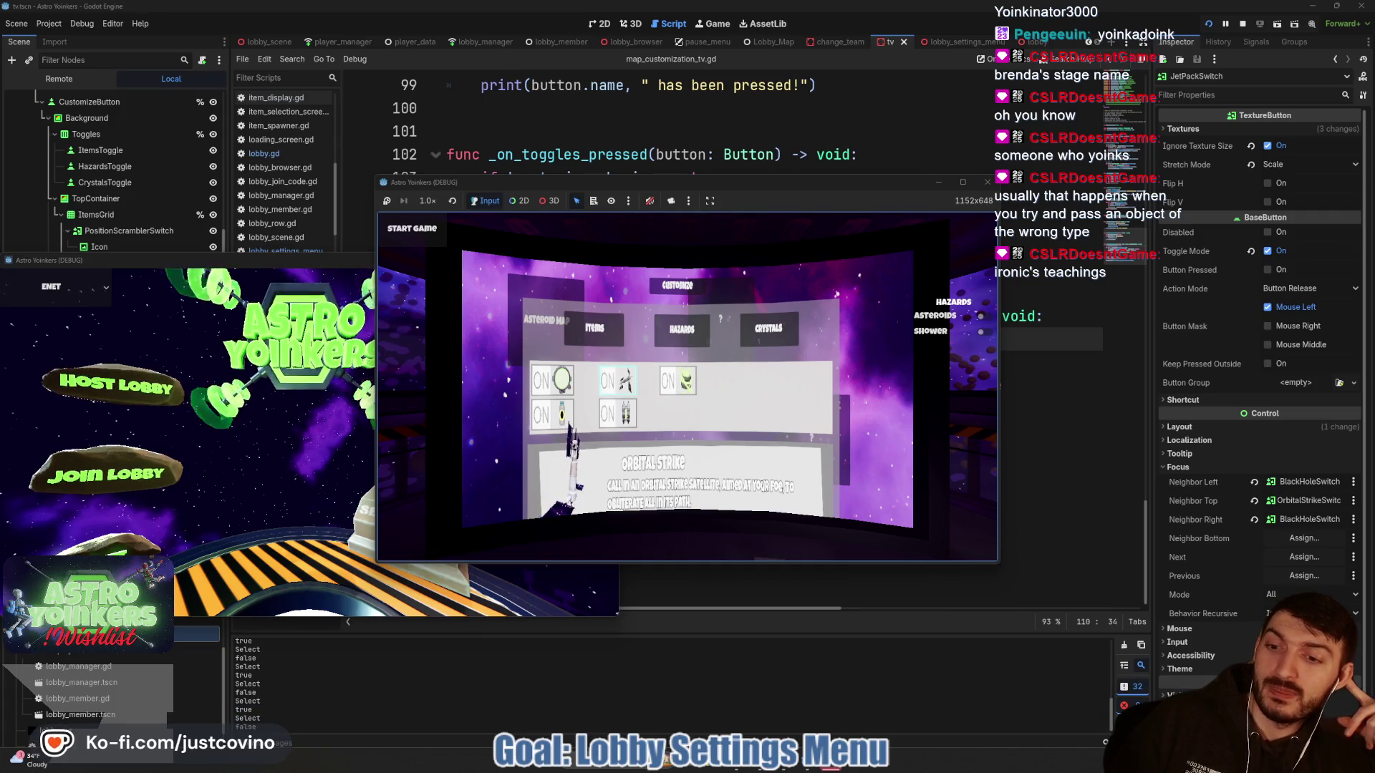
key(Left)
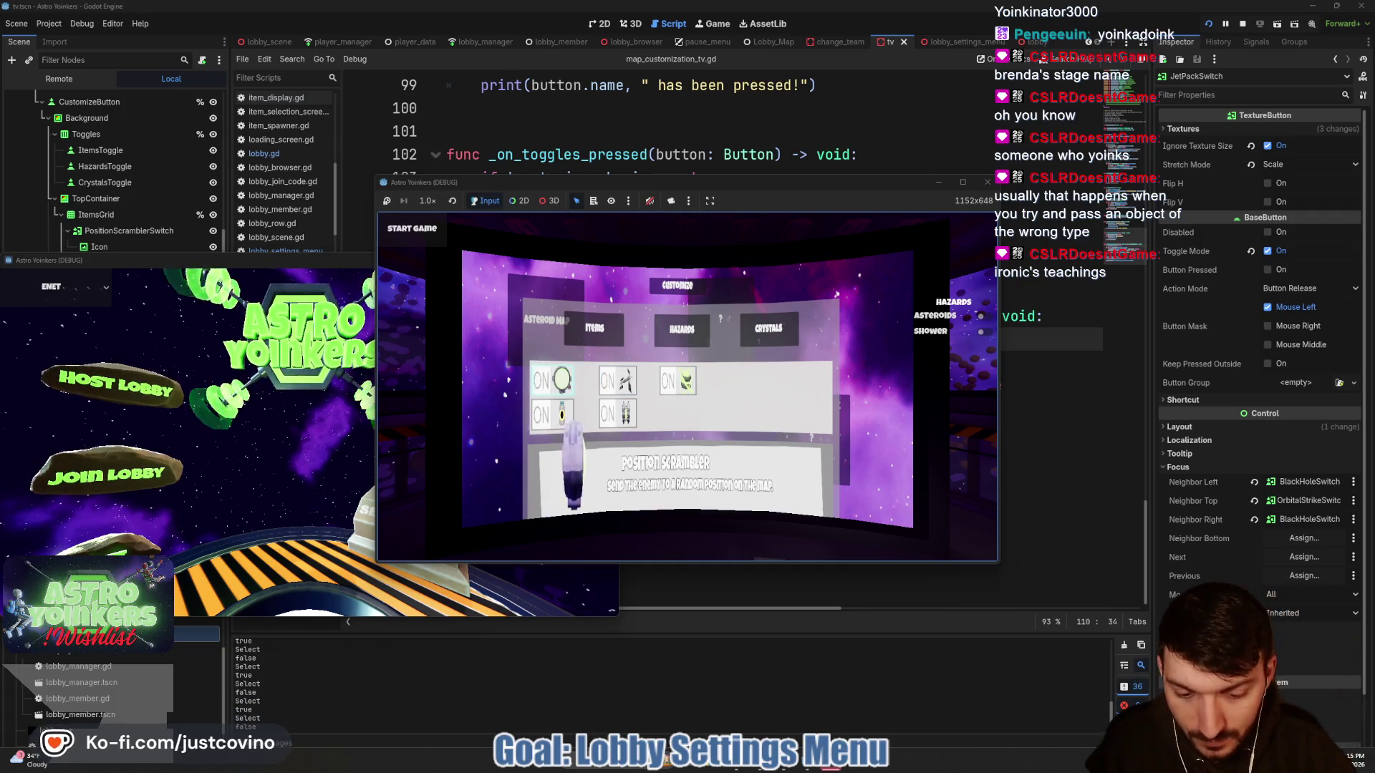
key(F8)
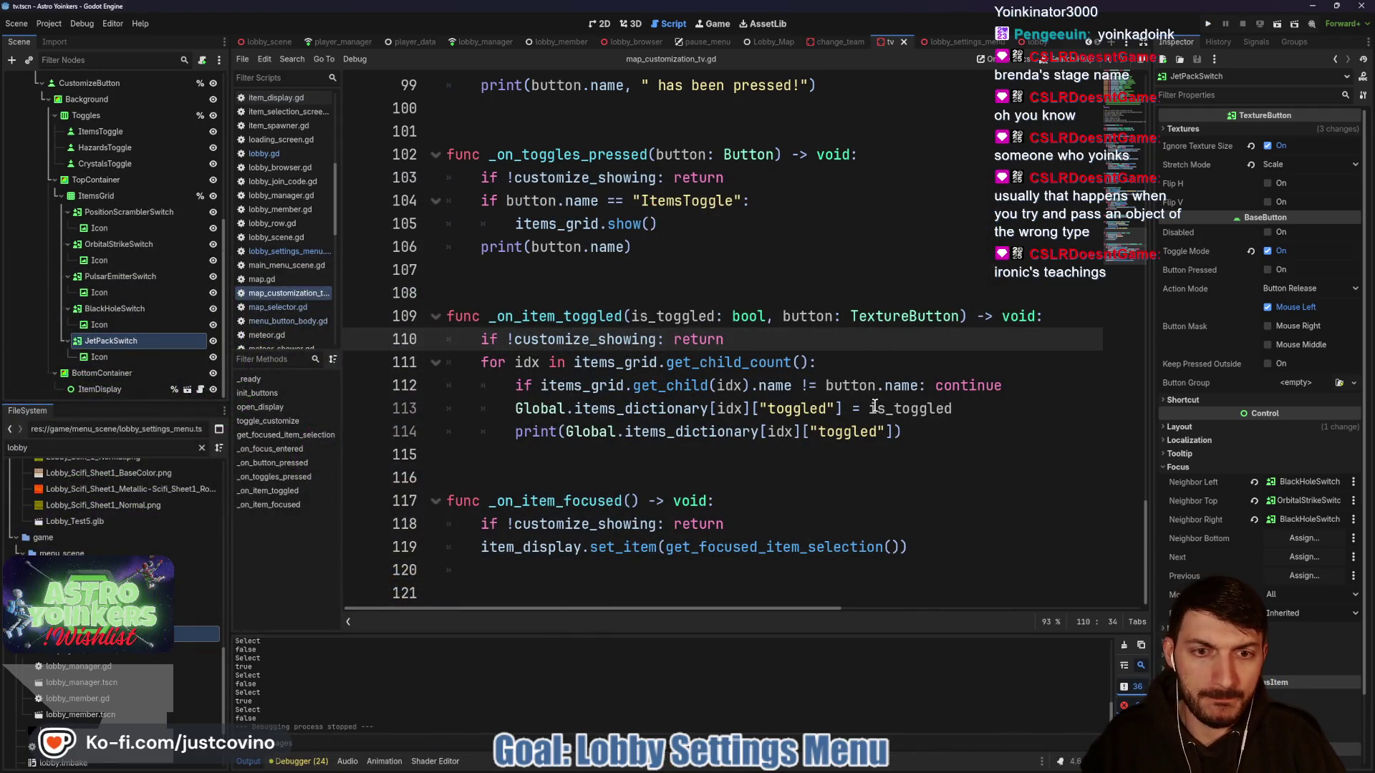
- Change line 113 to store !is_toggled and begin the commit summary 'Items can be enabled and dis' in GitHub Desktop
click(869, 408)
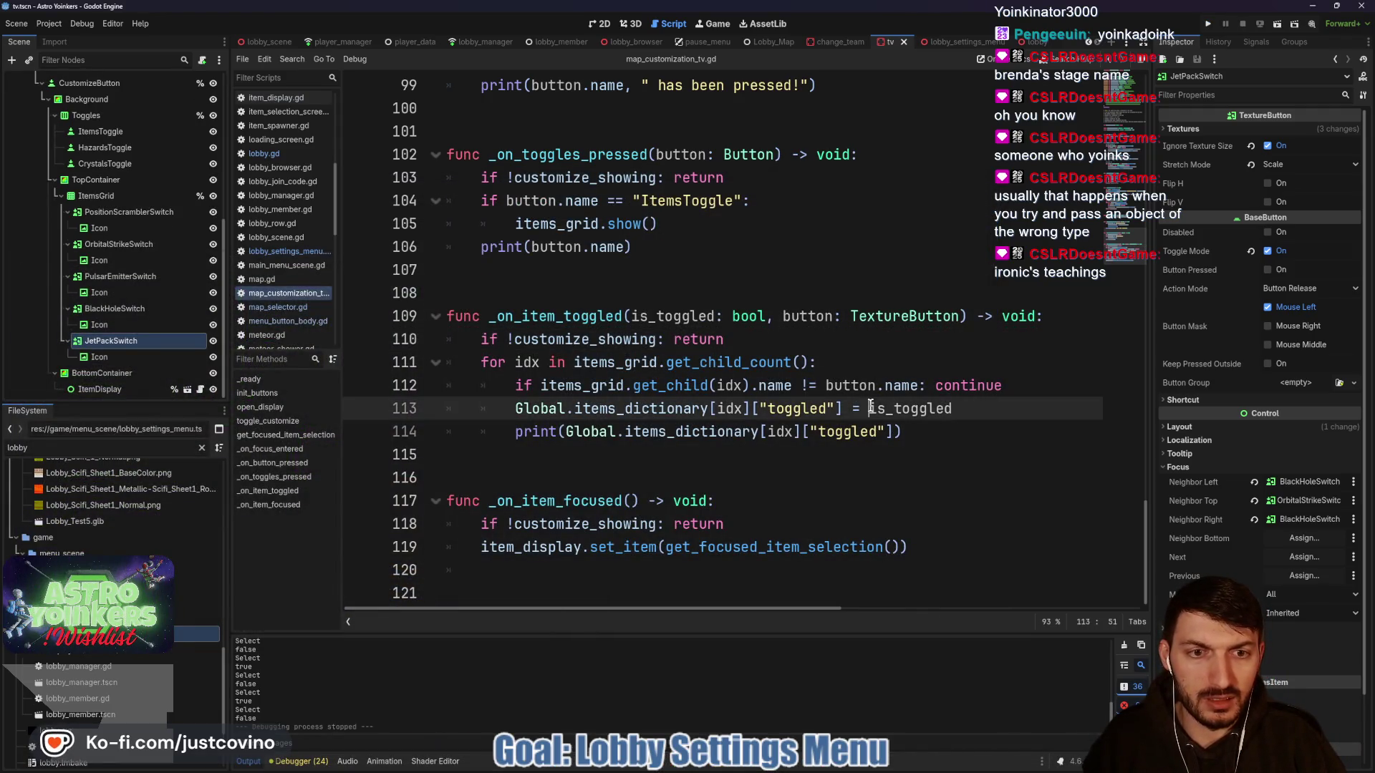
text(!)
click(913, 433)
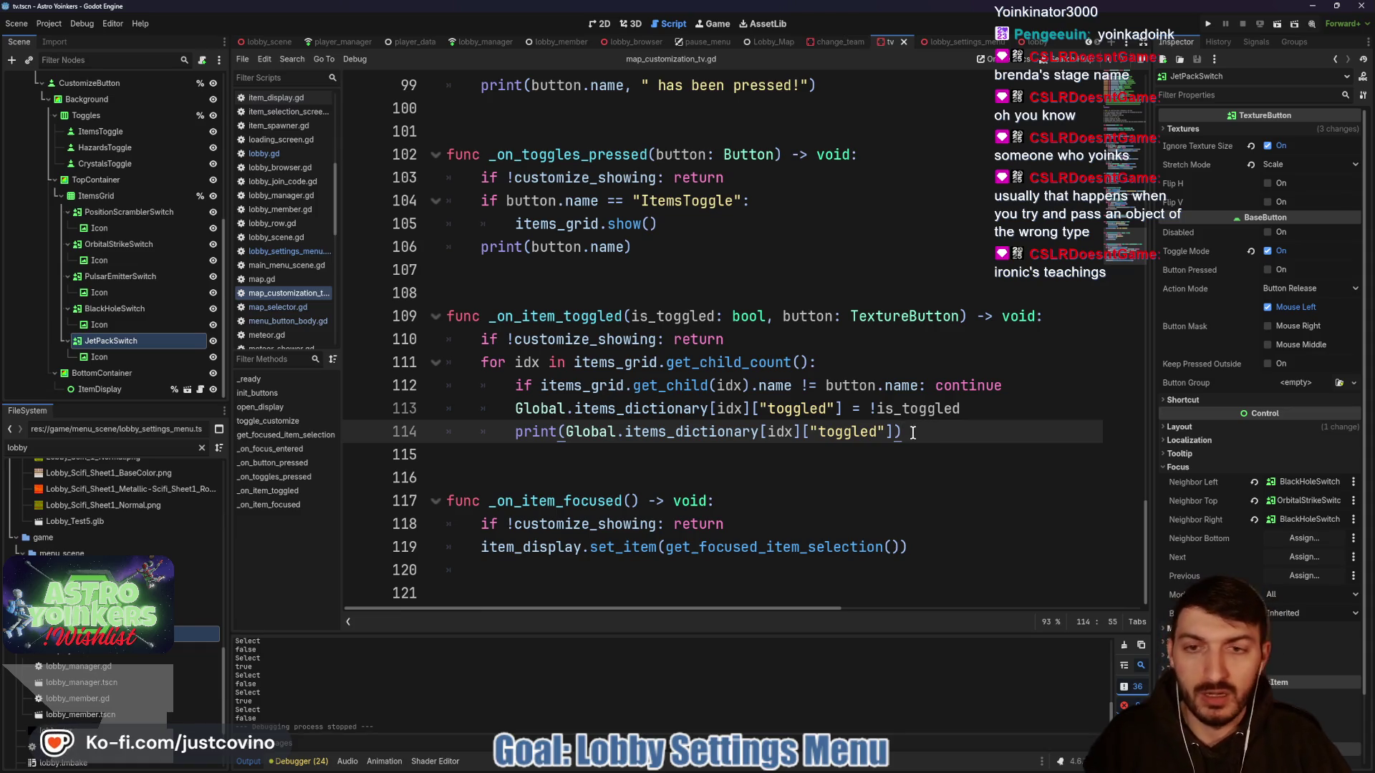
click(1090, 758)
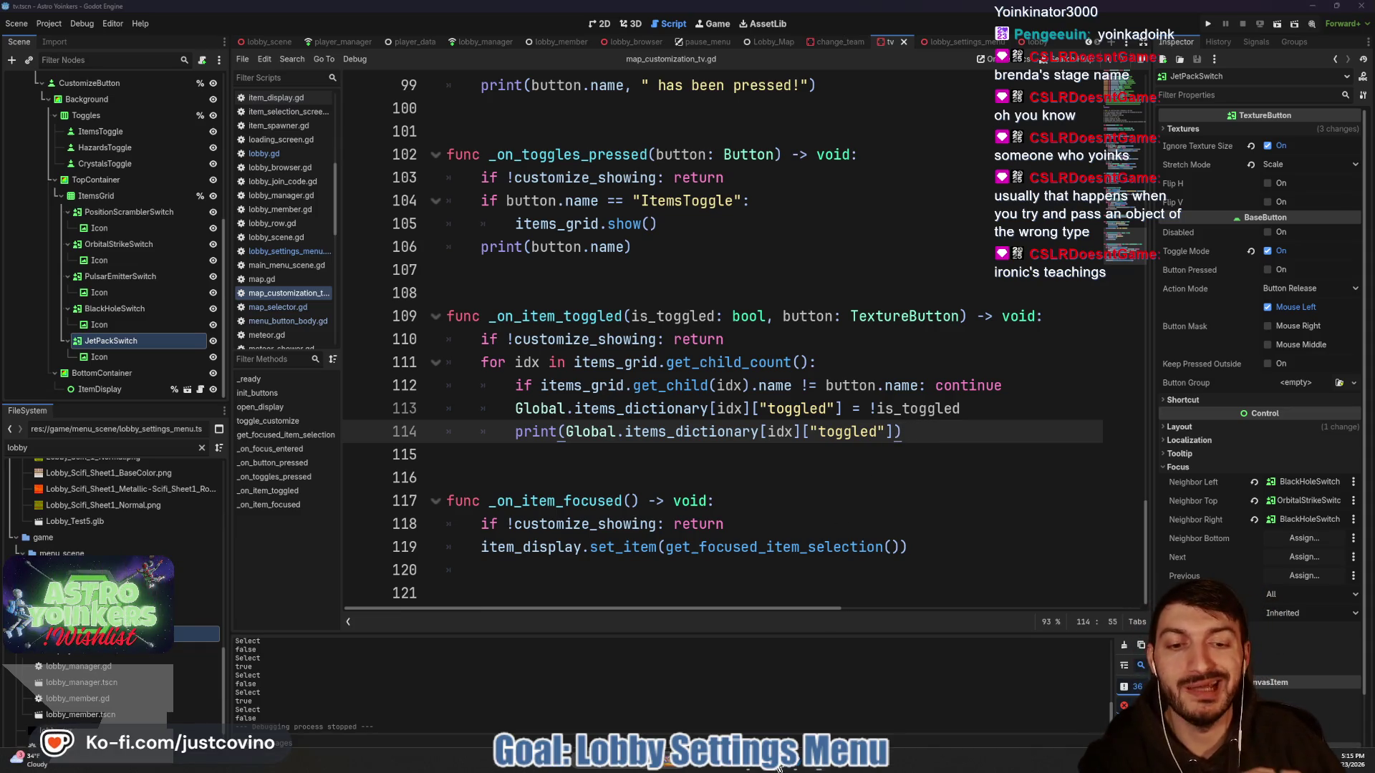
click(386, 531)
text(Ite)
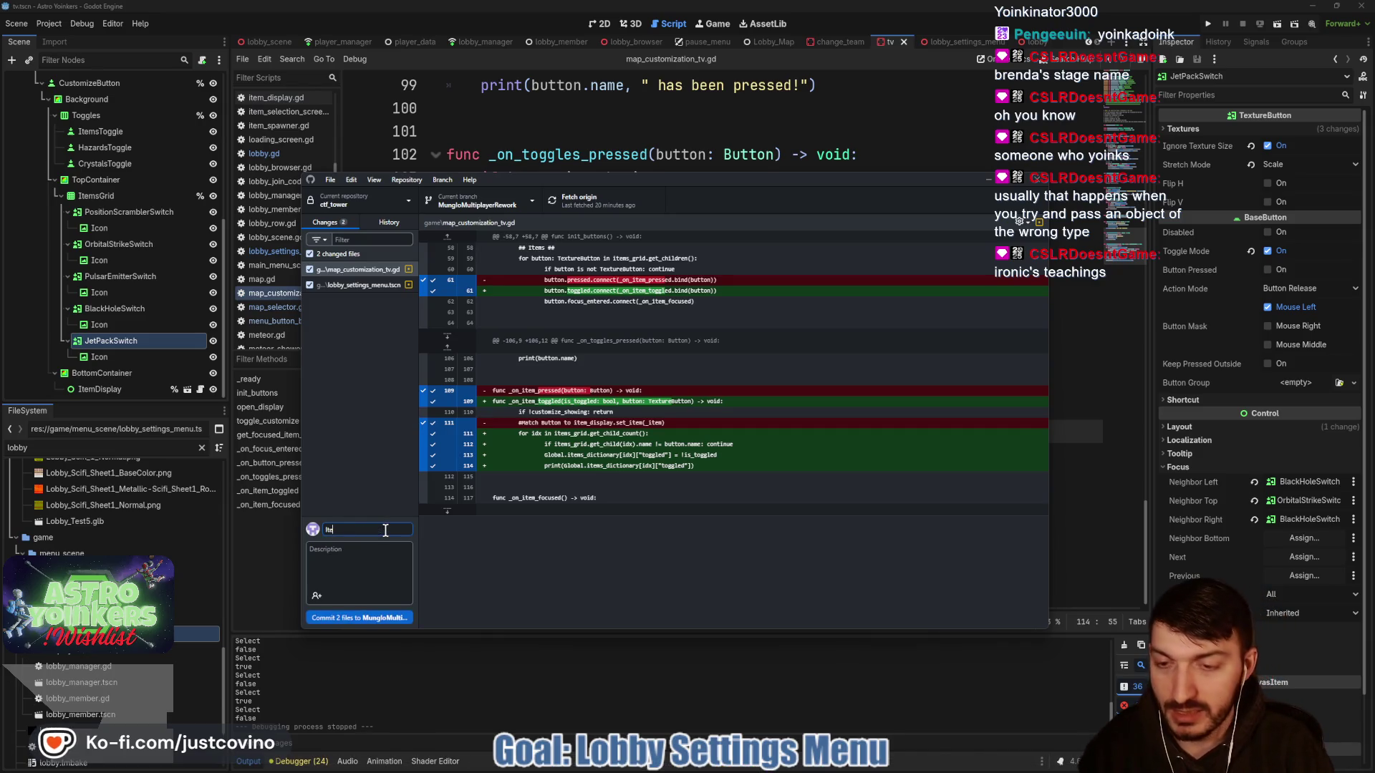
text(ms can be enabled and dis)
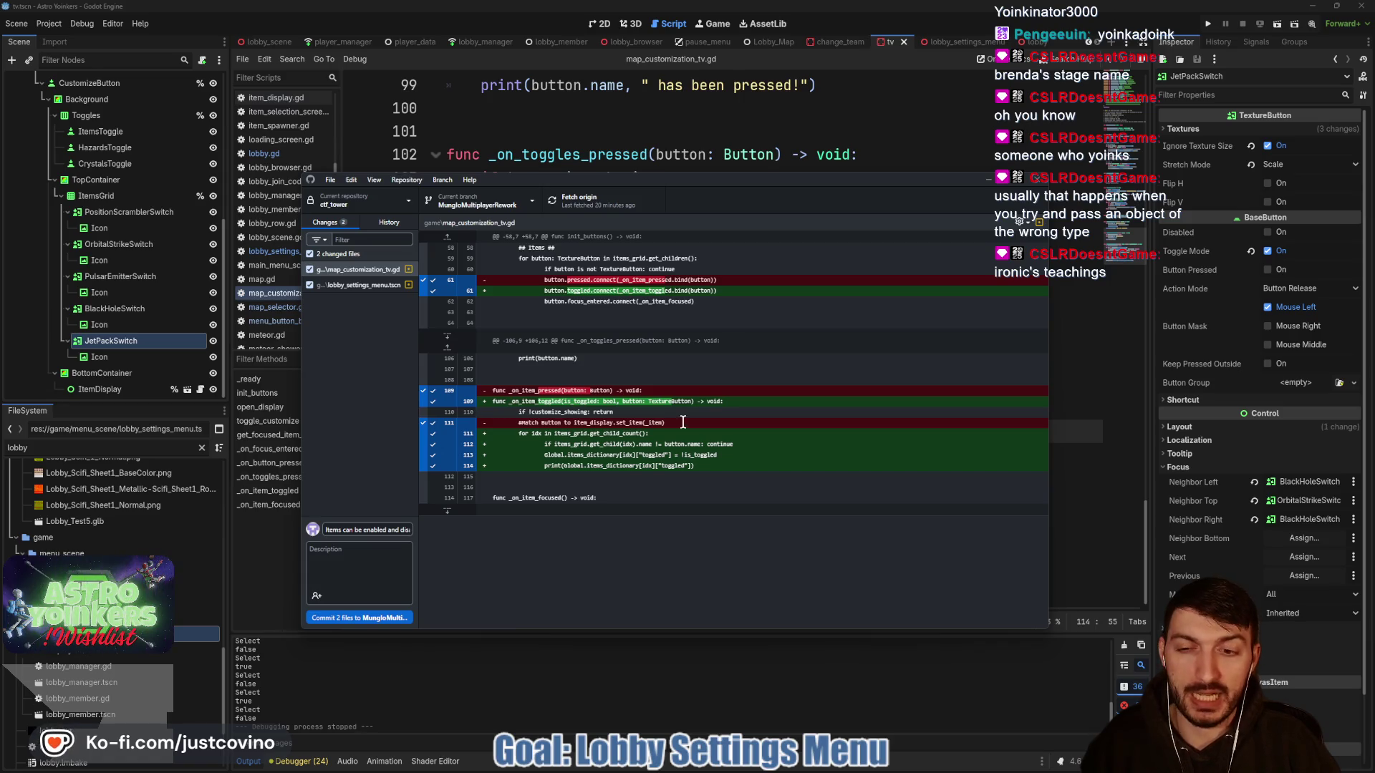
- Commit both files as 'Items can be enabled and disabled' and return to the Godot editor
click(384, 618)
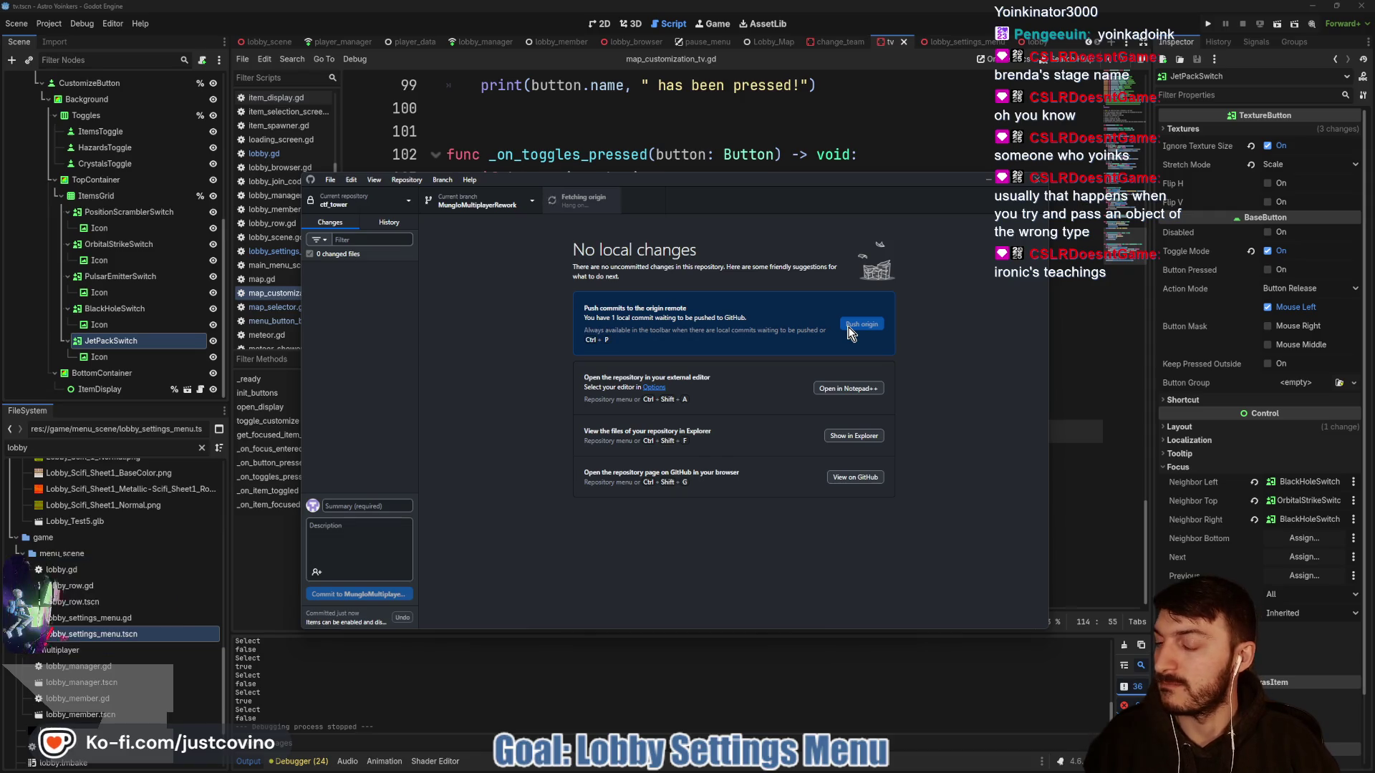
click(868, 159)
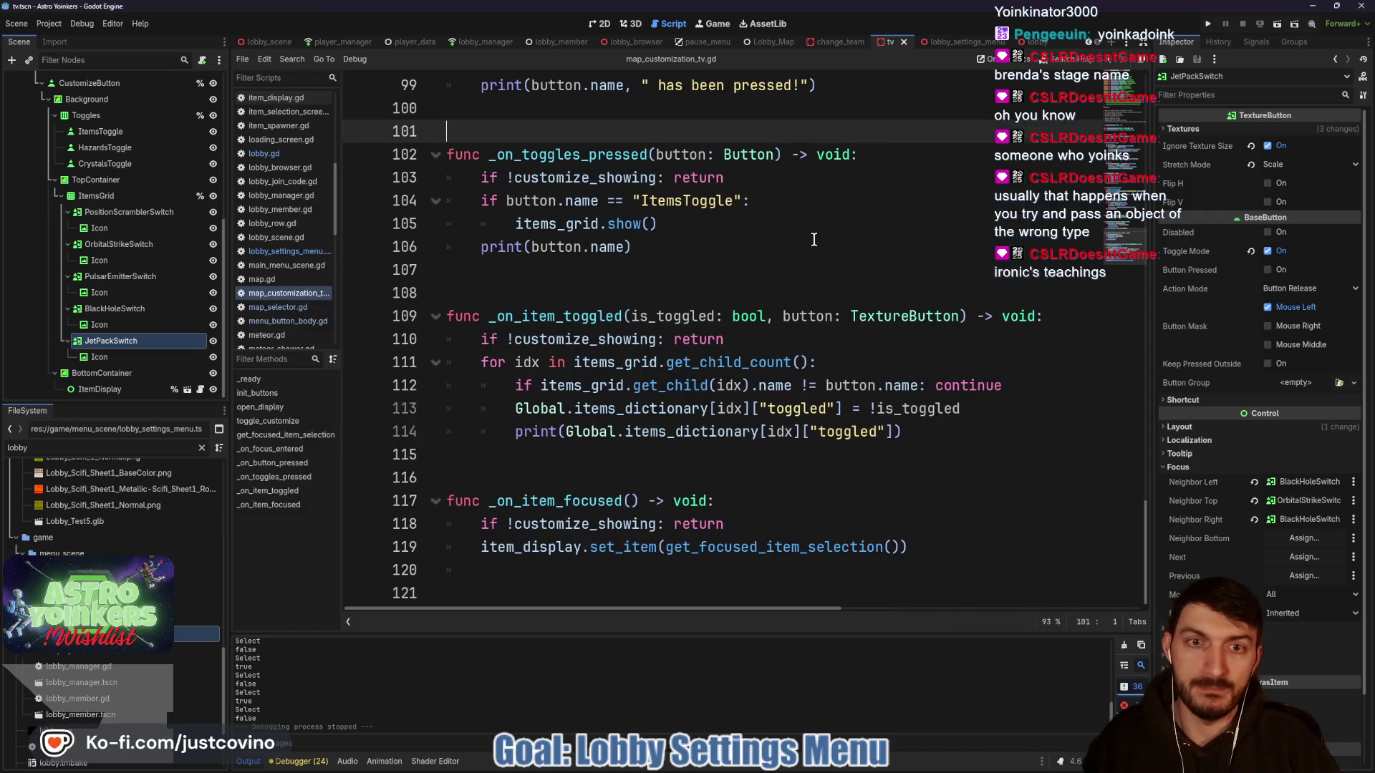
- Relaunch the project with Run Project for a fresh two-instance test
click(734, 286)
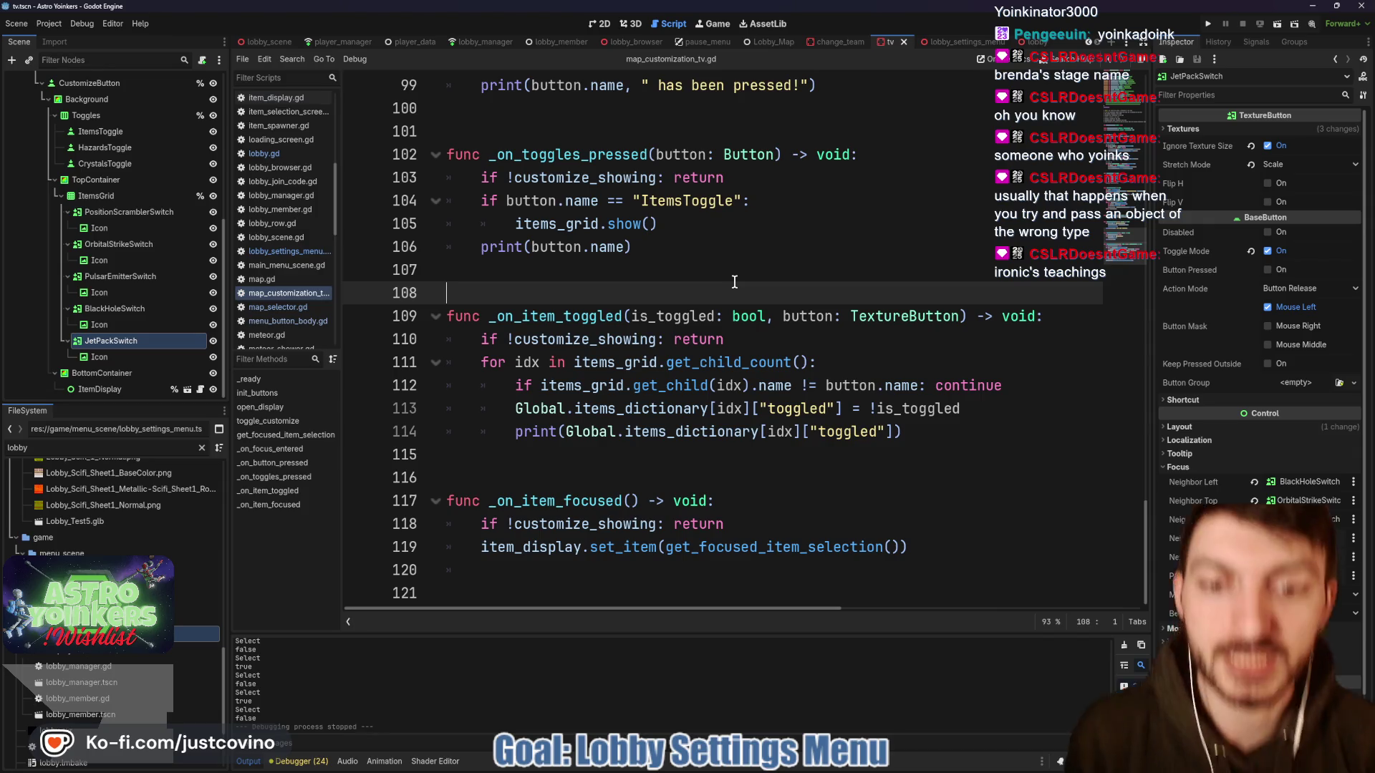
key(Down)
key(Down)
key(Down)
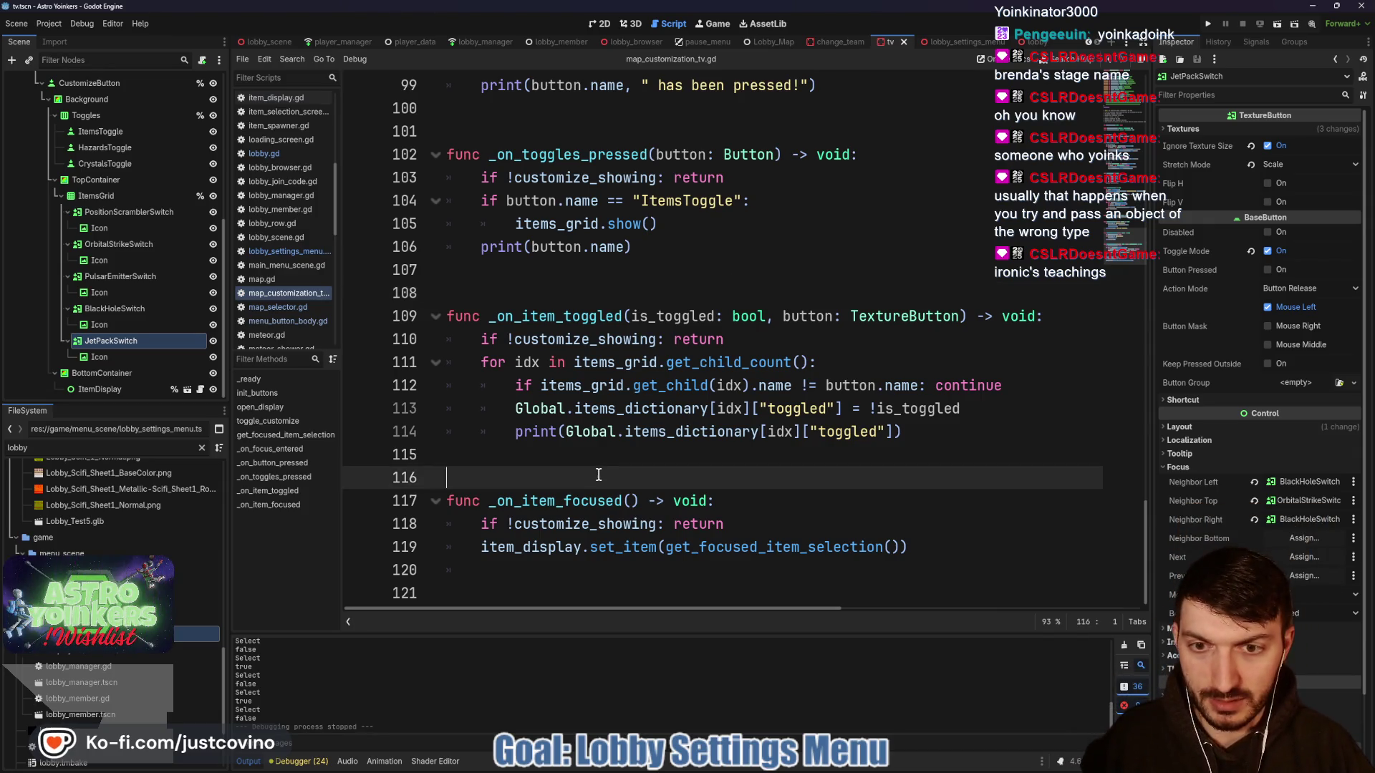
click(1208, 24)
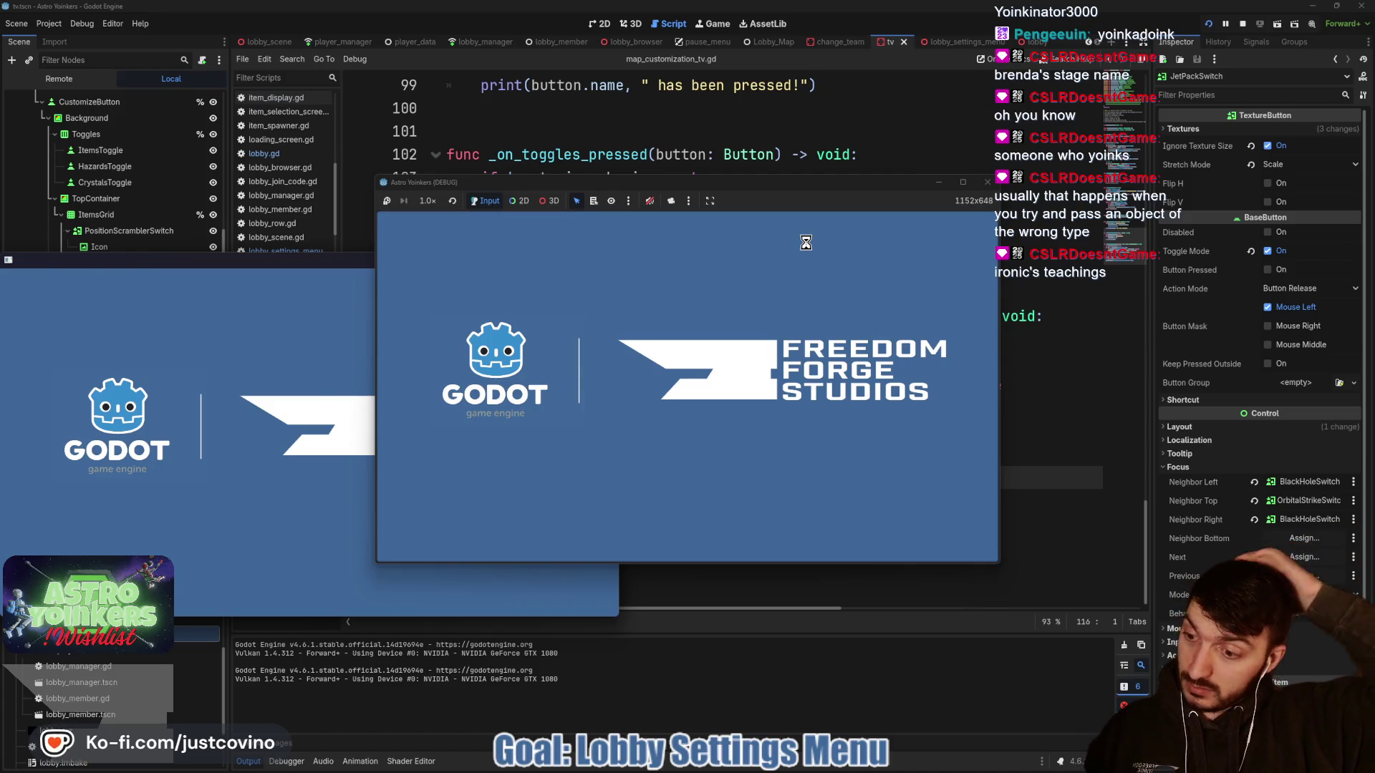
- Place the two game windows side by side, host a private lobby in the first and join it from the second
mouse_move(295, 268)
mouse_down()
mouse_move(990, 268)
mouse_move(995, 237)
mouse_up()
drag(709, 182, 392, 199)
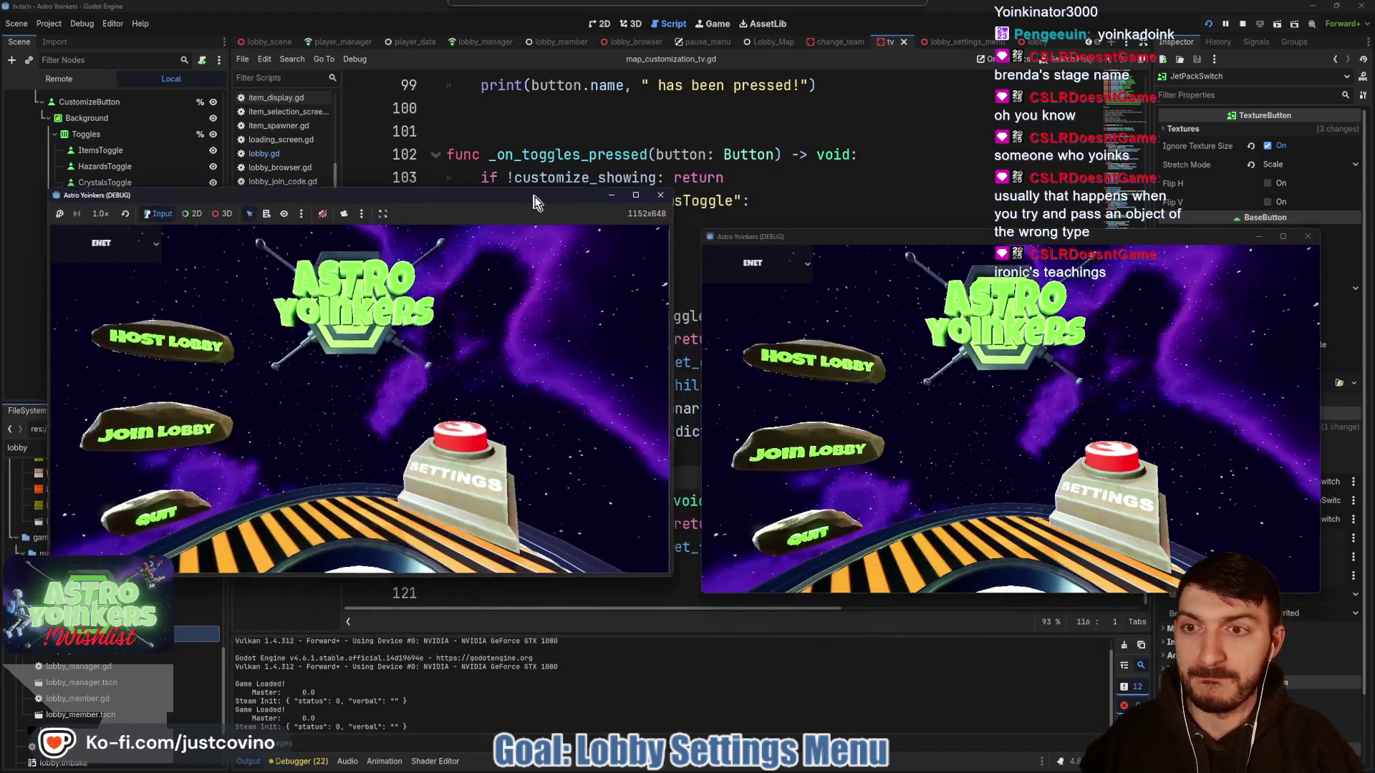
click(172, 347)
click(373, 358)
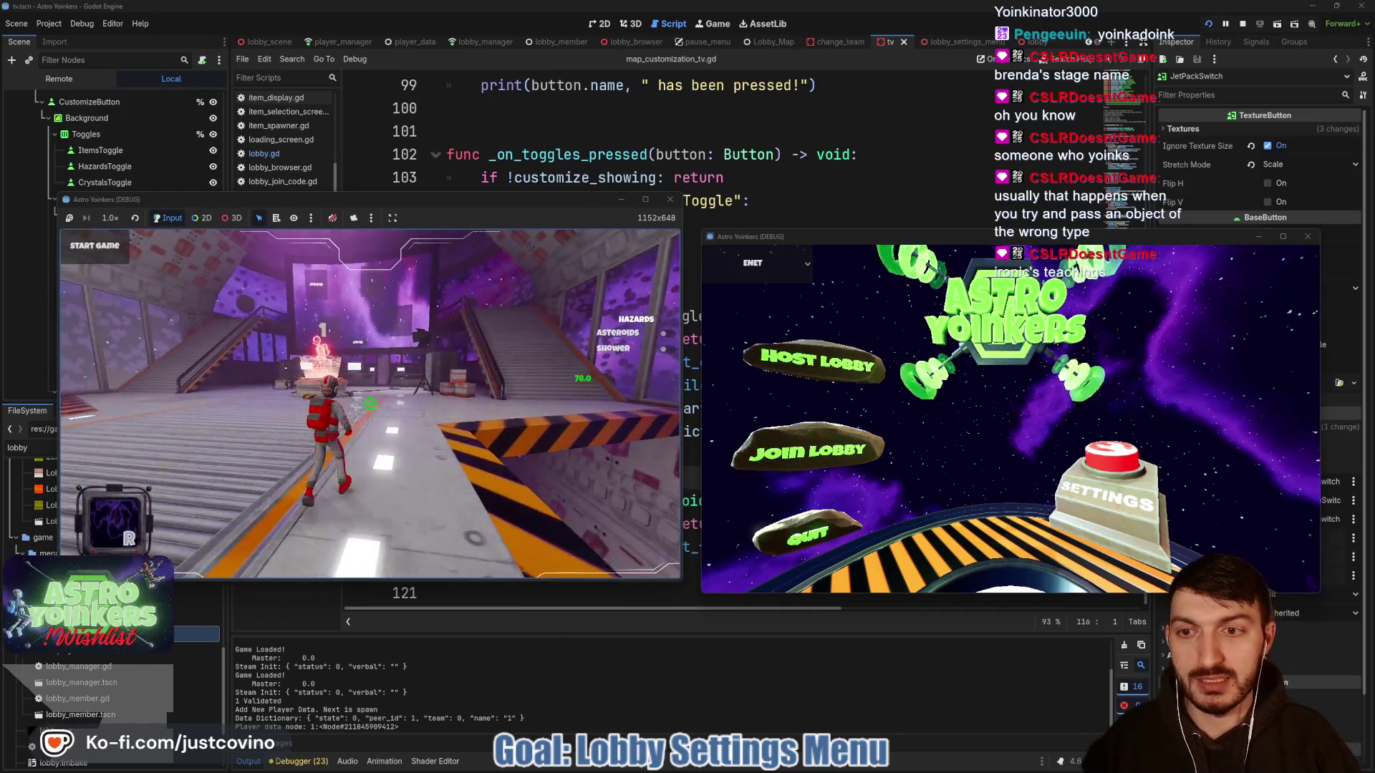
click(853, 443)
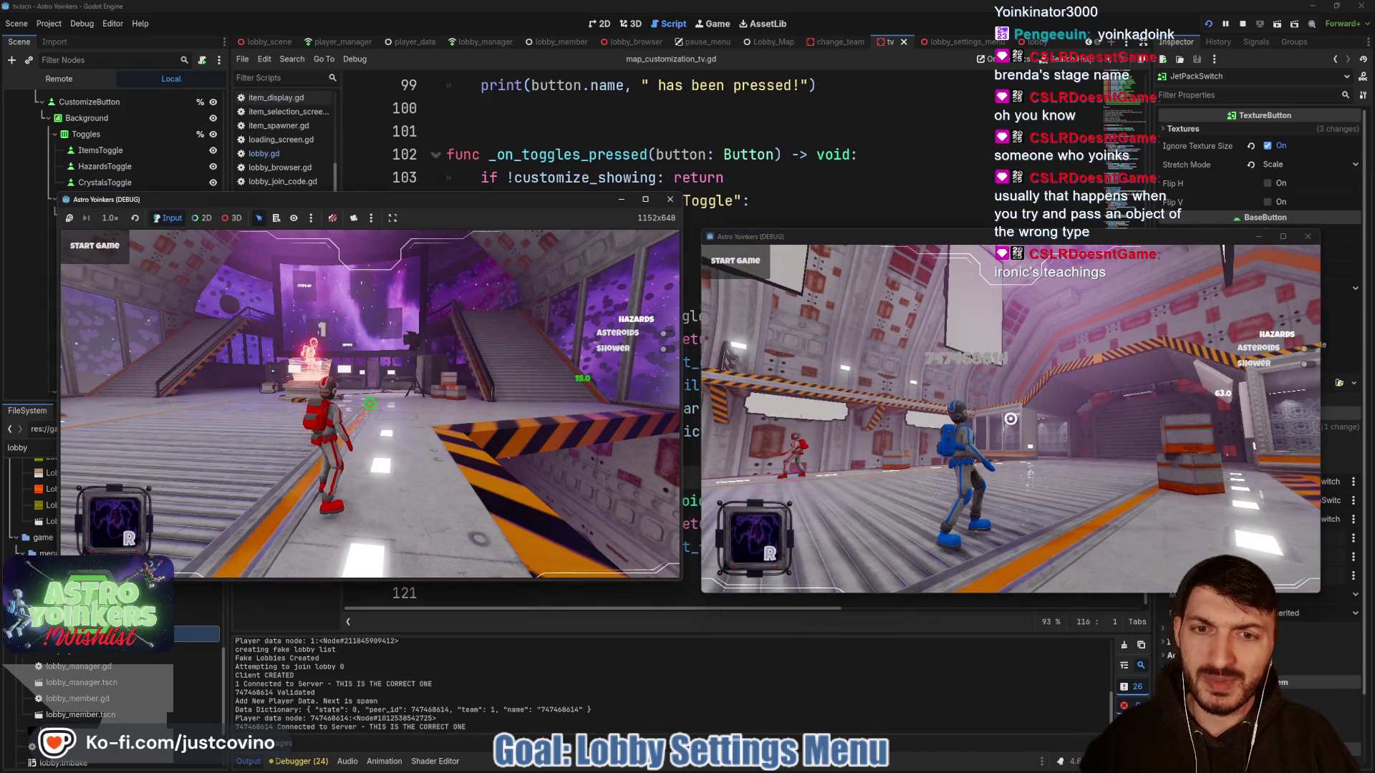
- Open the map customization panel, switch several items off, and start the asteroid map match
text(w)
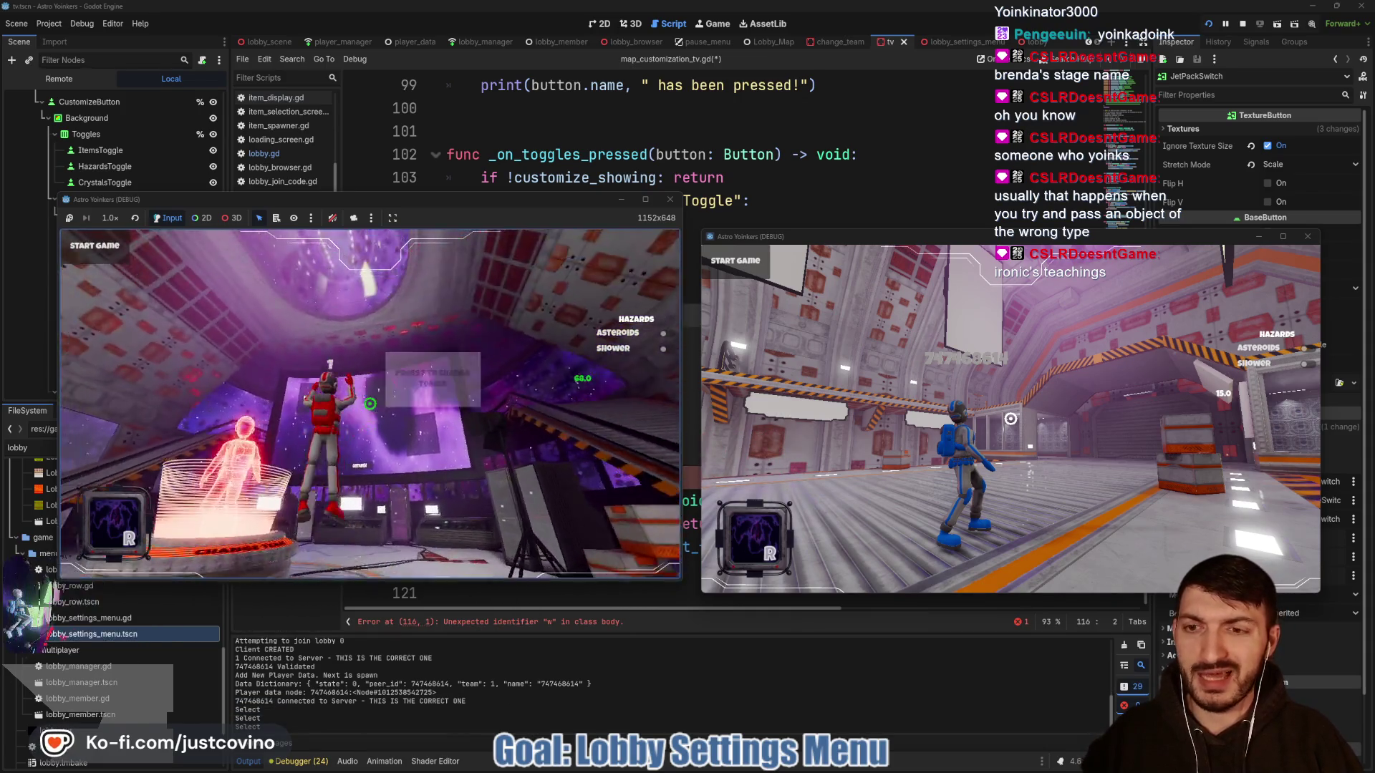
text(w)
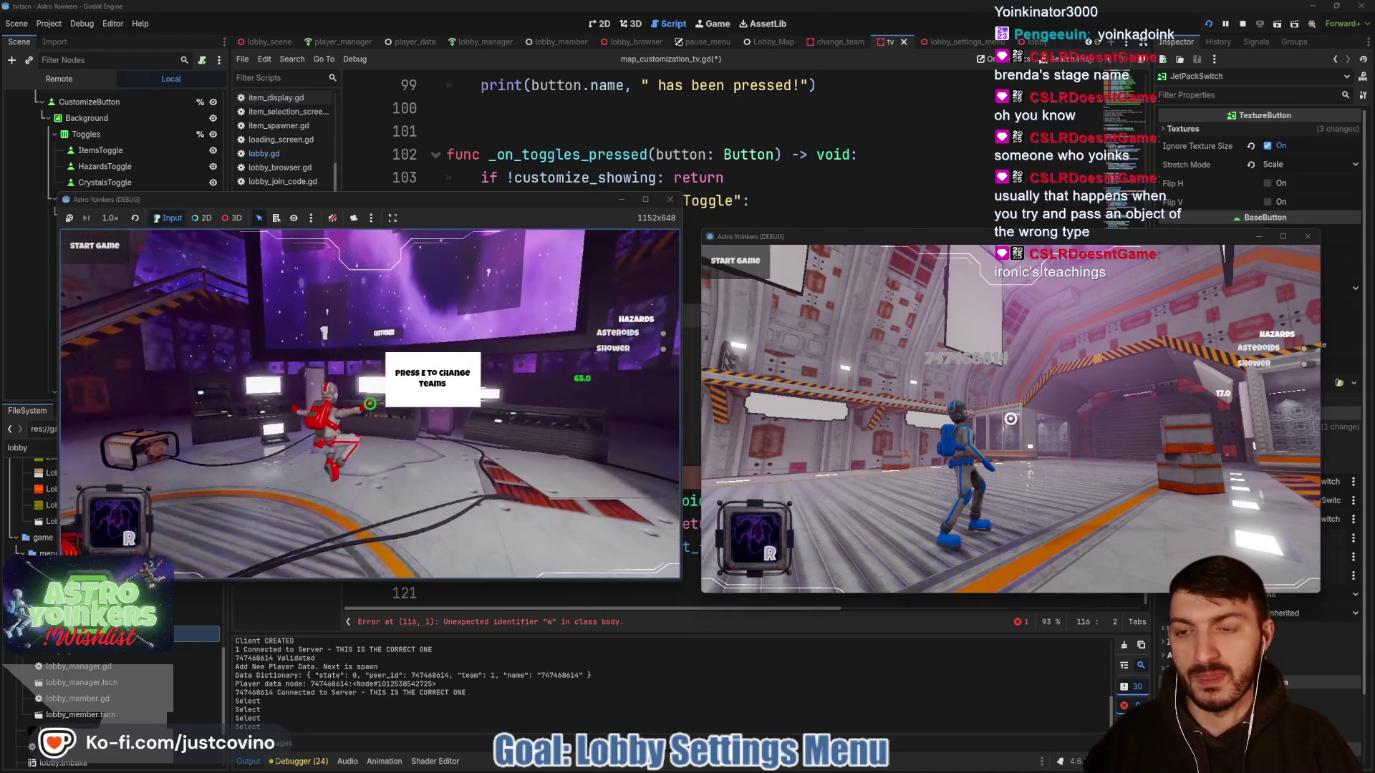
text(e)
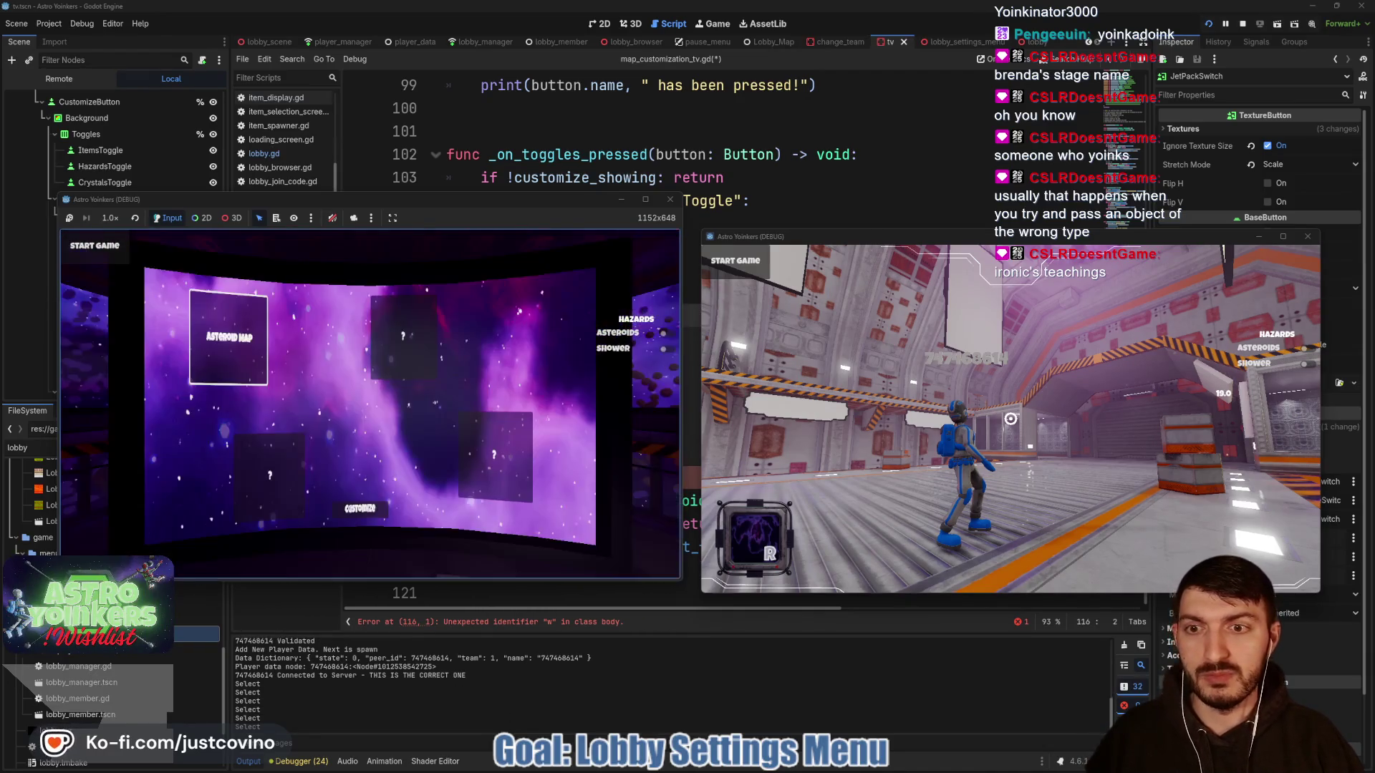
key(Down)
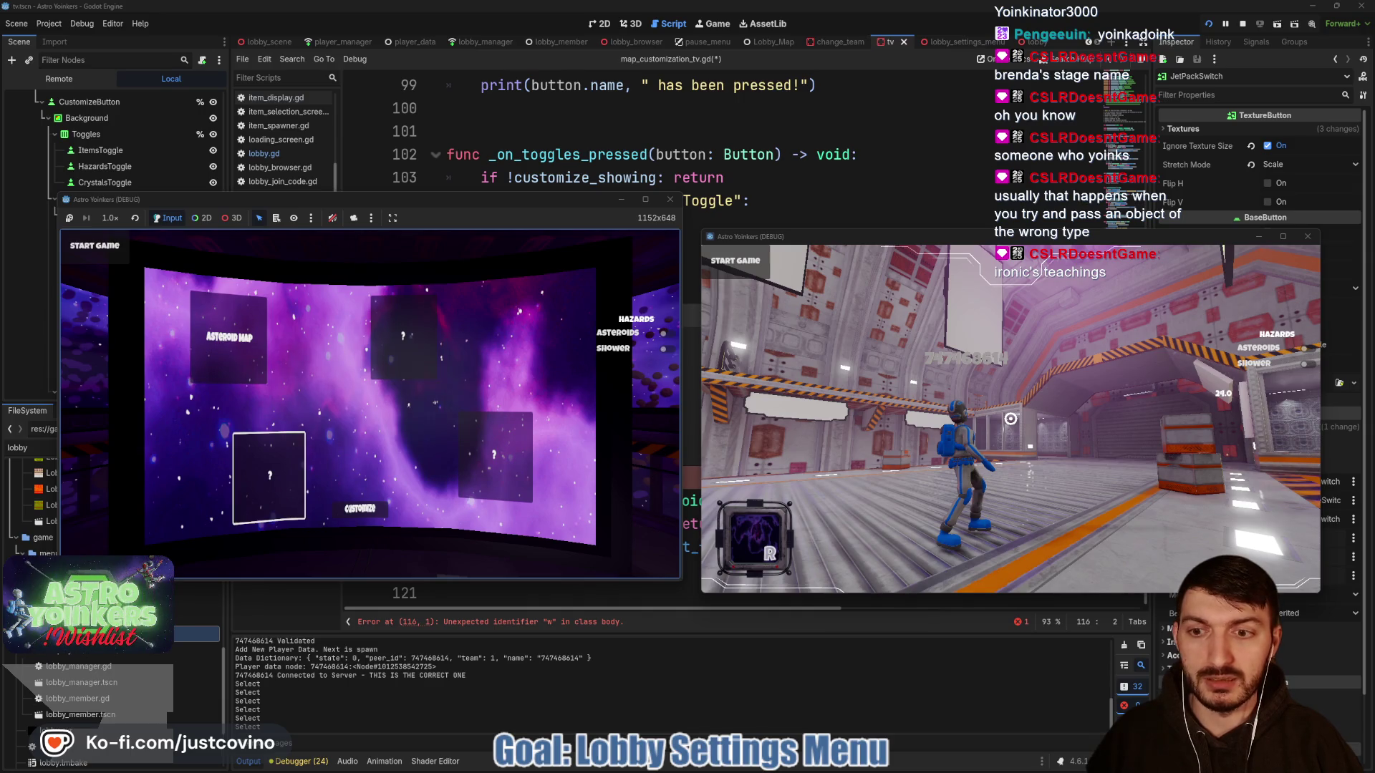
key(Return)
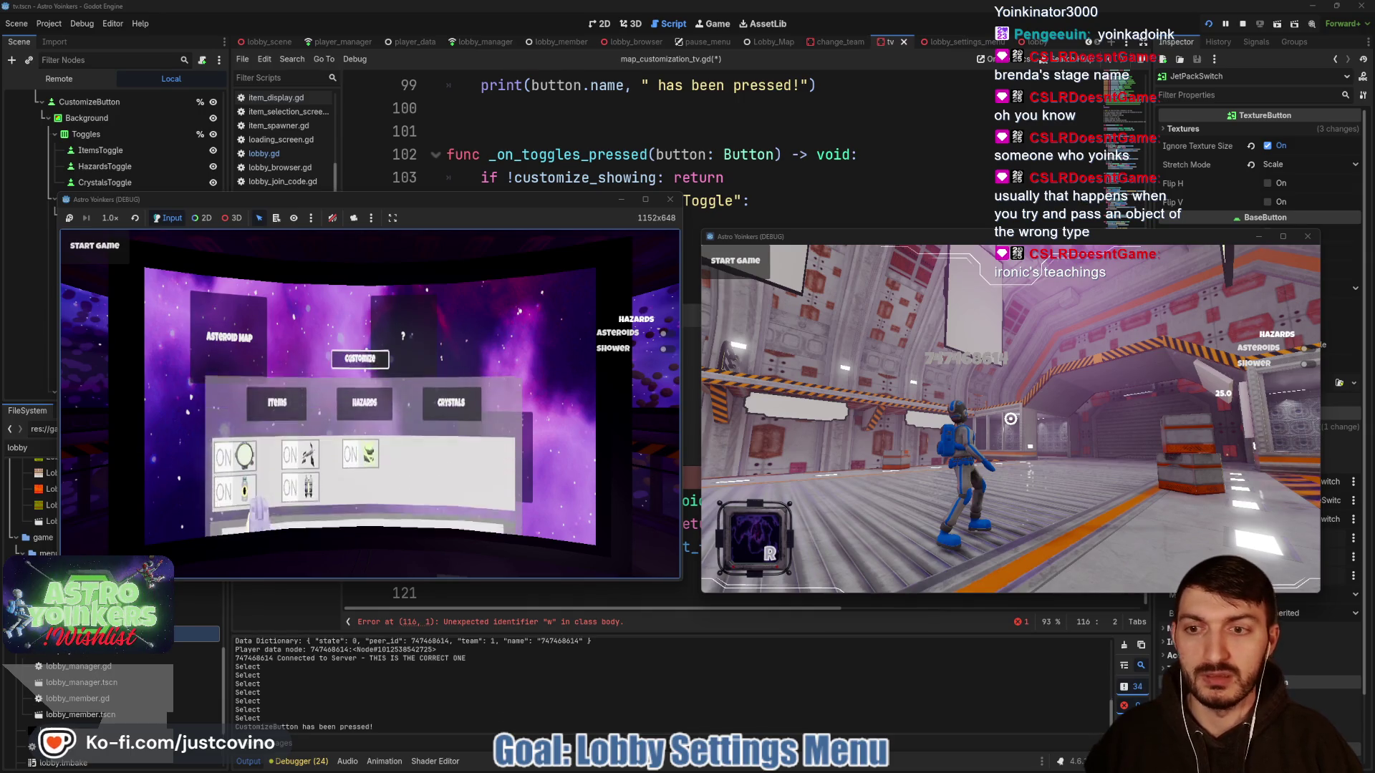
key(Down)
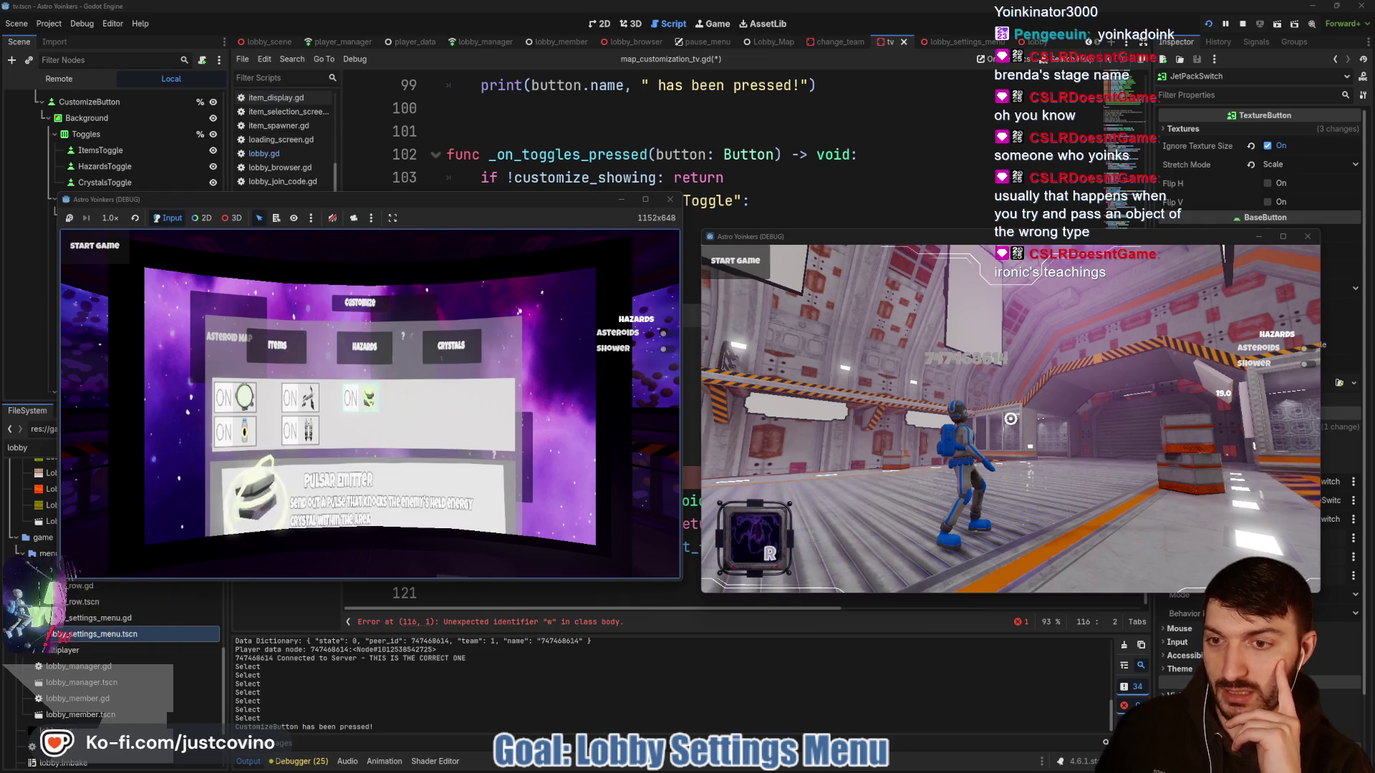
key(Return)
key(Left)
key(Return)
key(Down)
key(Return)
key(Return)
key(Up)
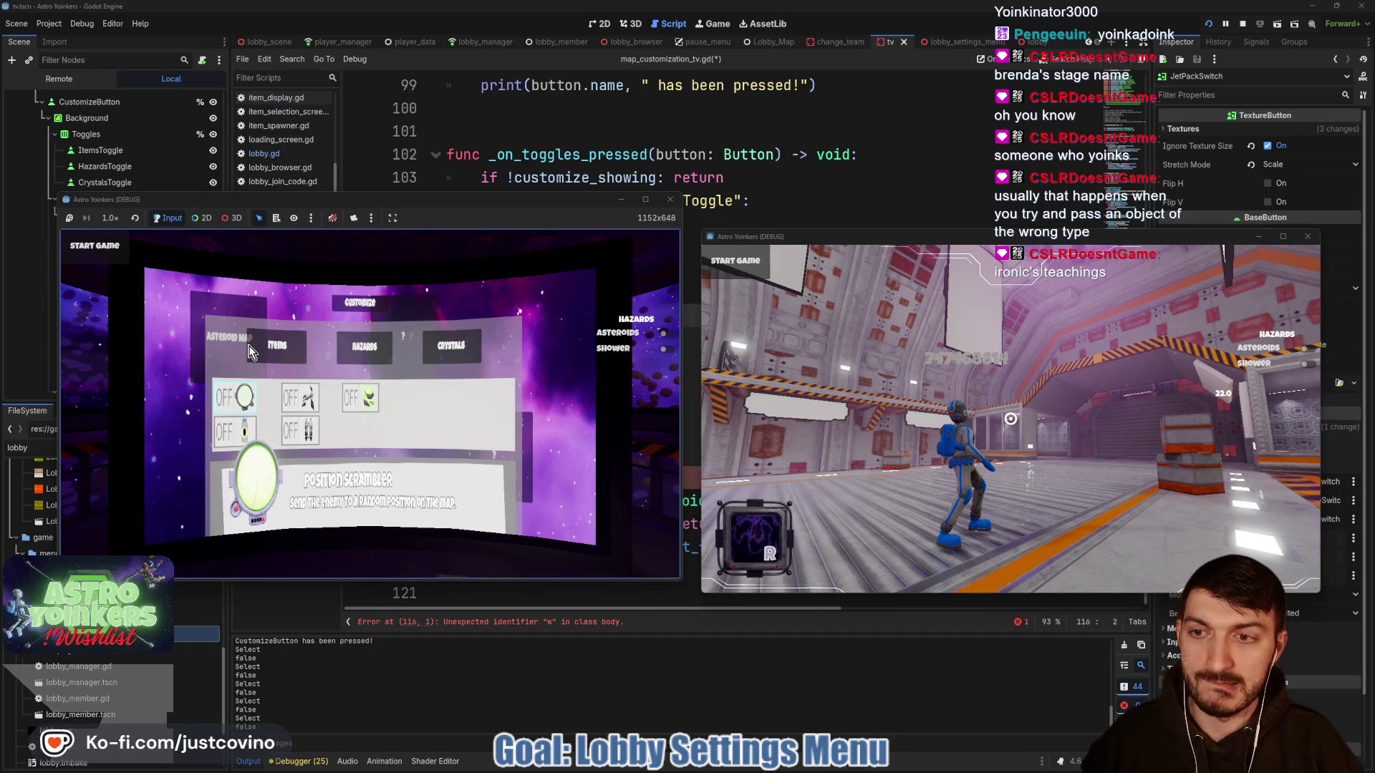
click(110, 244)
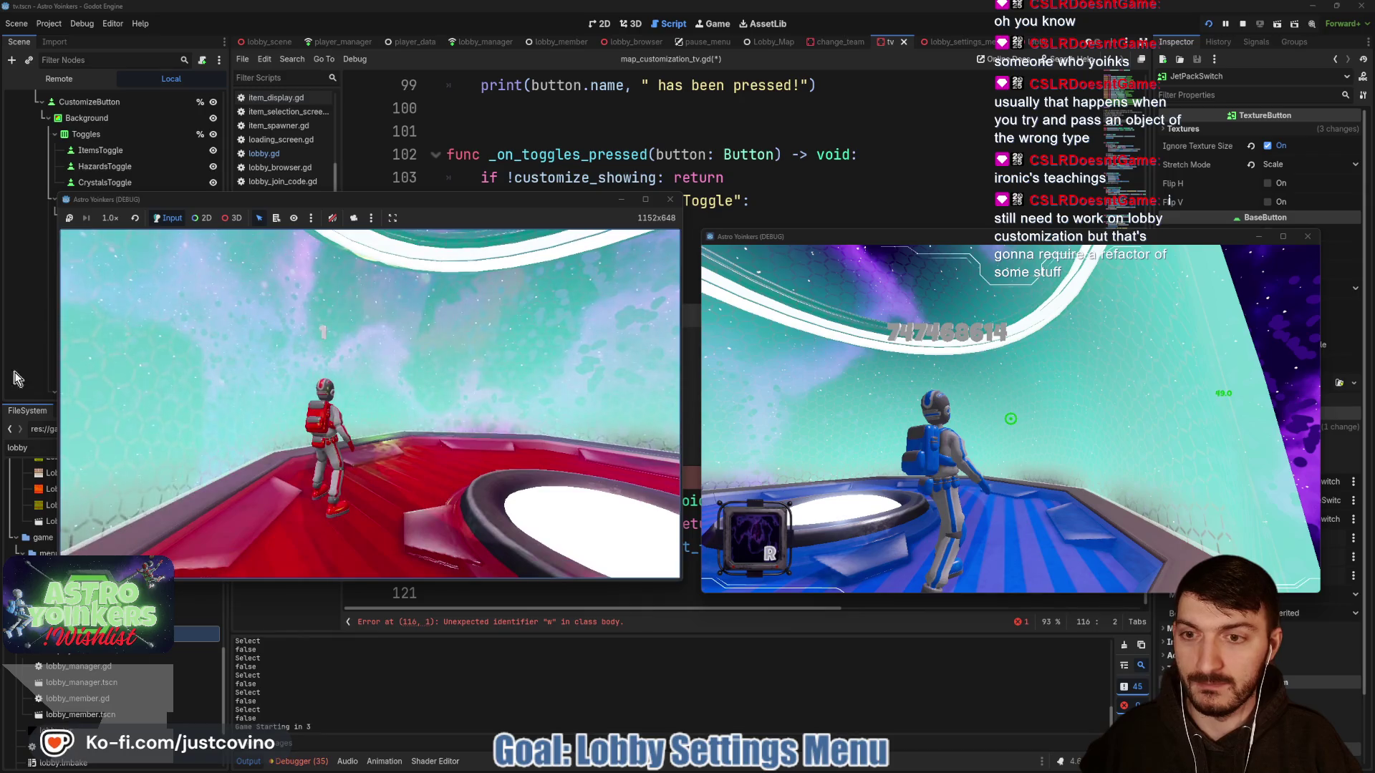
- Run the red player along the platform in the match, then stop the game
key(a)
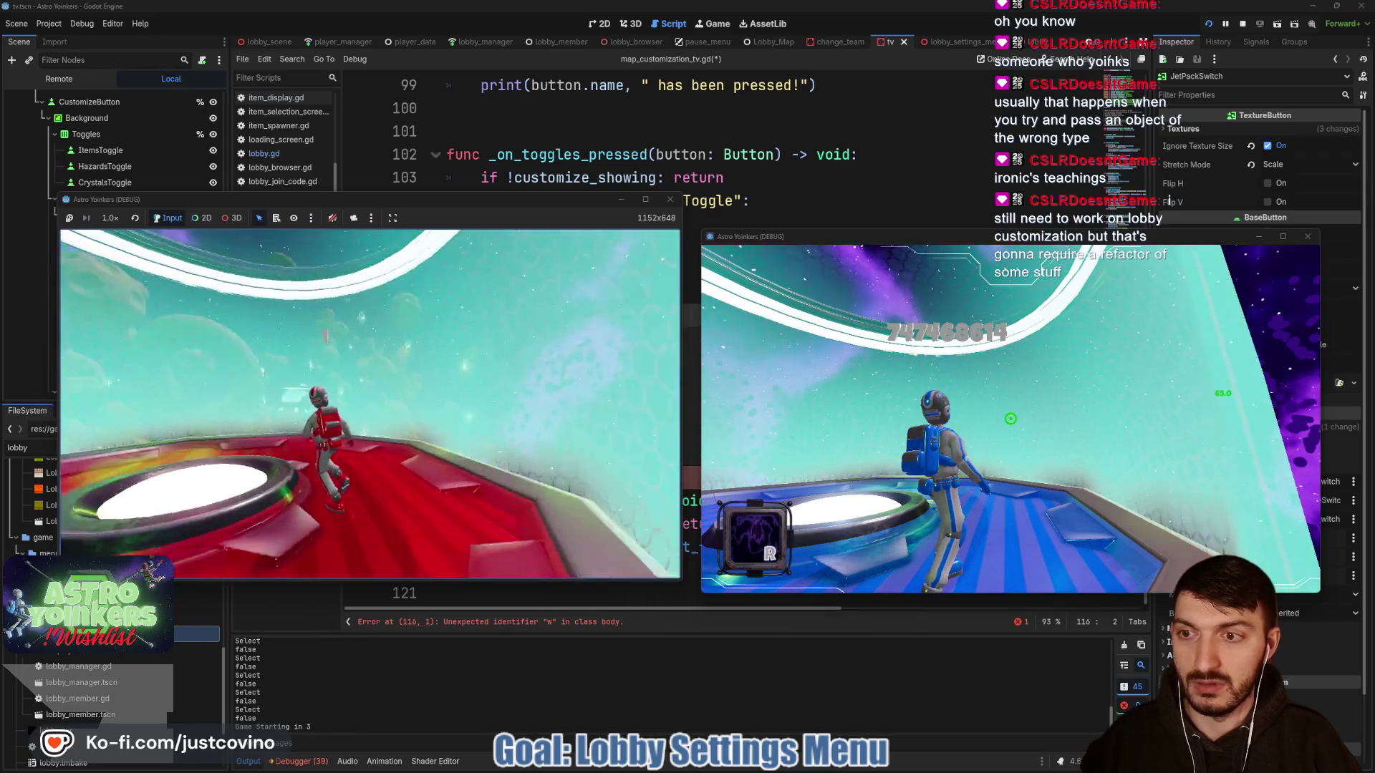
key(a)
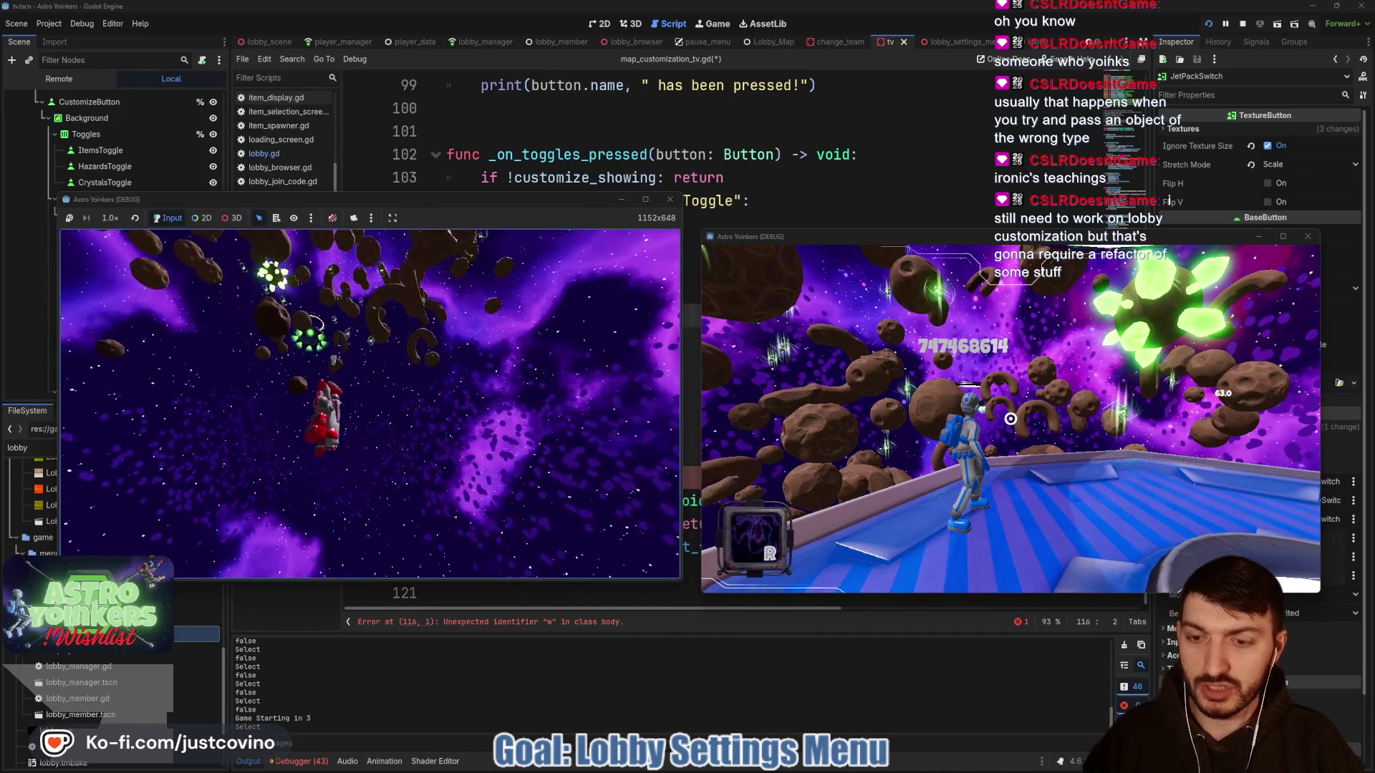
key(F8)
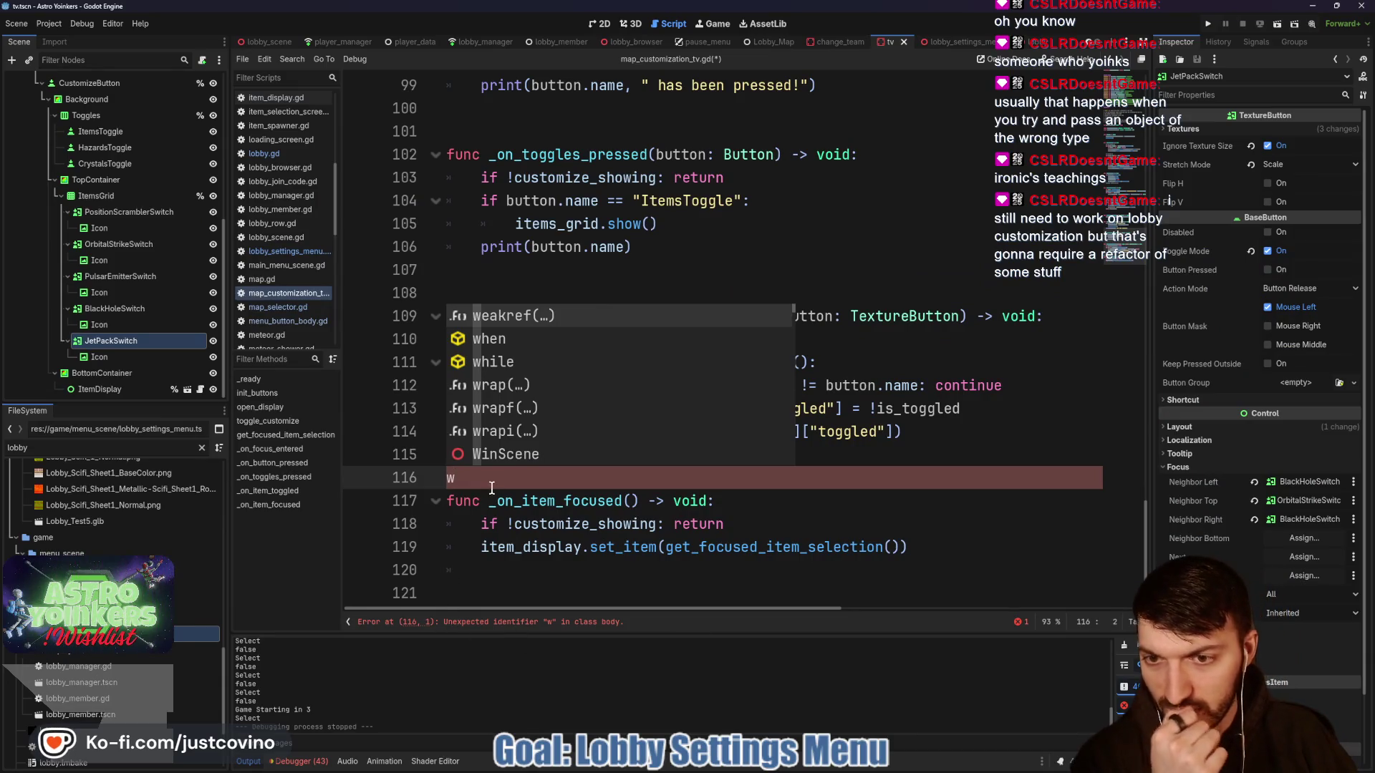
- Enlarge the Debugger's Errors list, compare Session 2 and Session 1 errors, then shrink the panel back
click(488, 483)
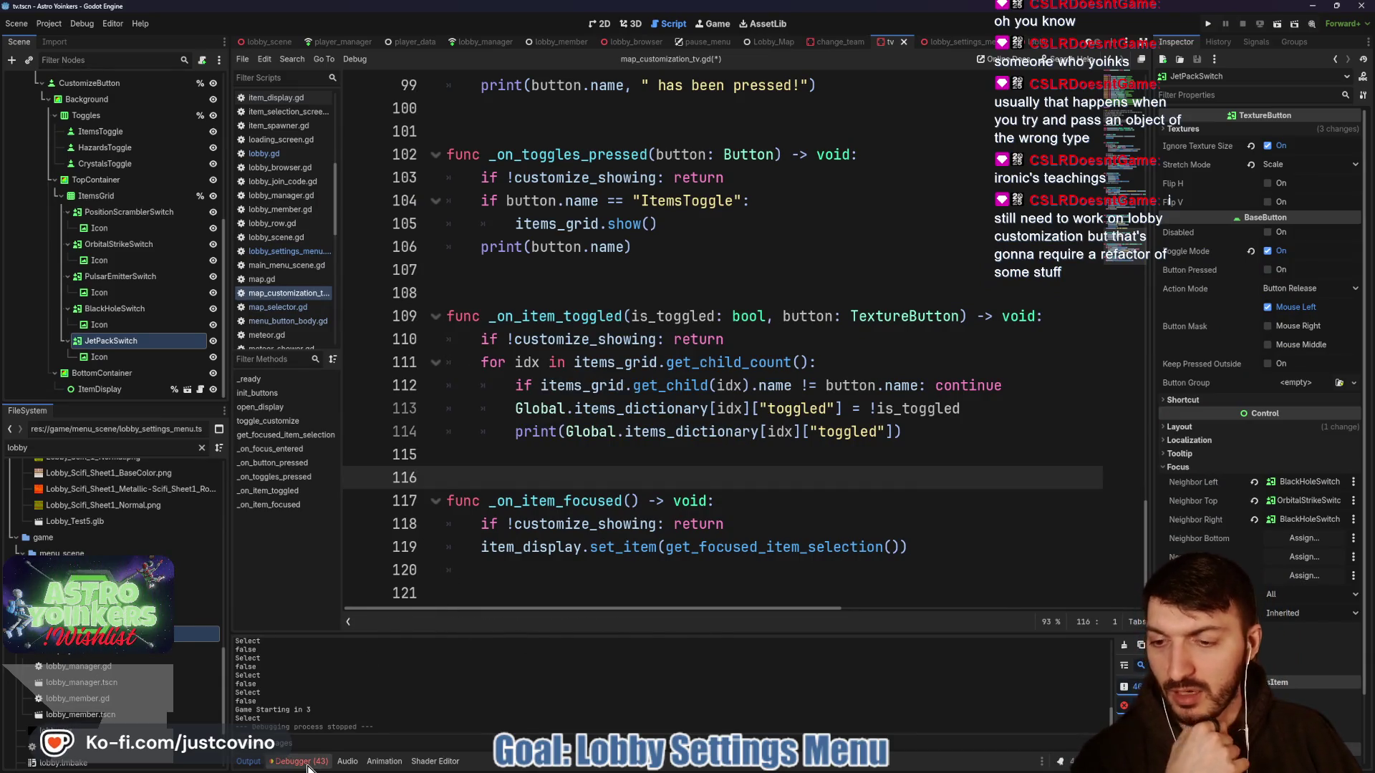
click(308, 764)
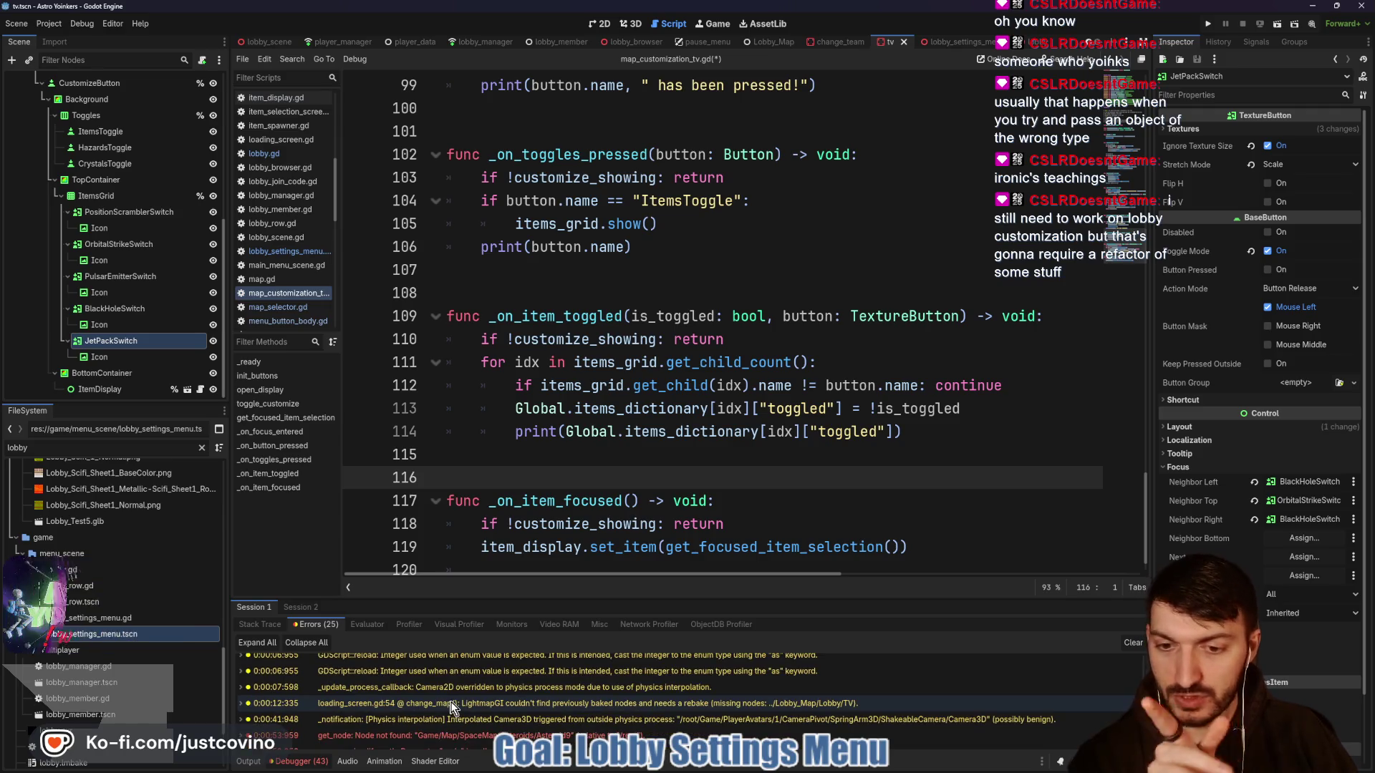
scroll(451, 707, down, 3)
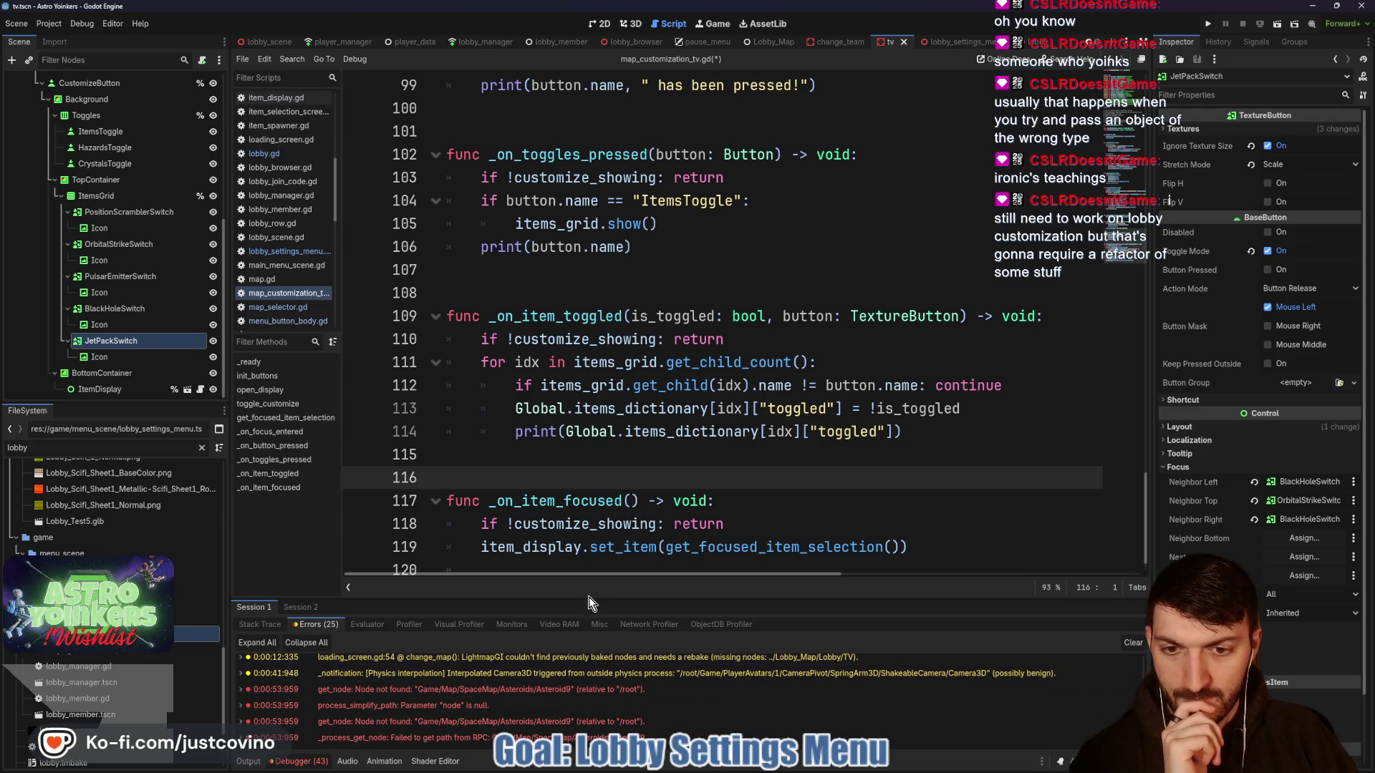
drag(590, 599, 580, 300)
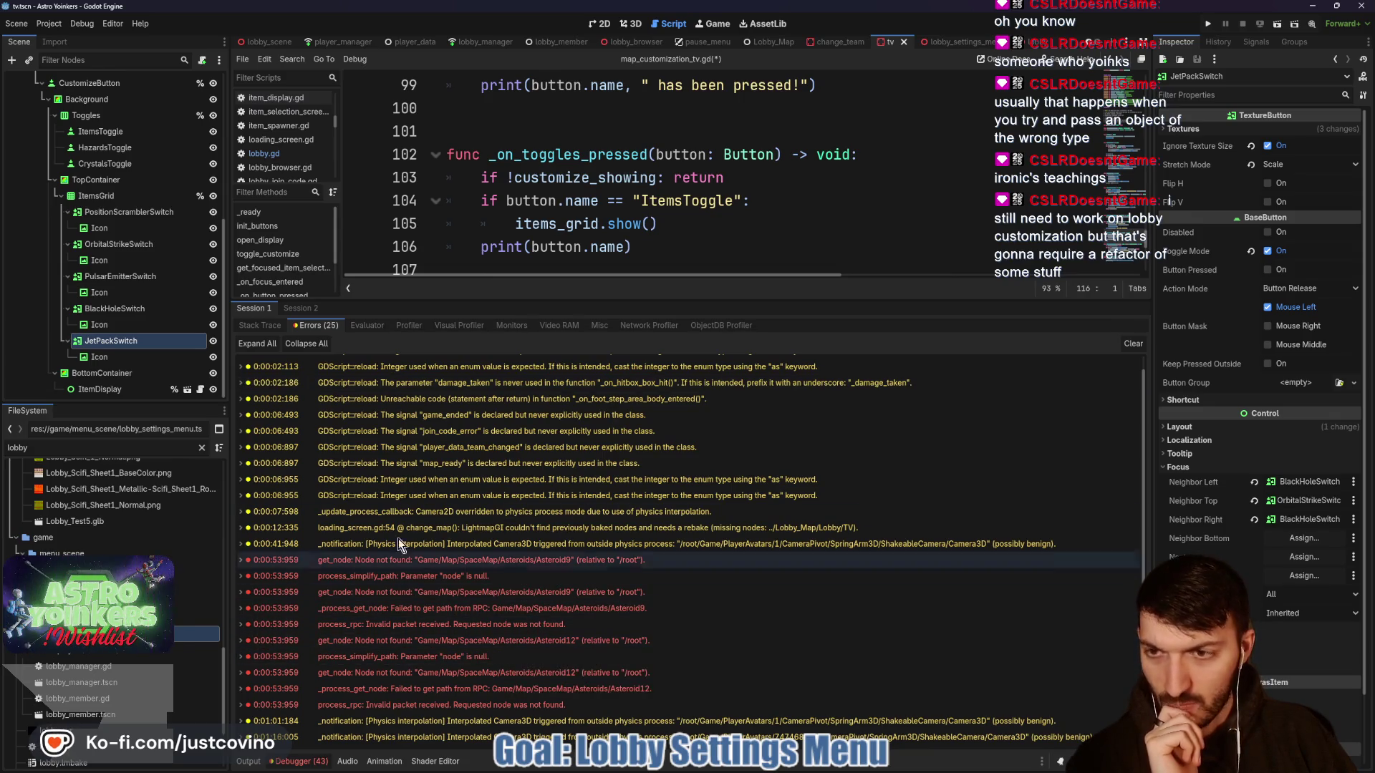
click(300, 312)
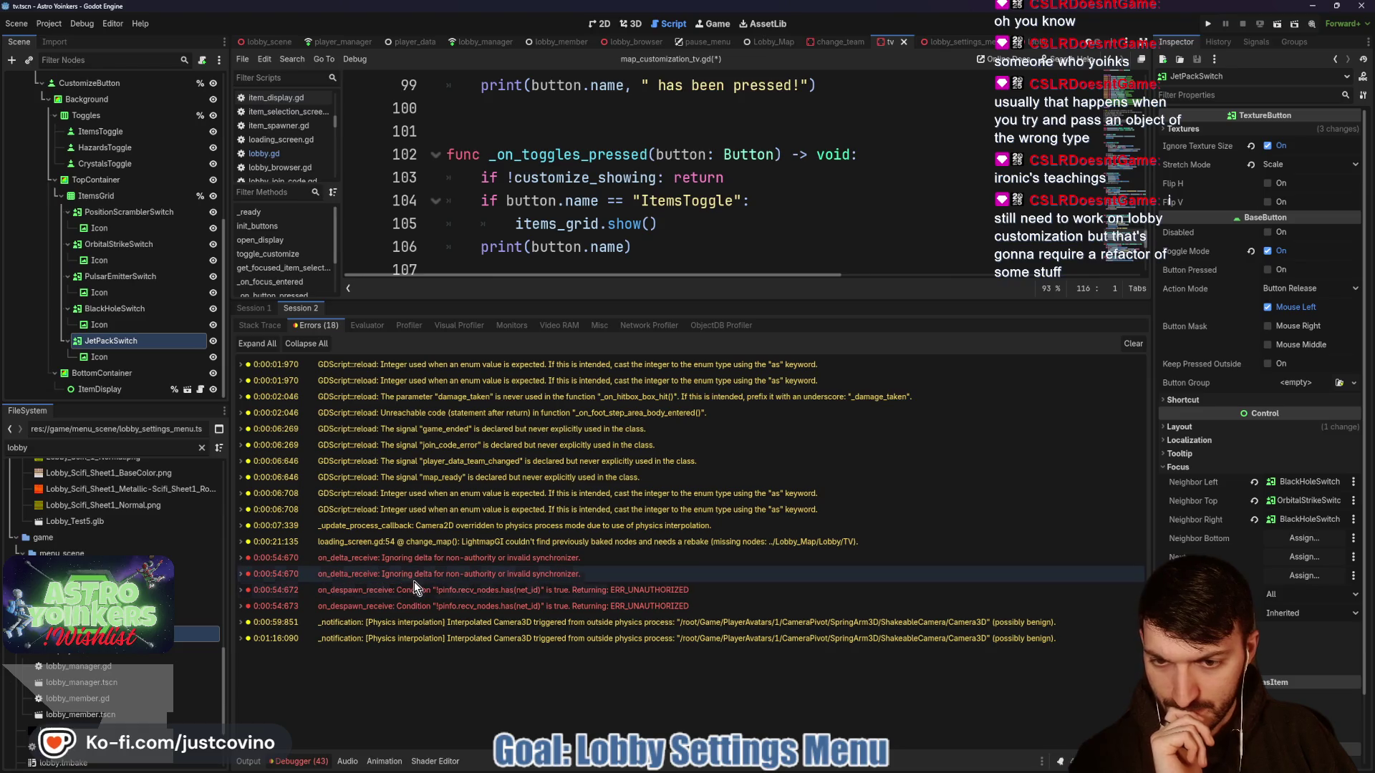
click(257, 307)
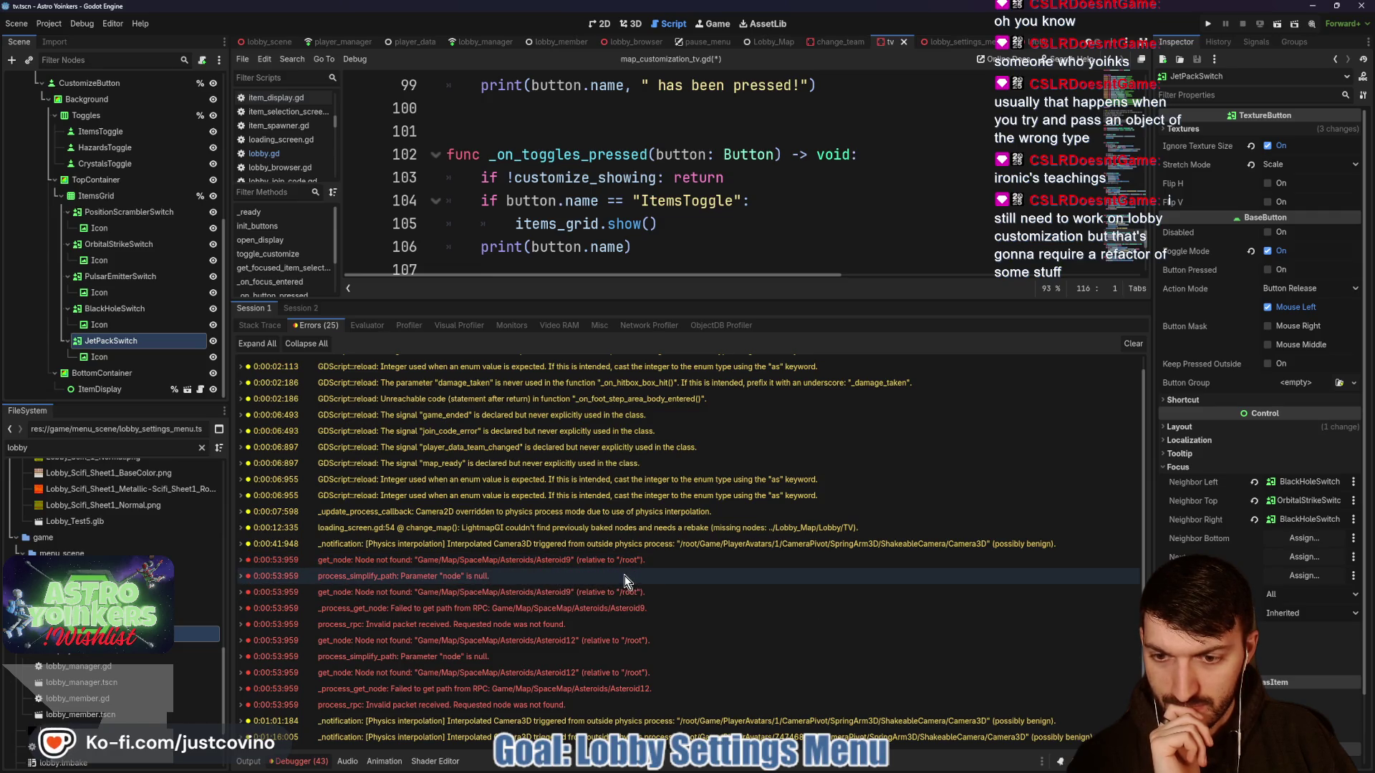
drag(767, 299, 767, 616)
click(716, 450)
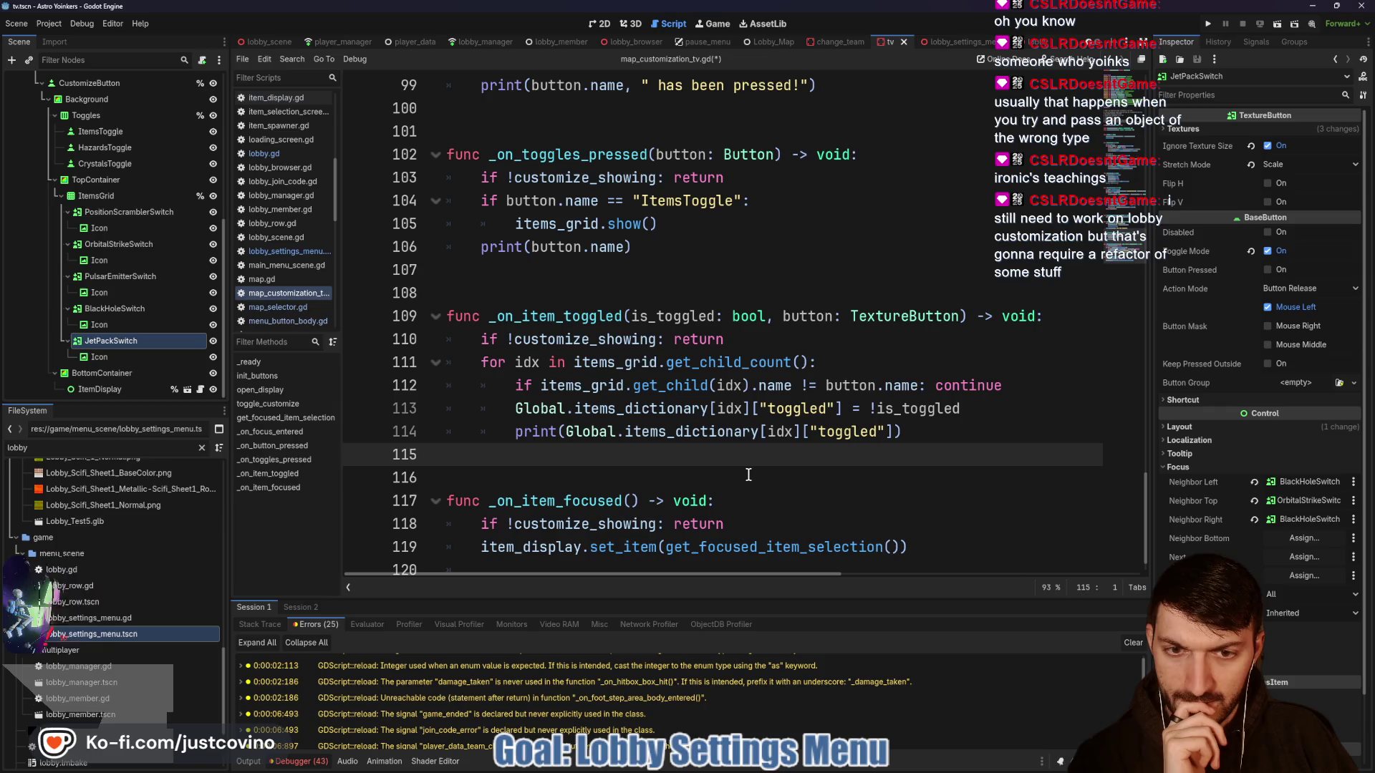
- Add a copy of the Global.items_dictionary[idx] lookup as a new first argument of line 114's print
click(248, 762)
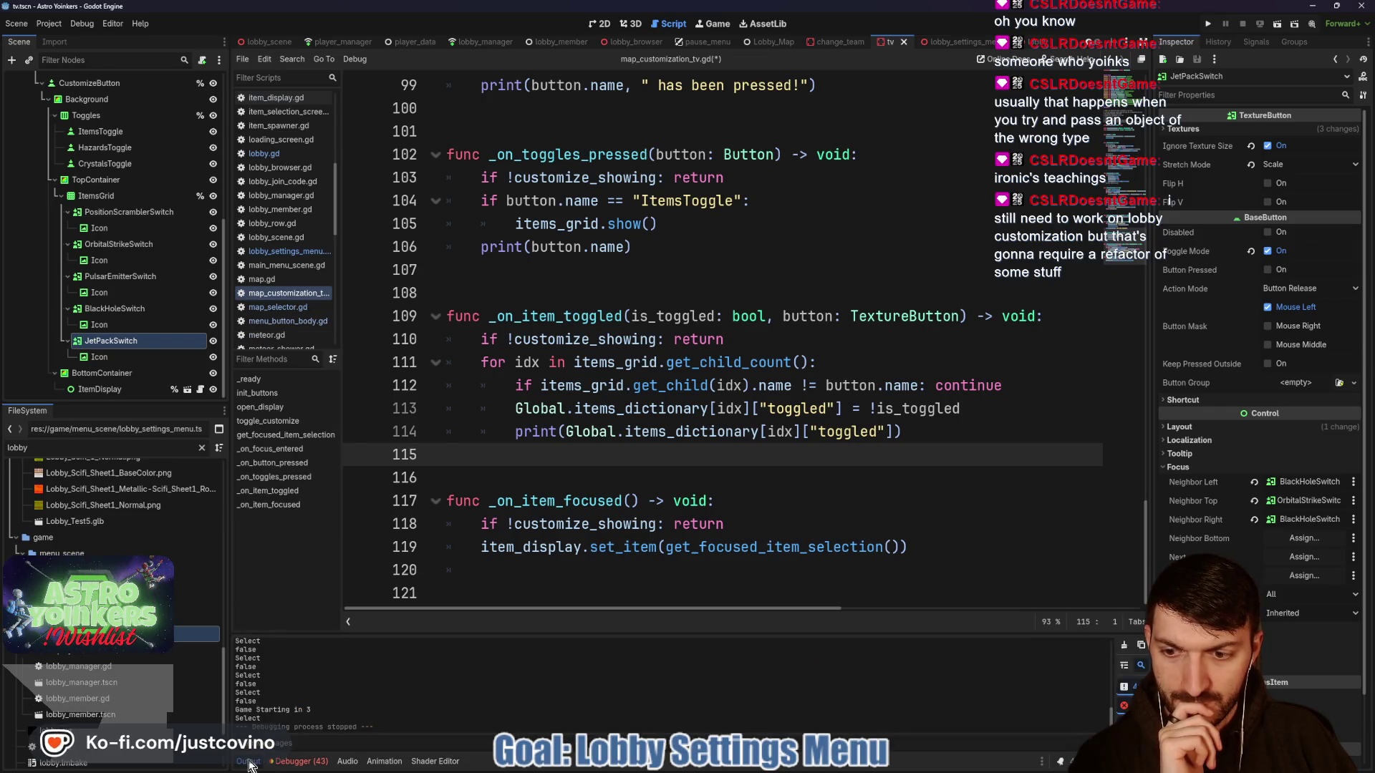
click(564, 431)
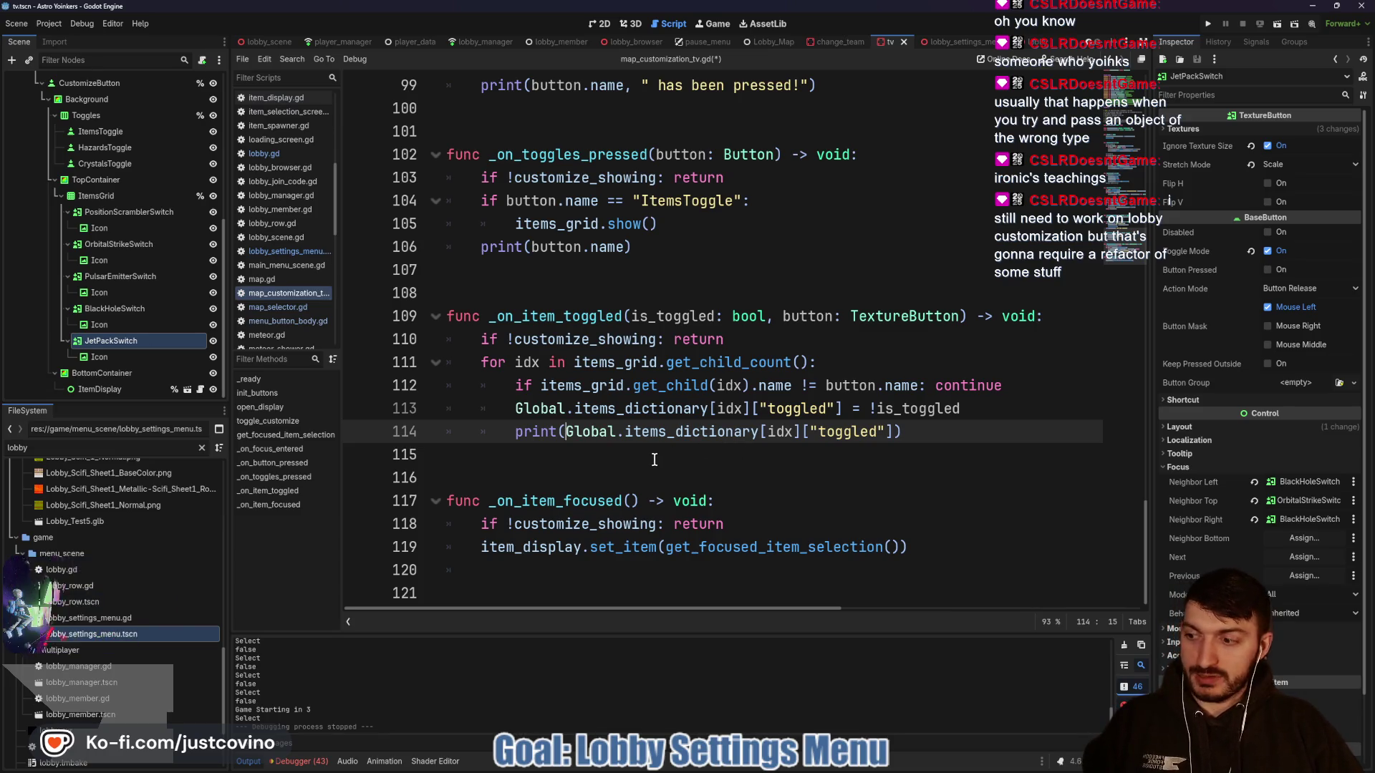
drag(799, 431, 567, 434)
key(ctrl+c)
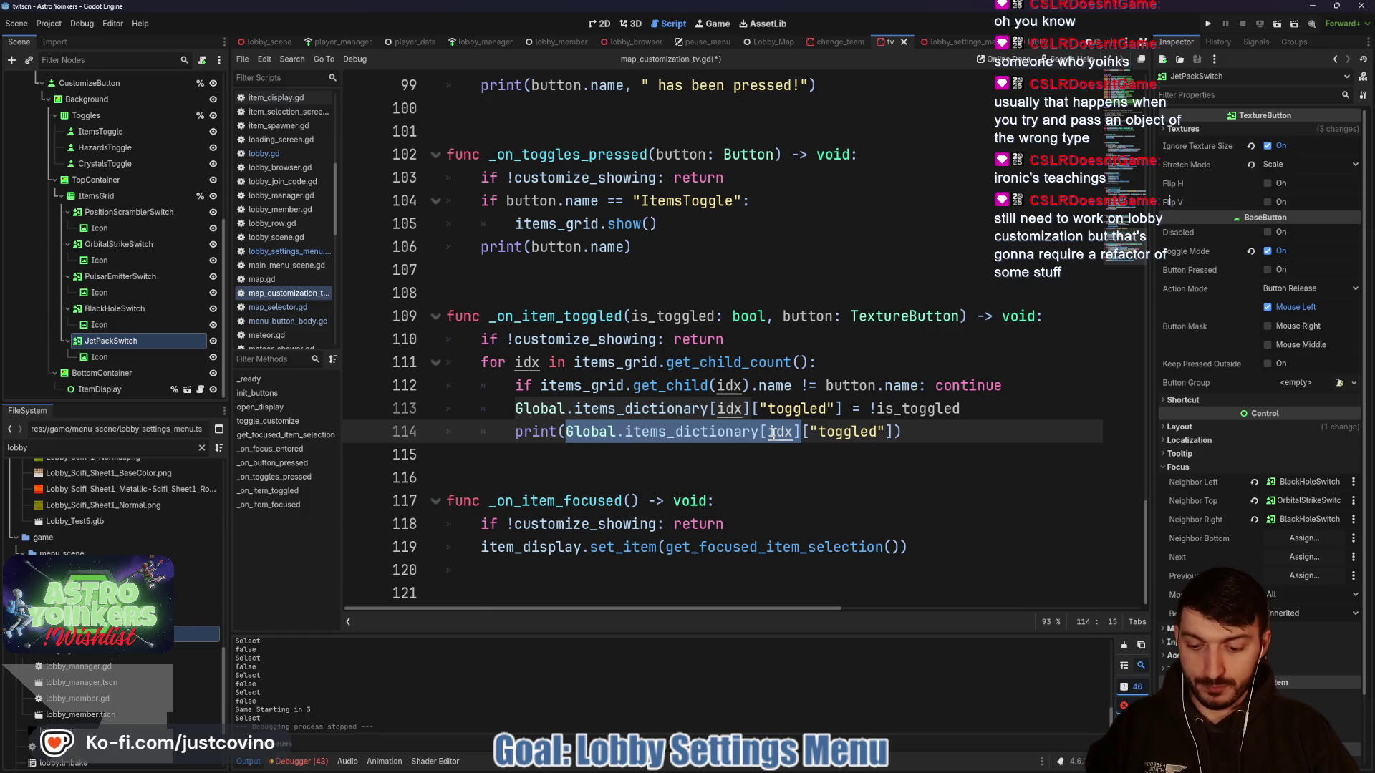
key(Escape)
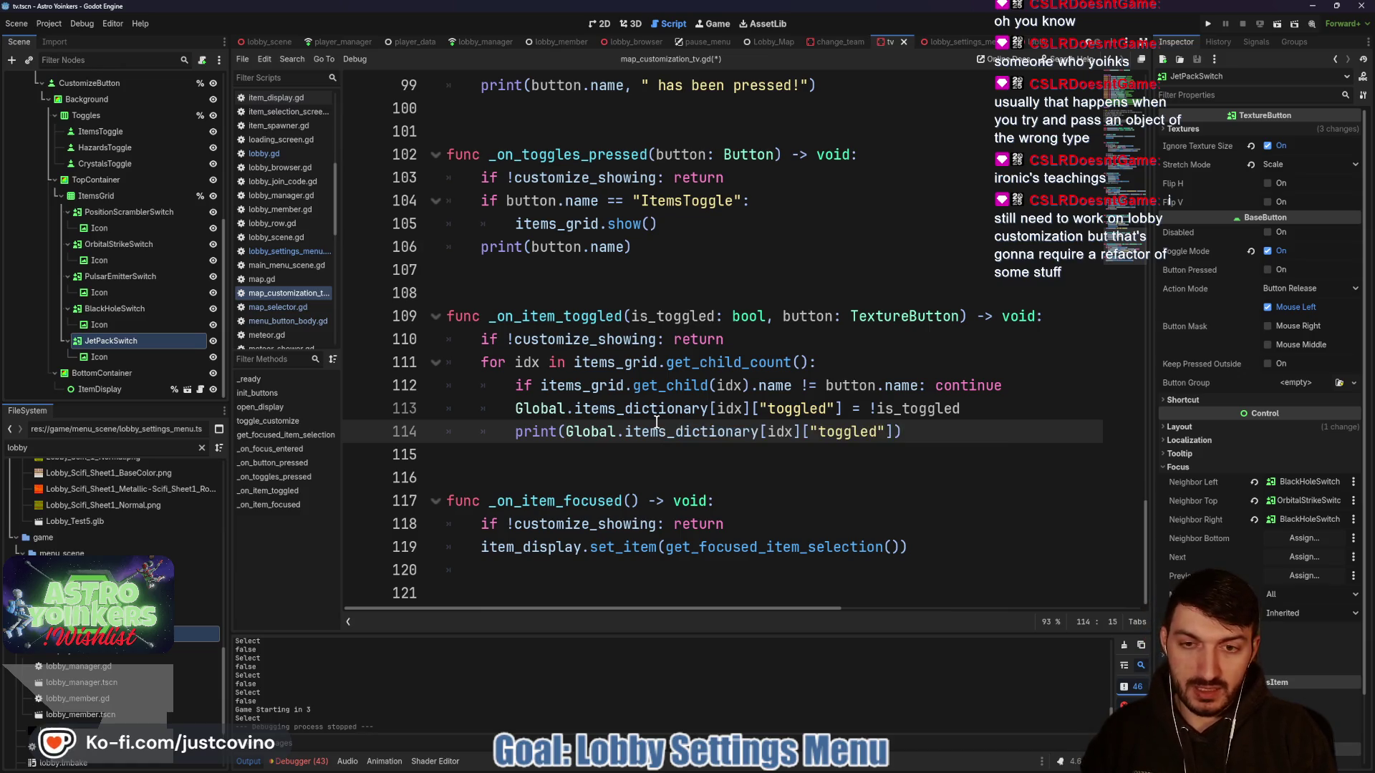
text(Glo)
key(ctrl+z)
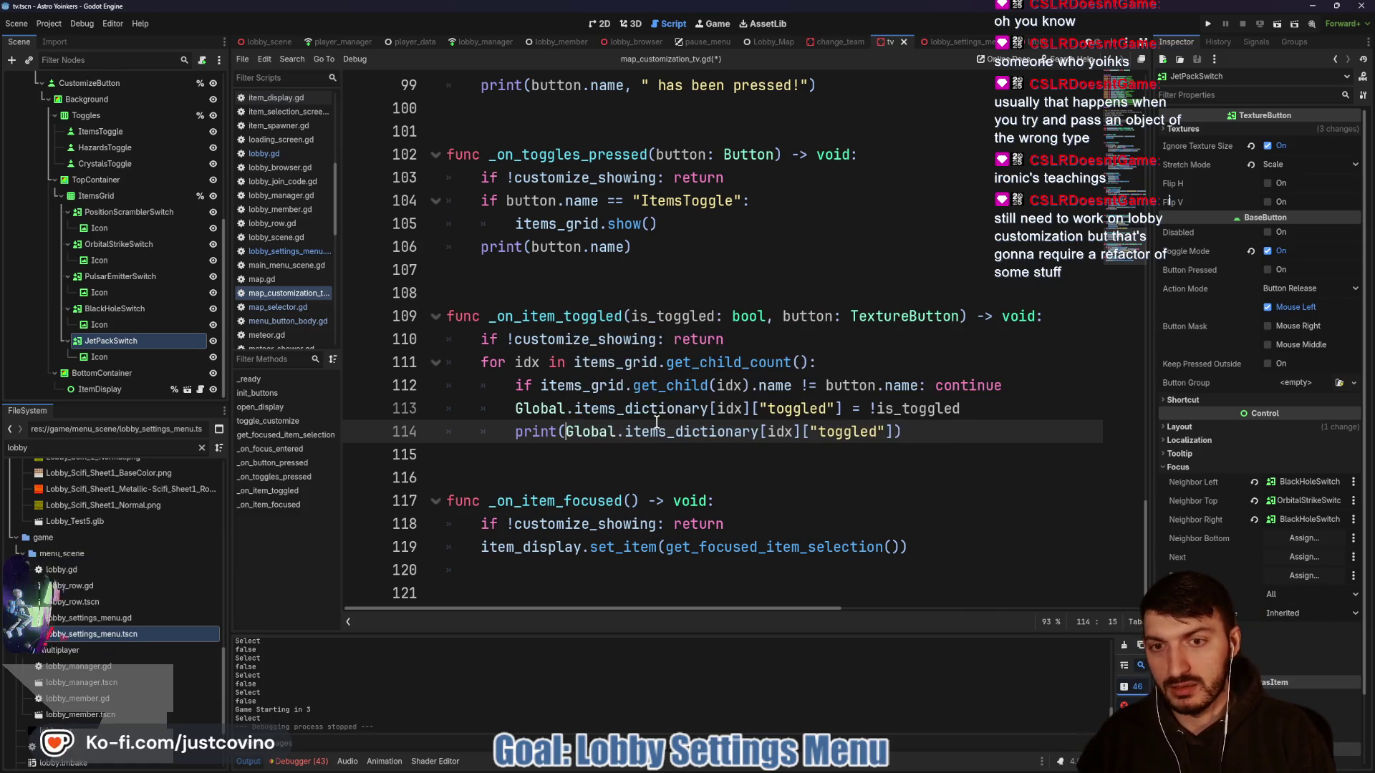
key(ctrl+v)
text(,)
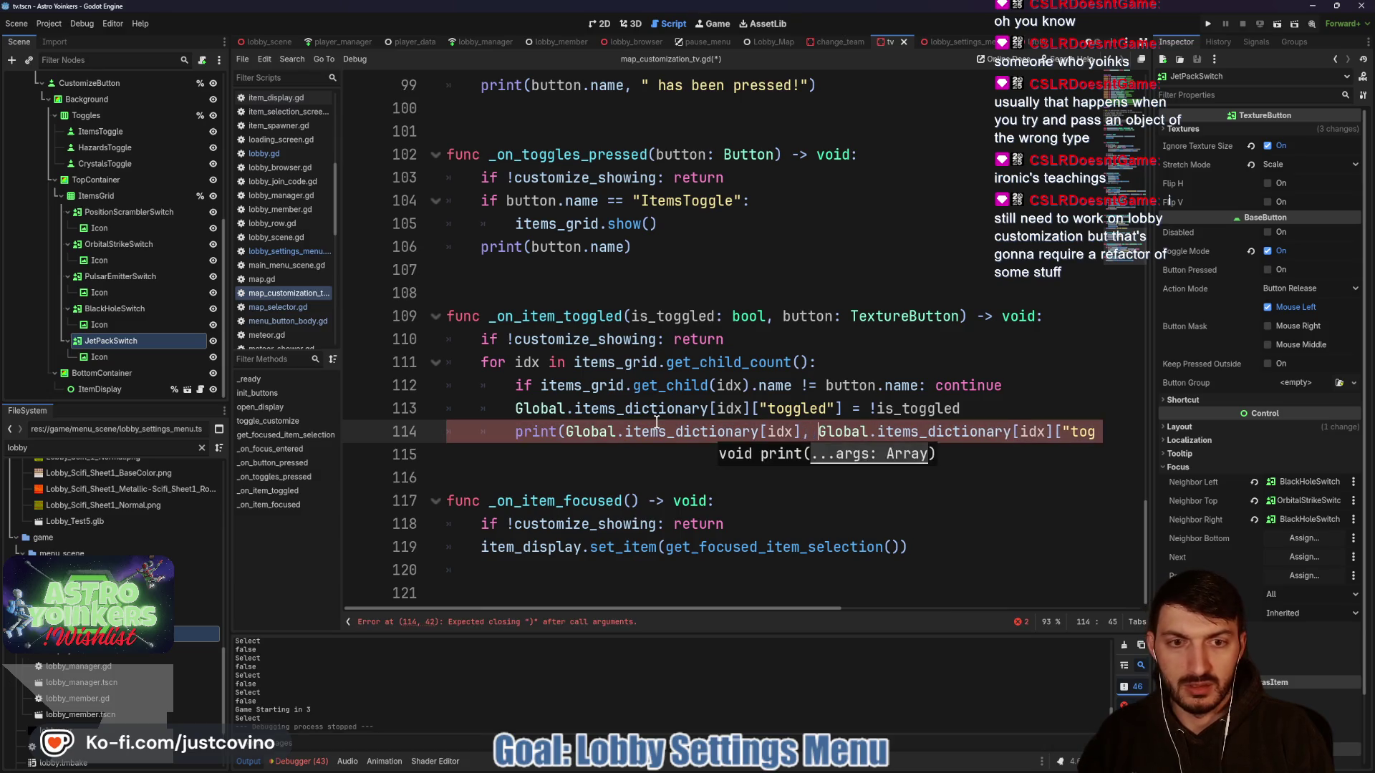
- Change that argument to Global.items_dictionary.keys()[idx], save the script and run the game
click(800, 433)
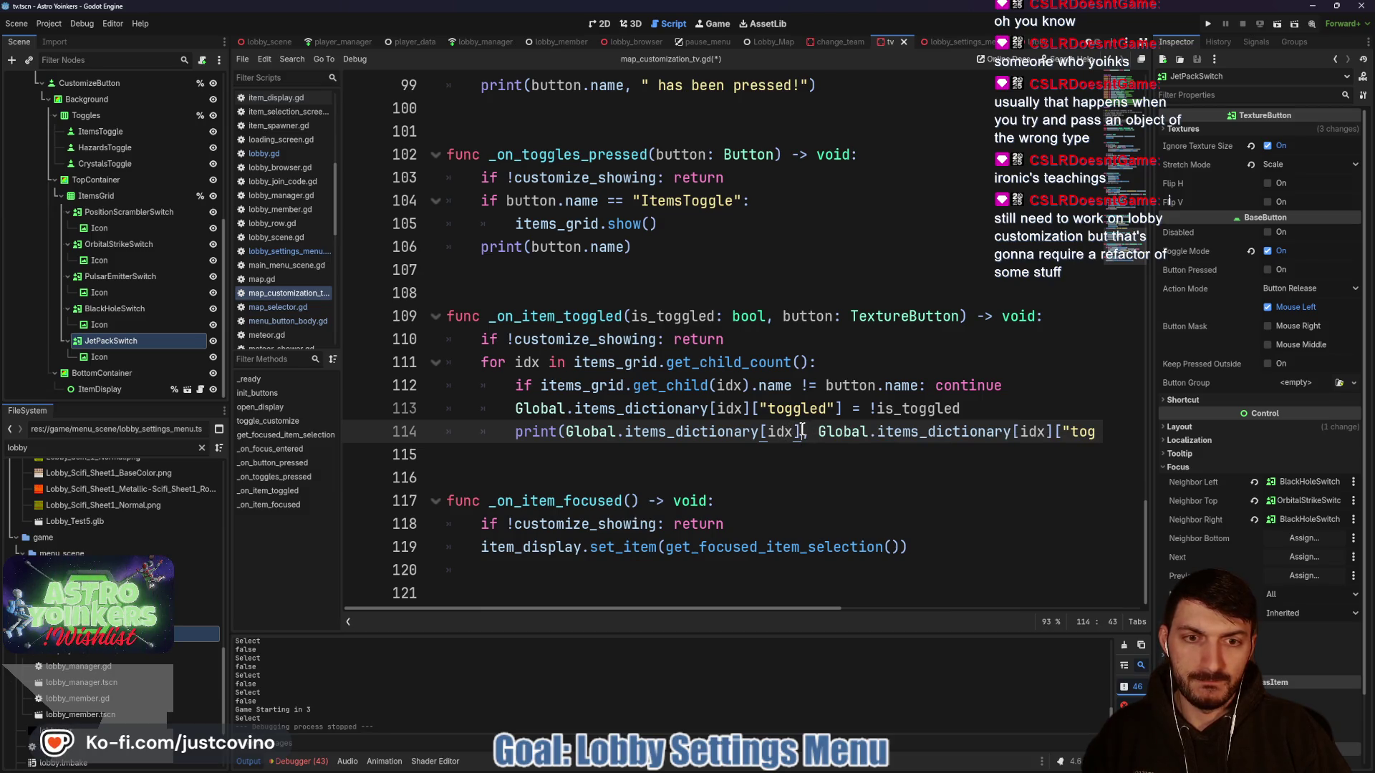
click(763, 432)
text(.keys())
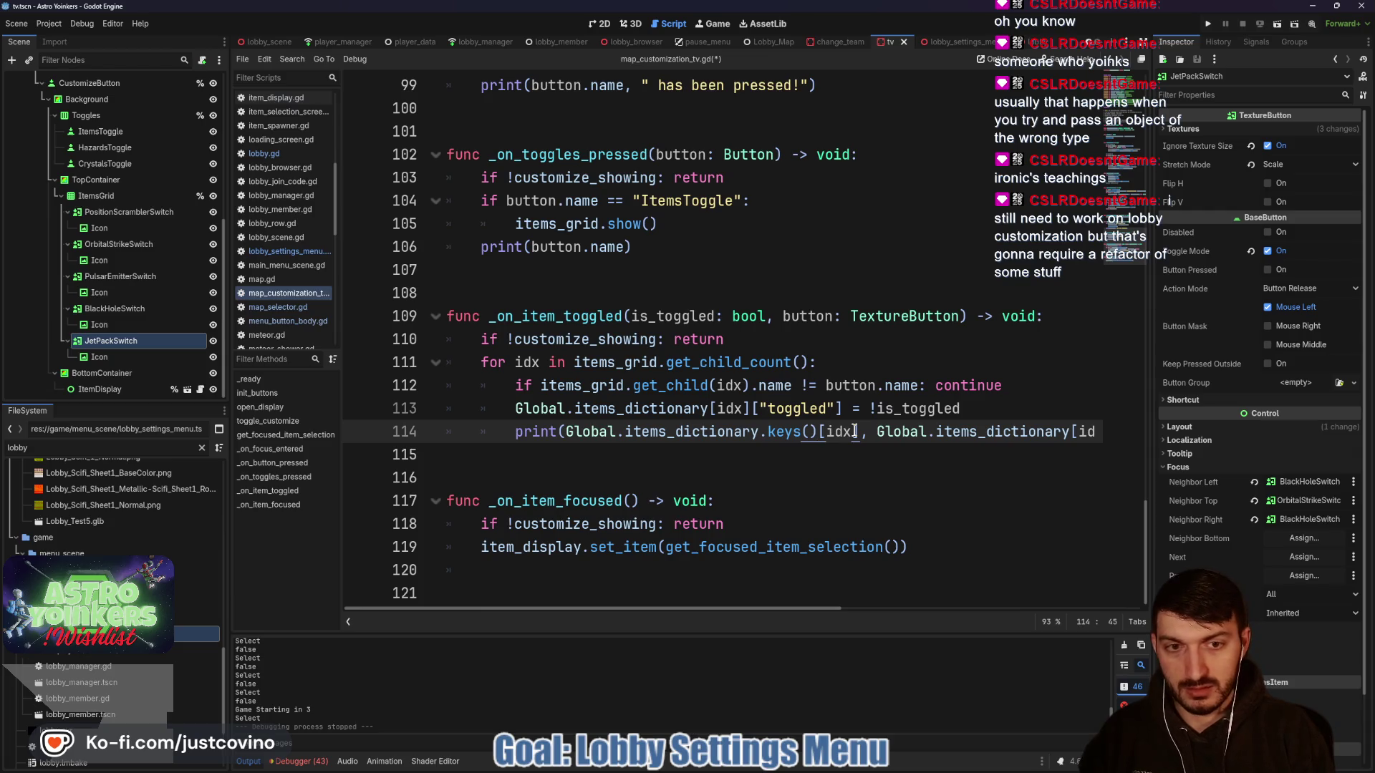
click(859, 432)
key(ctrl+s)
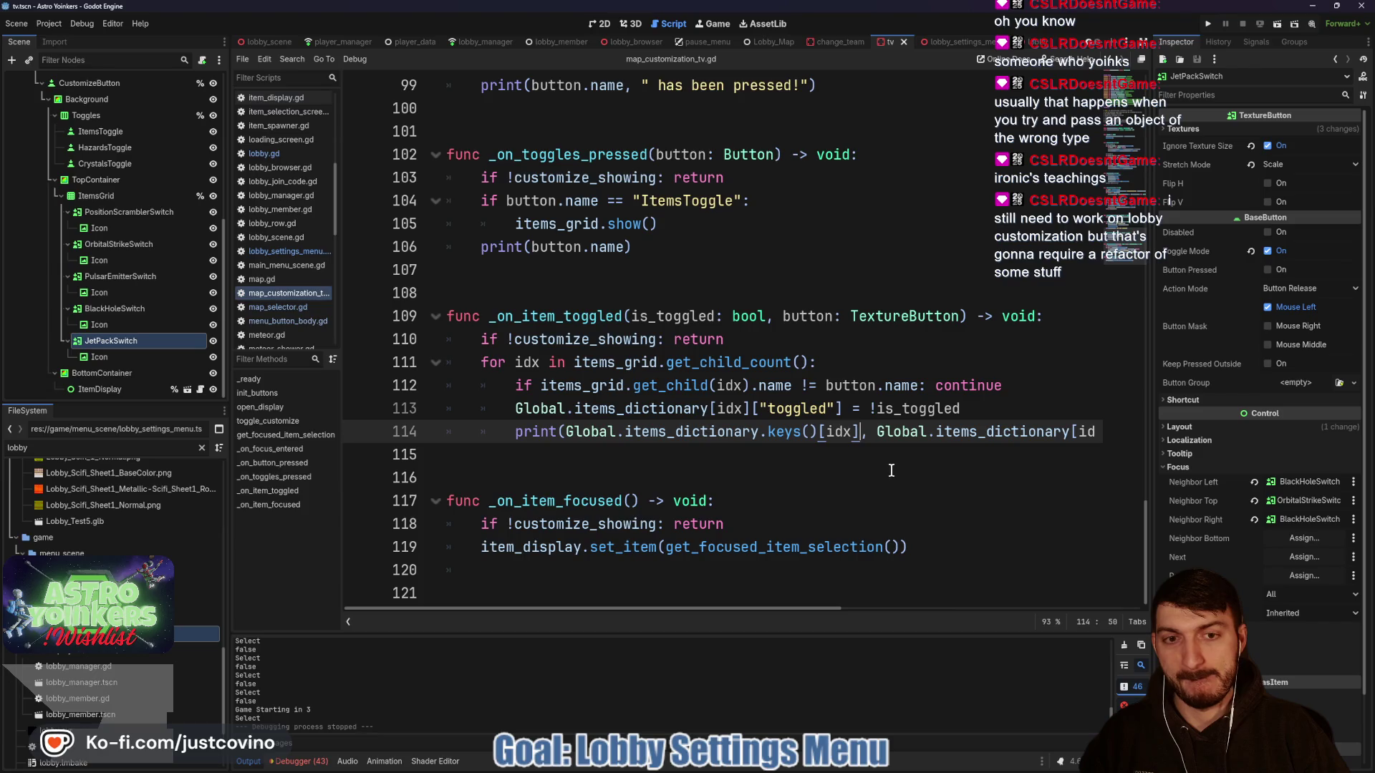
key(F5)
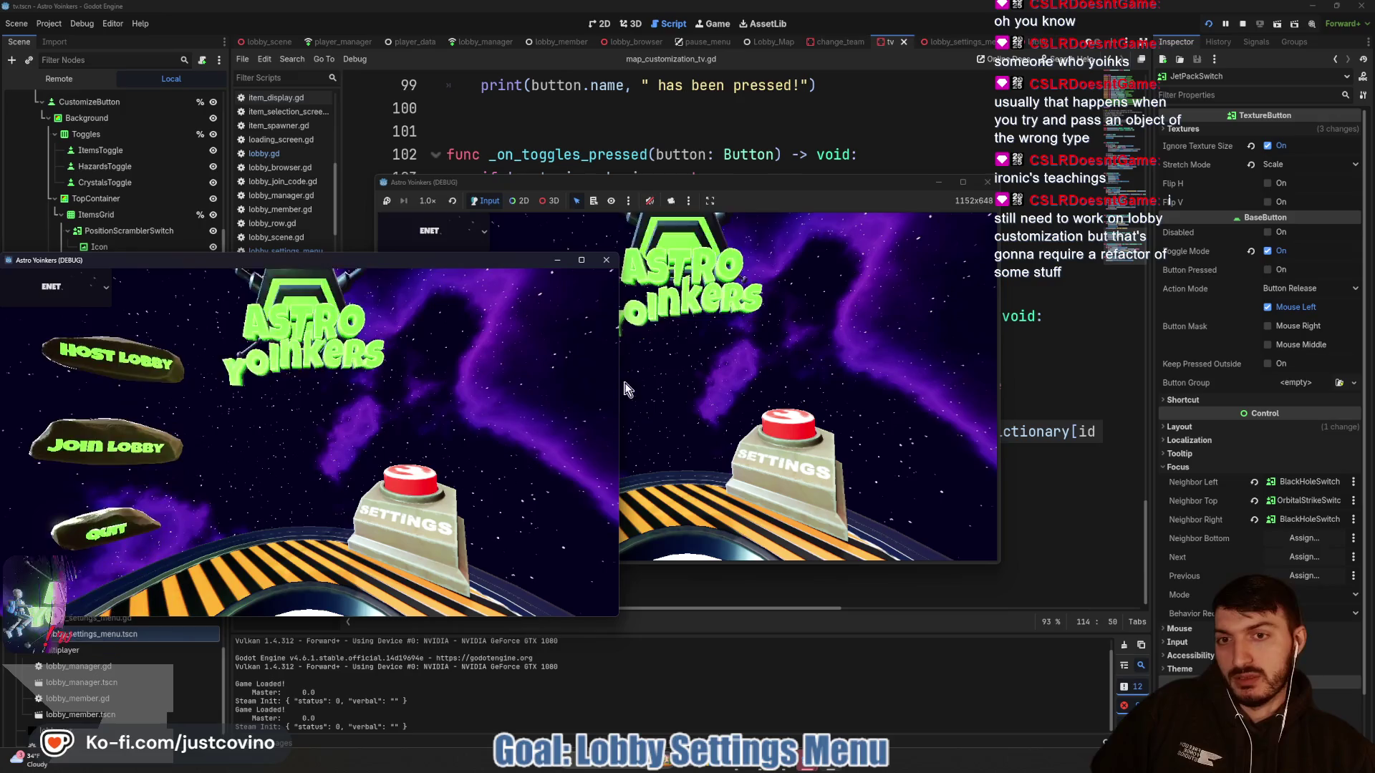
- Host a lobby in the second game window and open the TV's Items/Hazards/Crystals customization panel
click(630, 308)
click(494, 333)
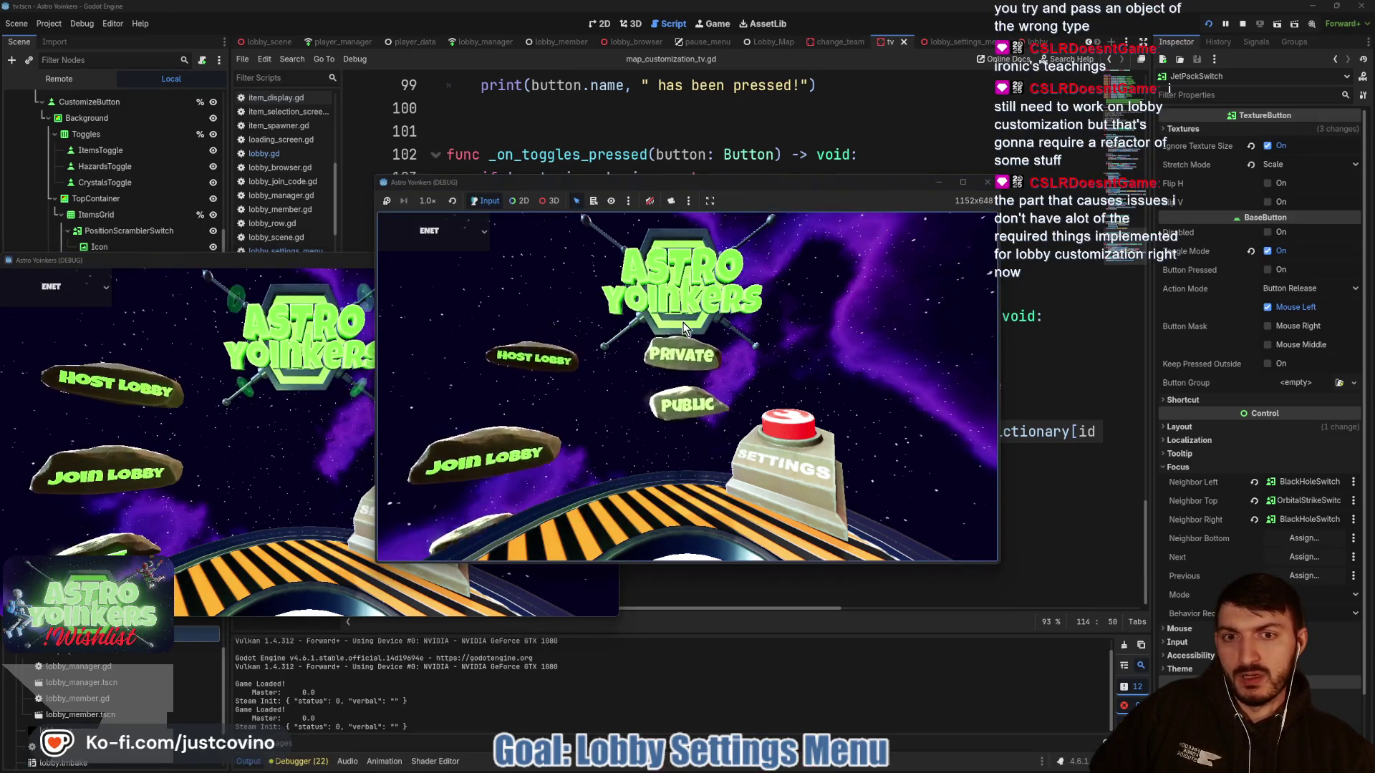
click(682, 328)
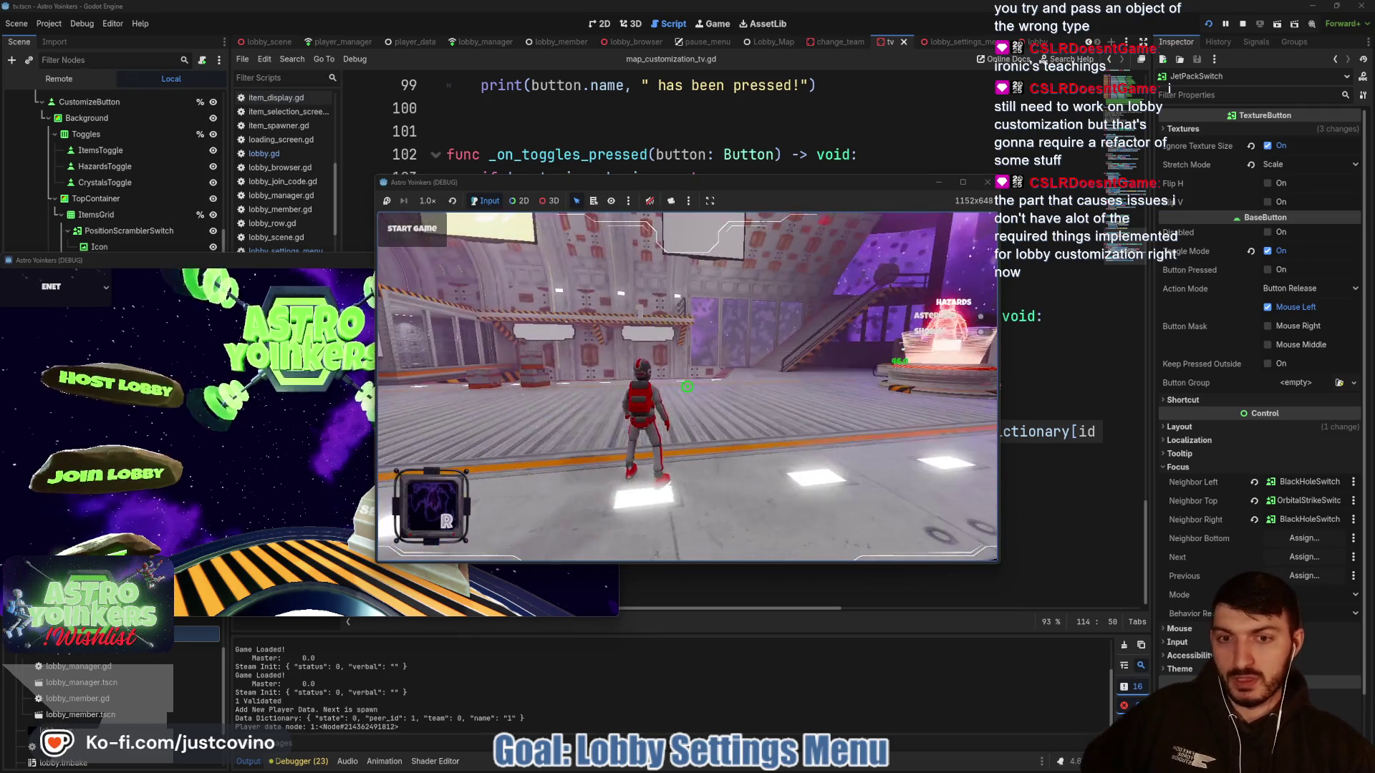
key(space)
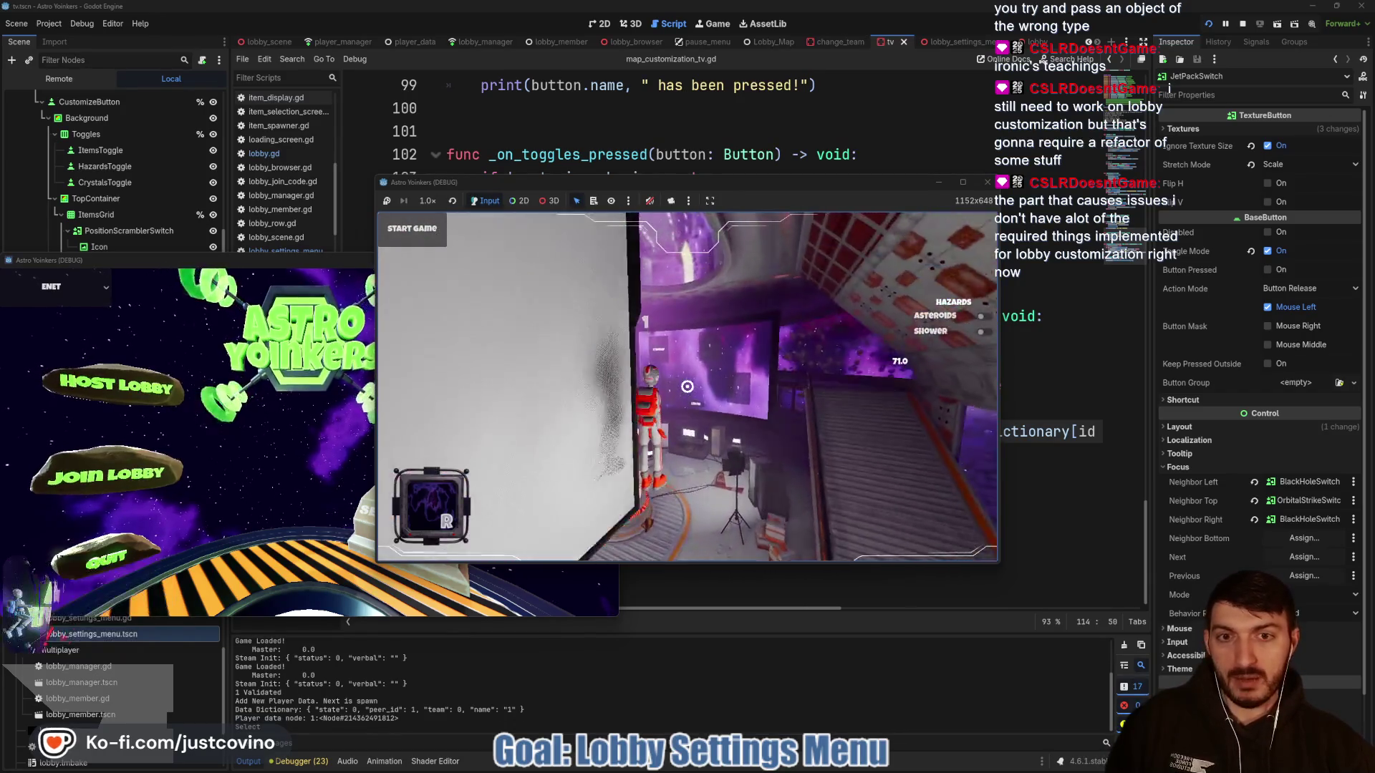
key(e)
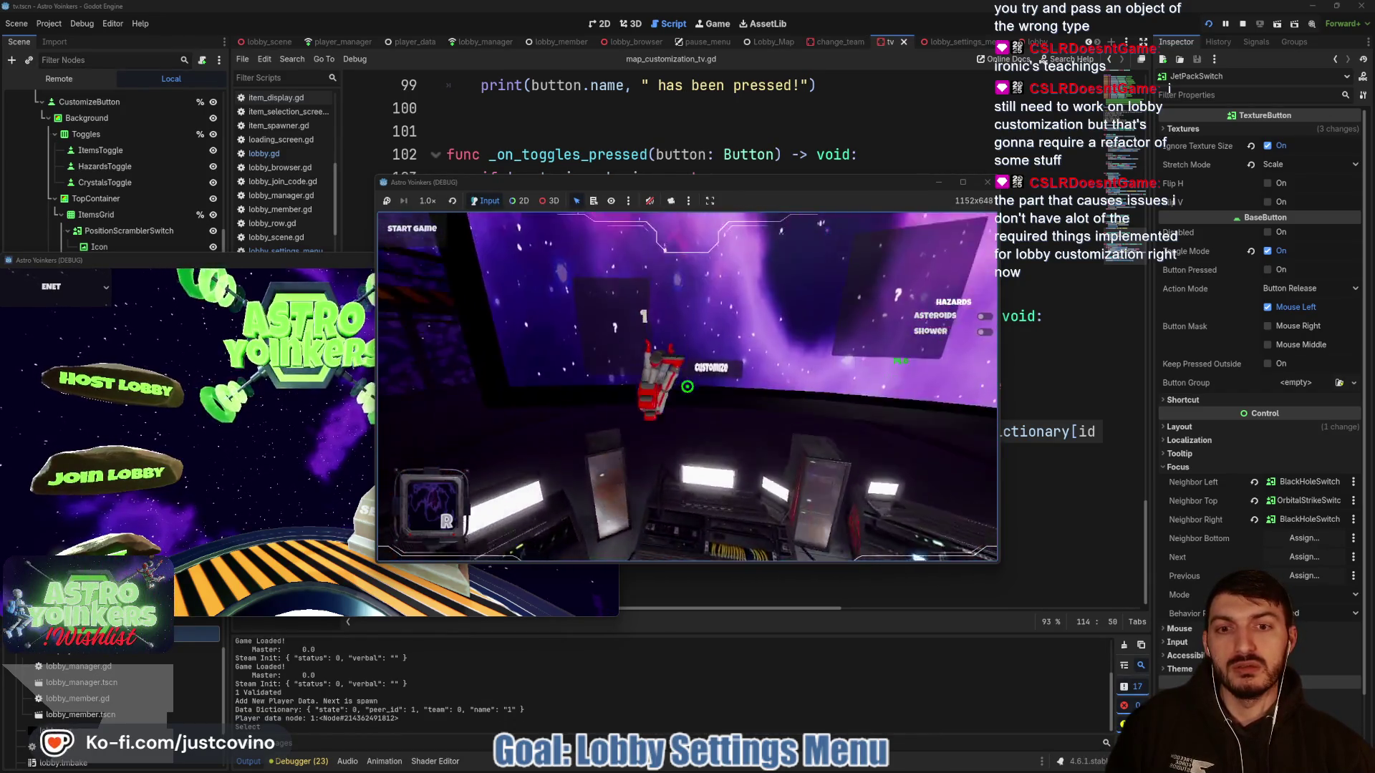
key(Right)
key(Down)
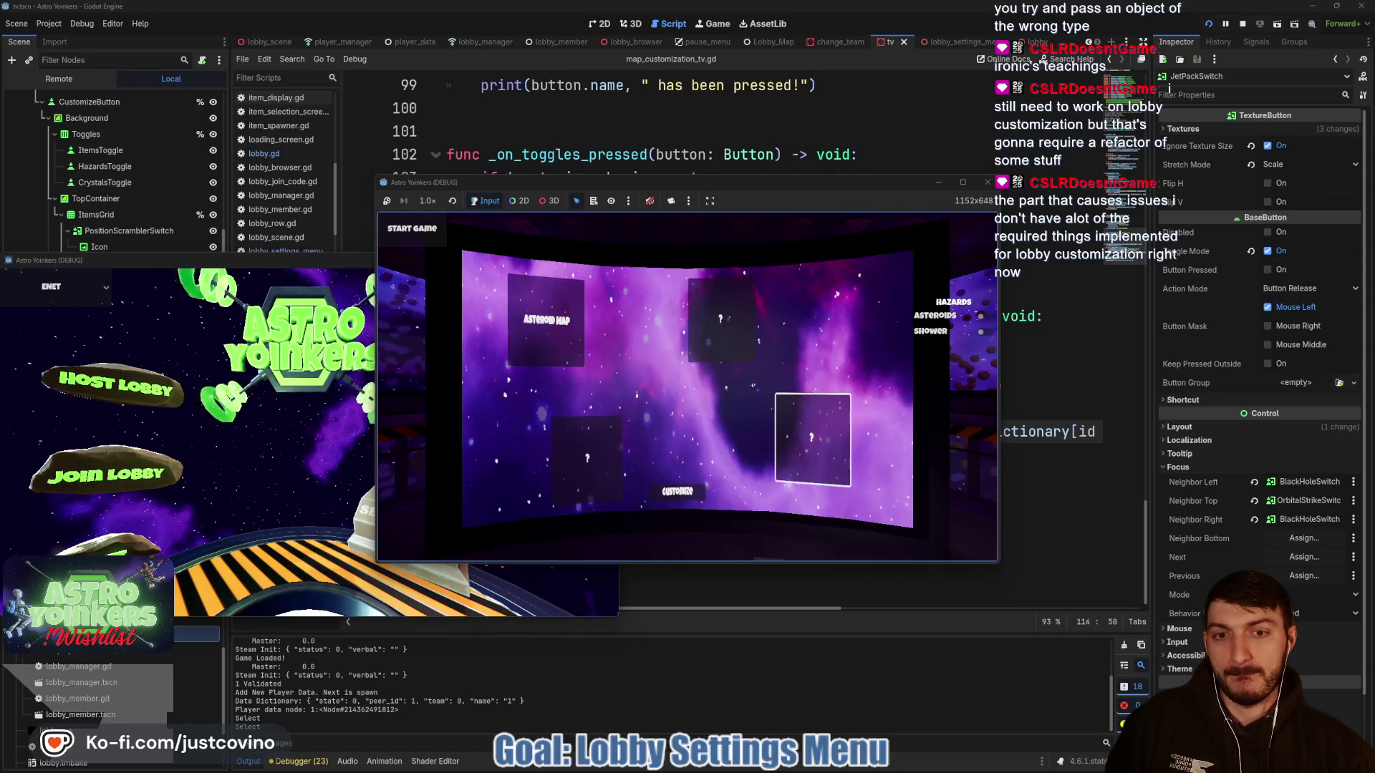
key(Down)
key(Return)
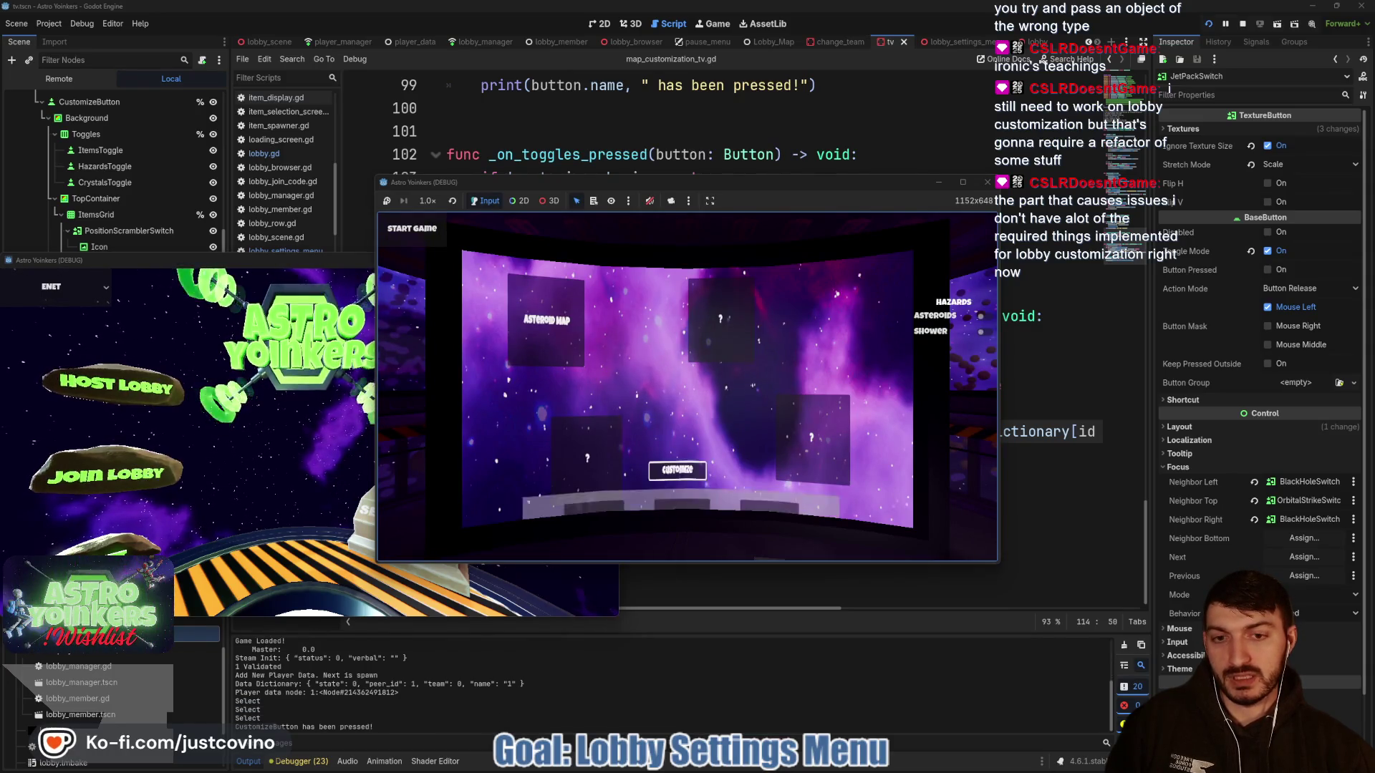
- Switch off the Pulsar Emitter, Orbital Strike, Position Scrambler, Black Hole and Jet Pack items
key(Down)
key(Return)
key(Left)
key(Return)
key(Left)
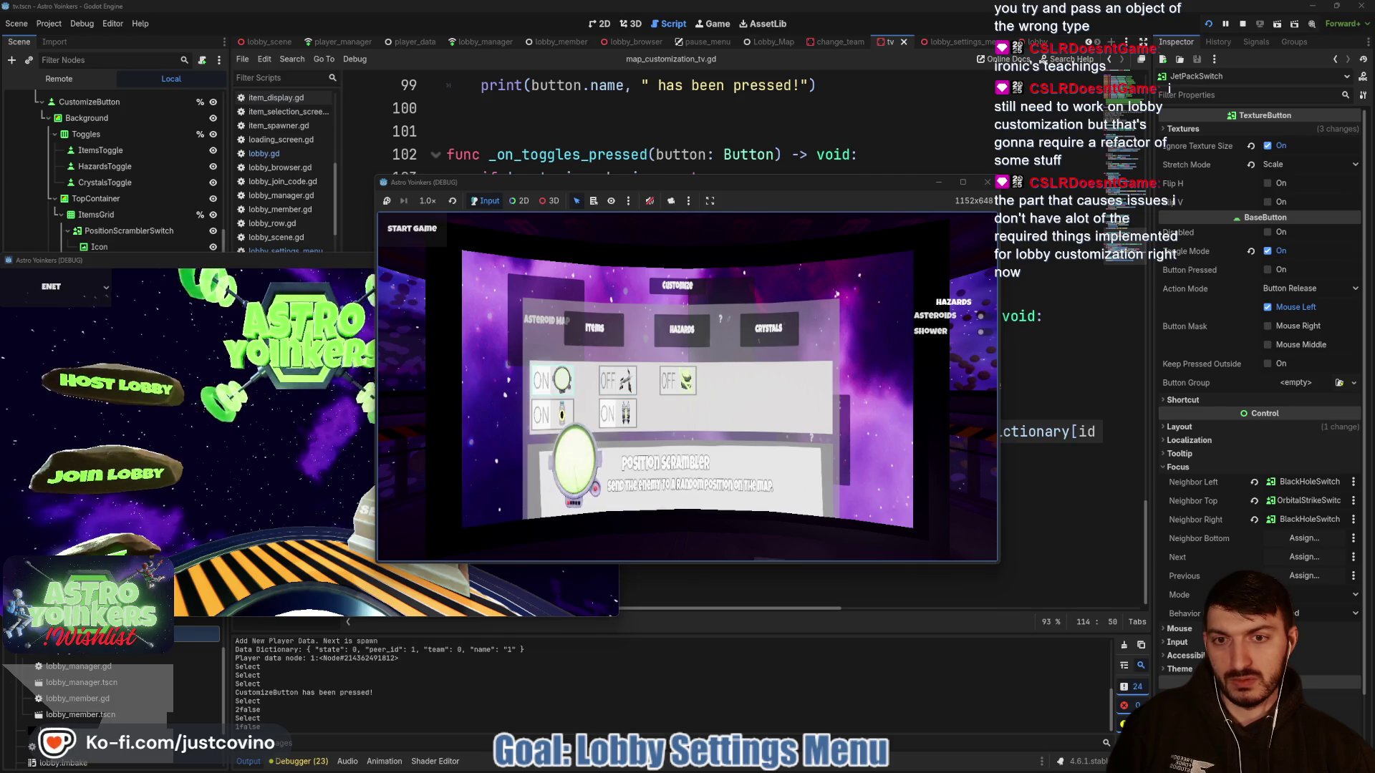
key(Return)
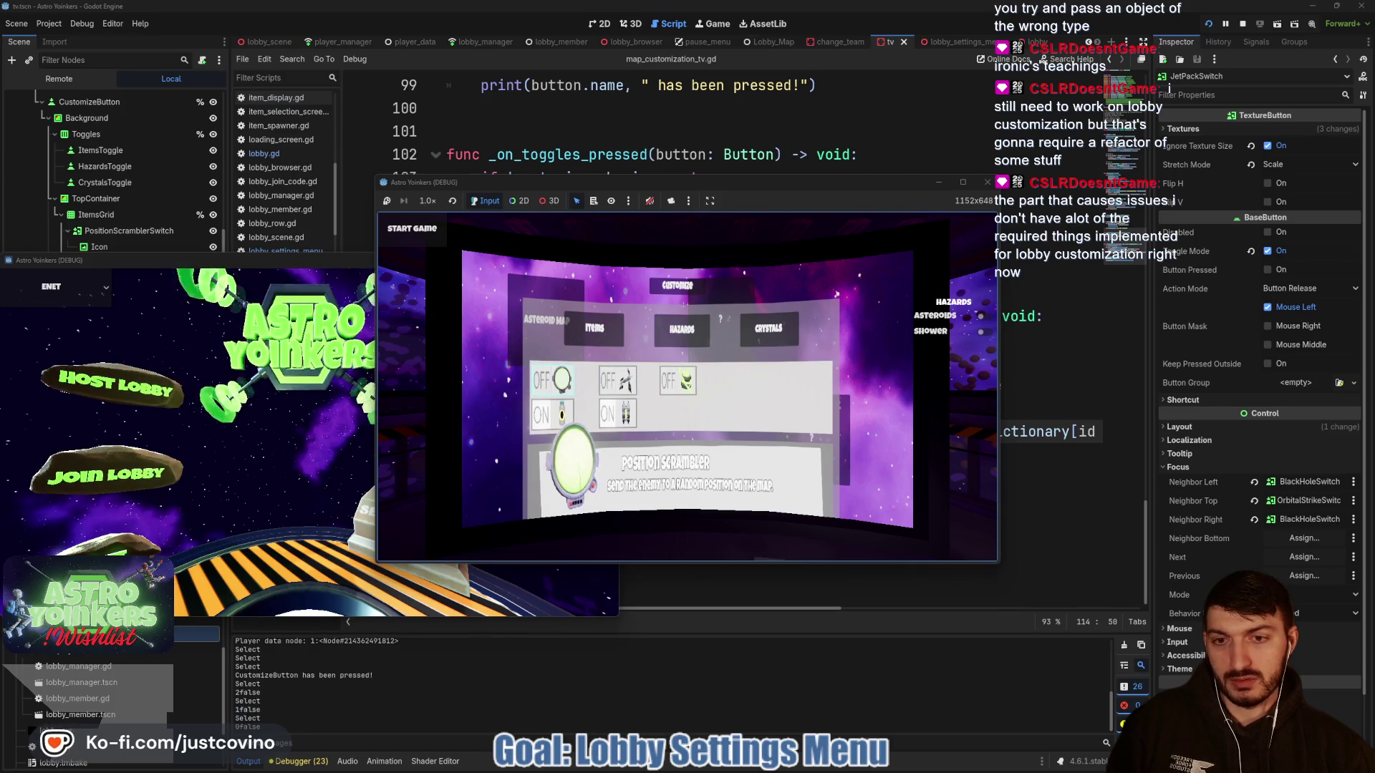
key(Down)
key(Return)
key(Right)
key(Return)
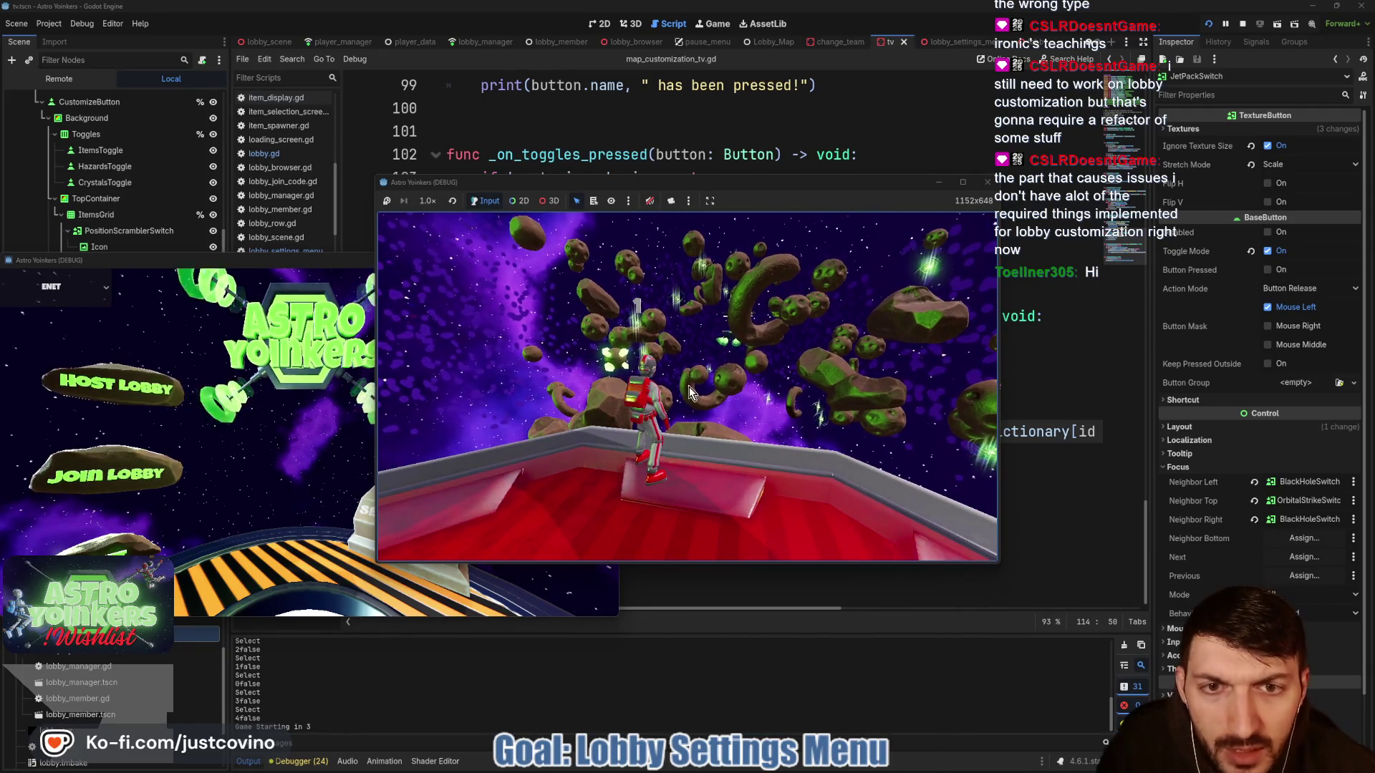
- Maximize and restore the game window, then stop the running game
click(966, 182)
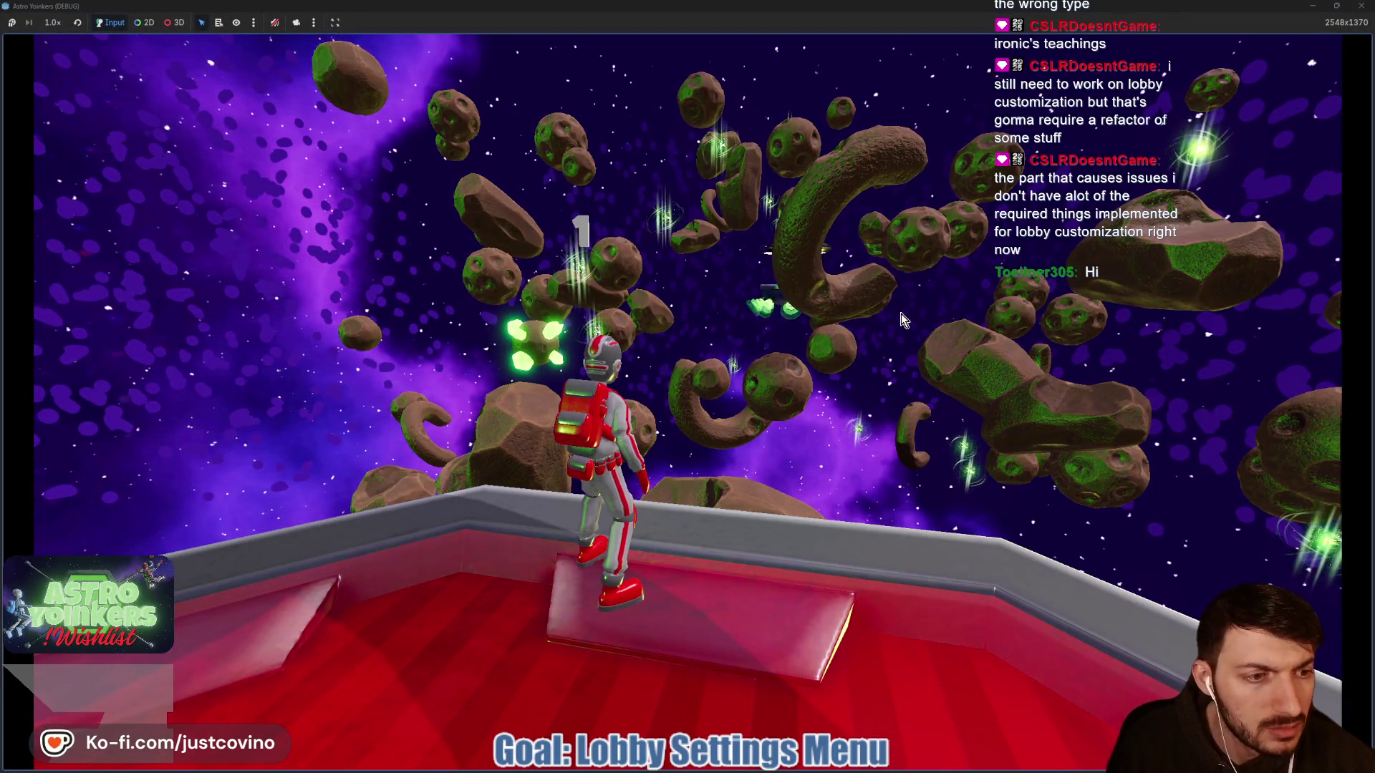
key(super+Down)
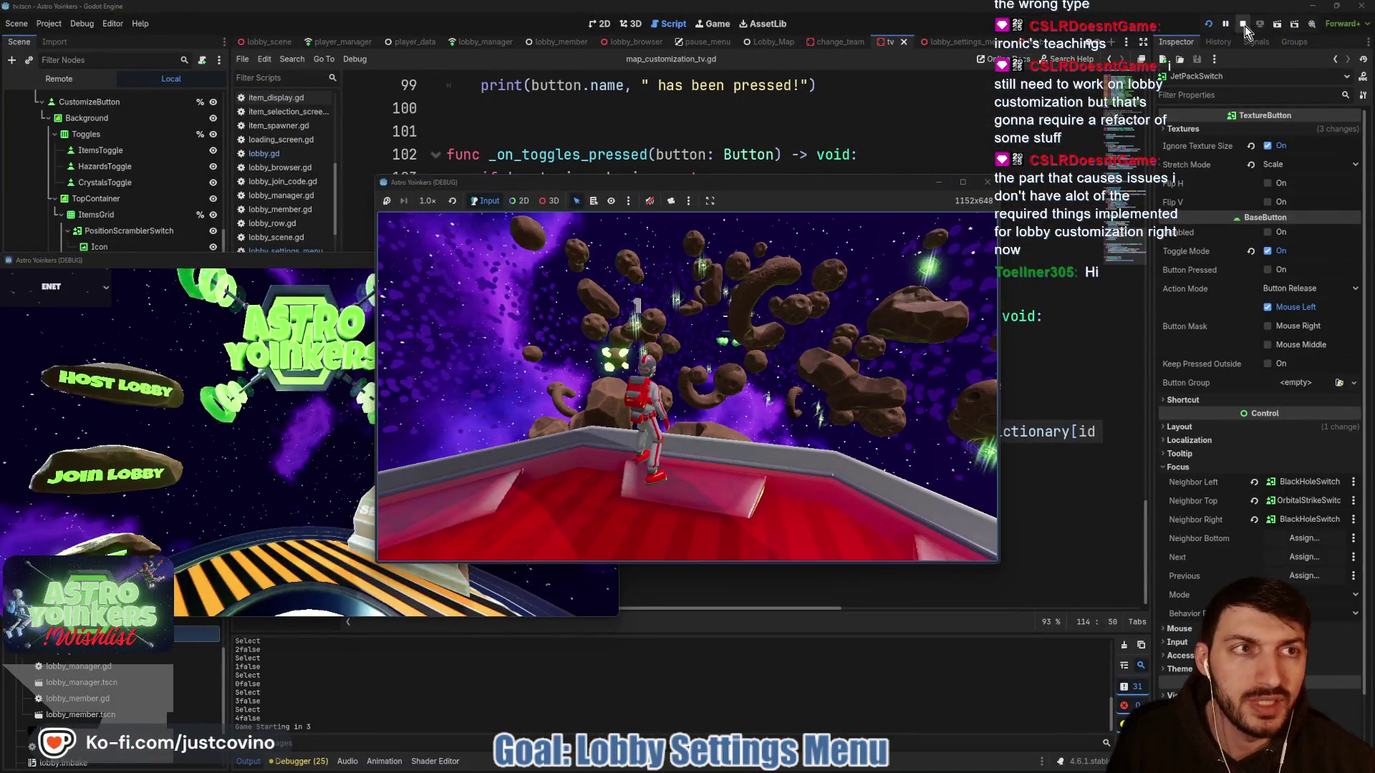
key(F8)
- Remove the keys()[idx] argument and comma from line 114's print, then jump to items_dictionary in global.gd
click(662, 301)
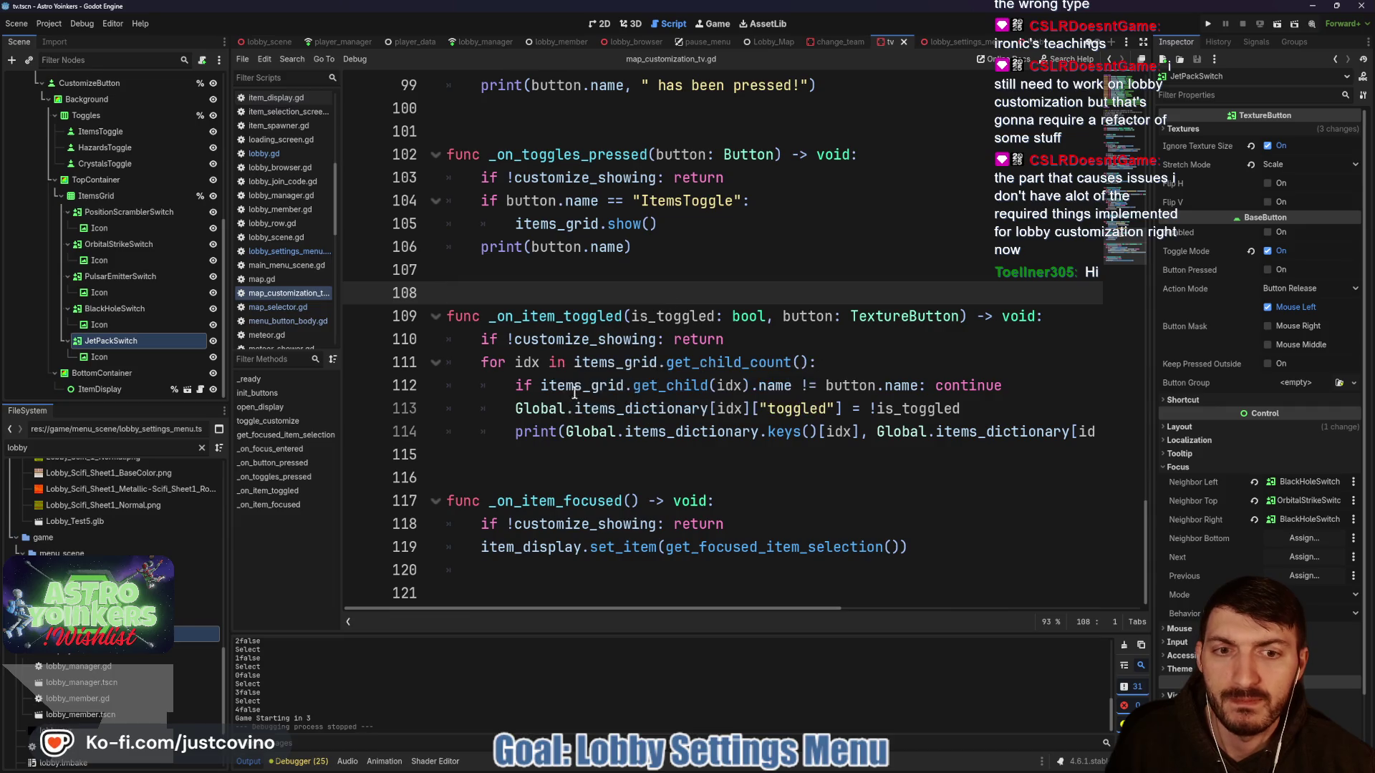
mouse_move(859, 432)
mouse_down()
mouse_move(546, 433)
mouse_move(566, 433)
mouse_up()
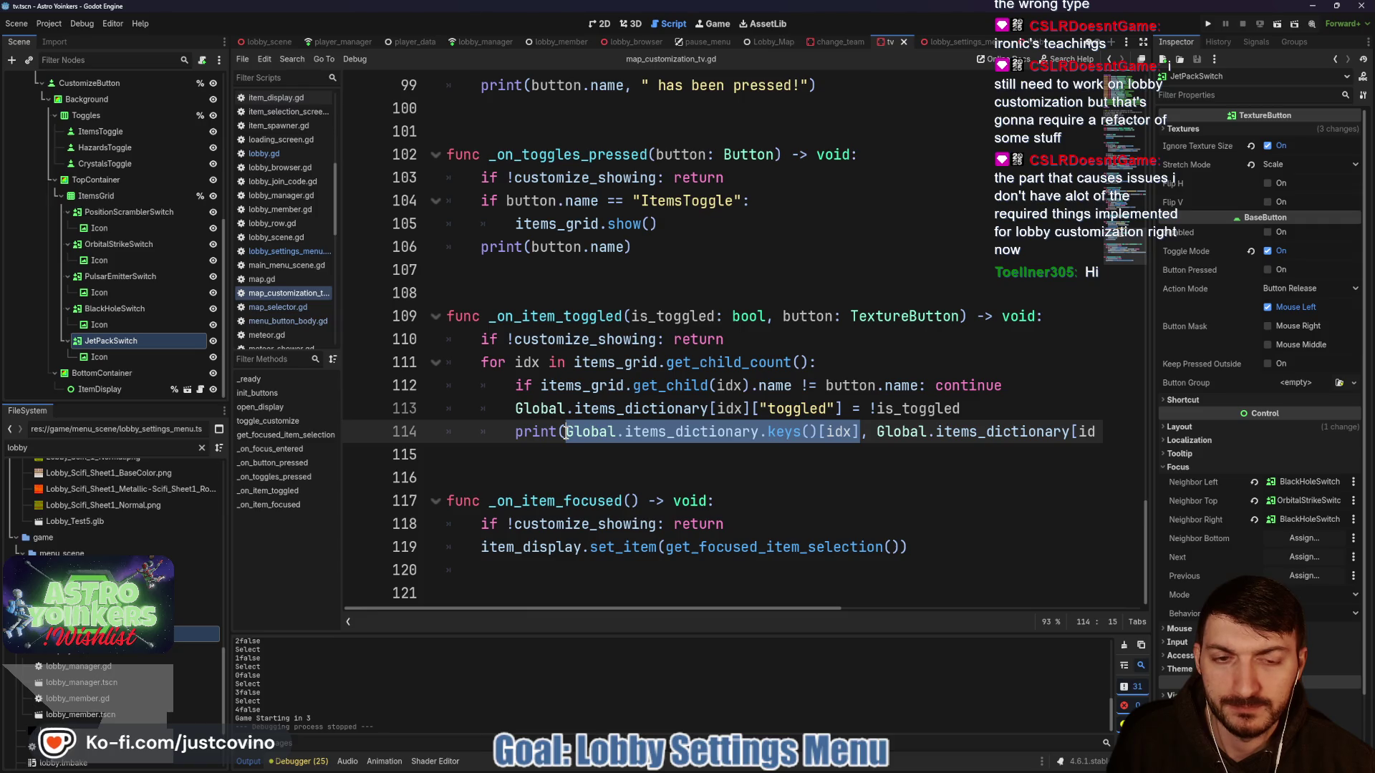
key(BackSpace)
click(575, 432)
key(BackSpace)
key(Delete)
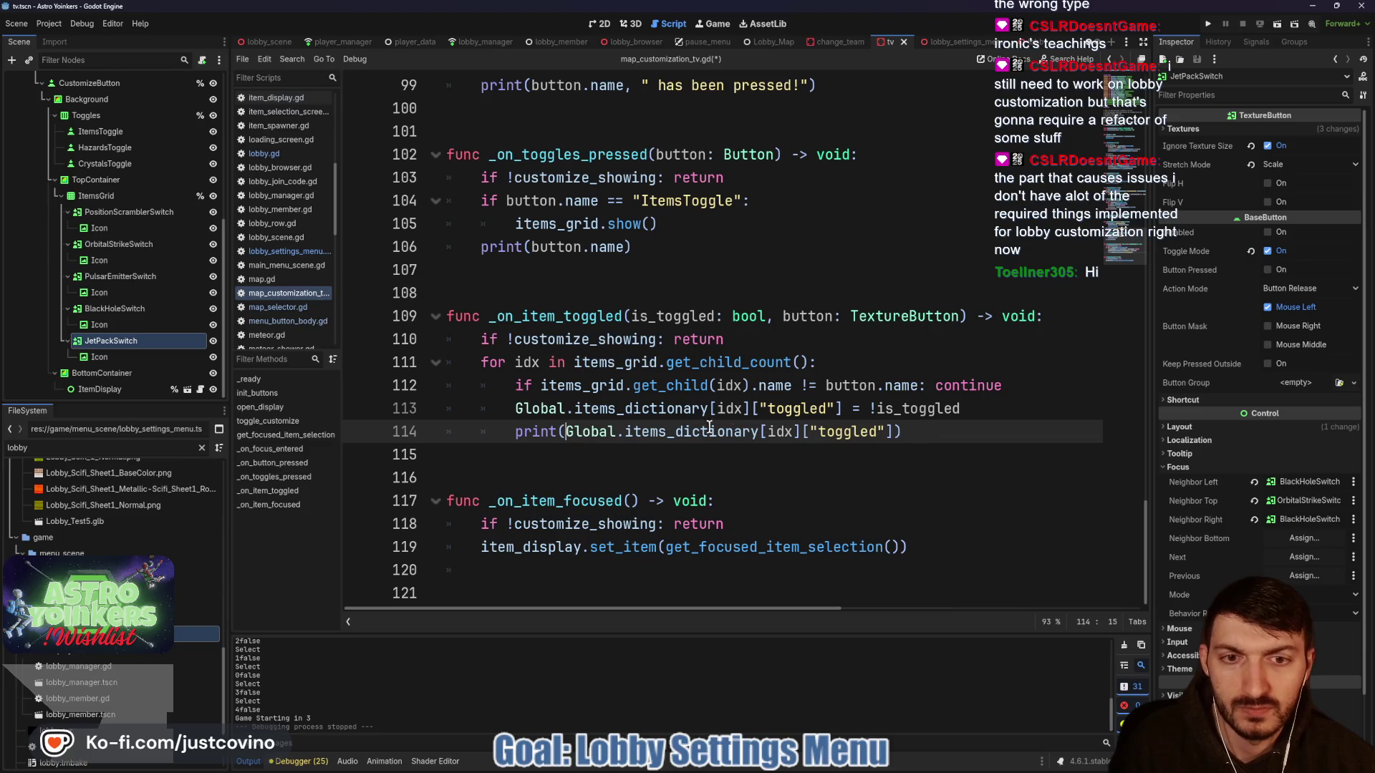
ctrl+click(637, 432)
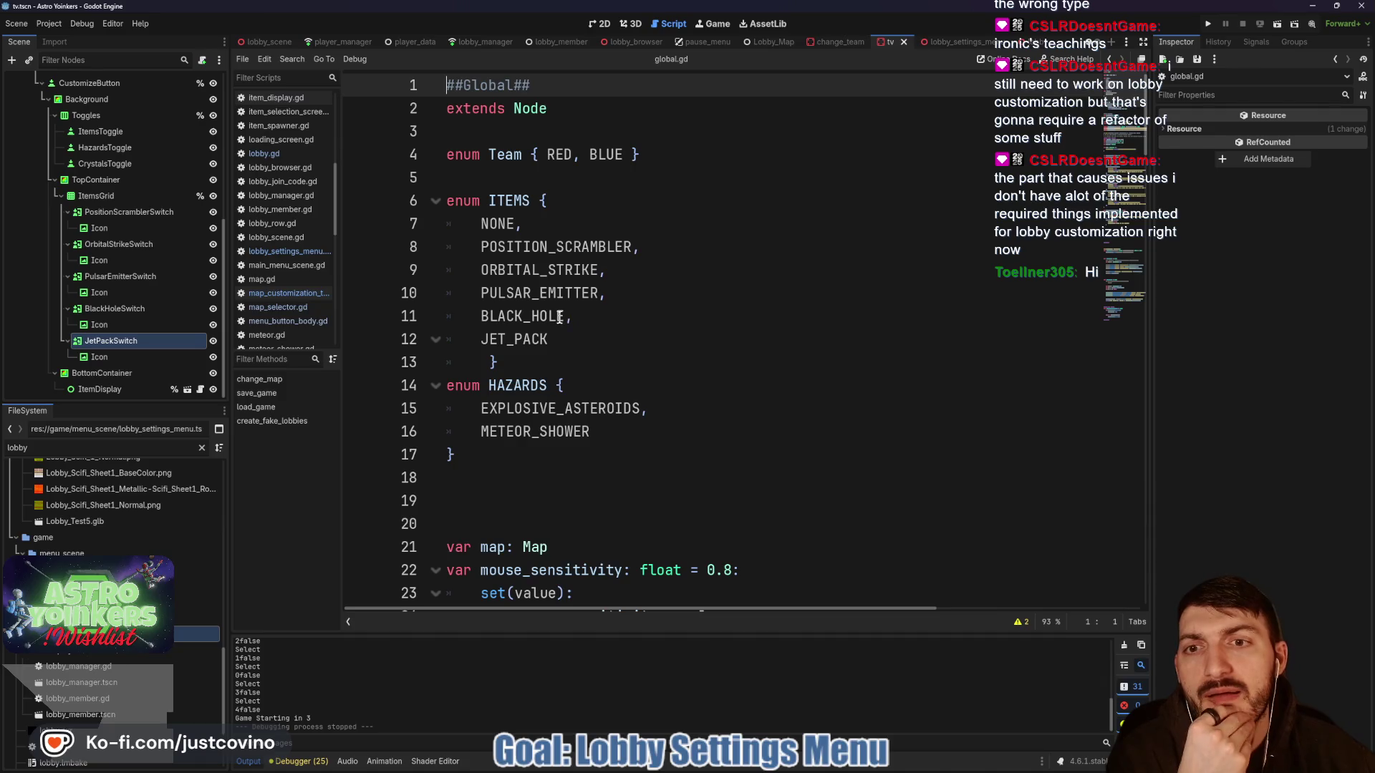
scroll(555, 319, down, 3)
scroll(555, 319, down, 2)
scroll(550, 322, down, 4)
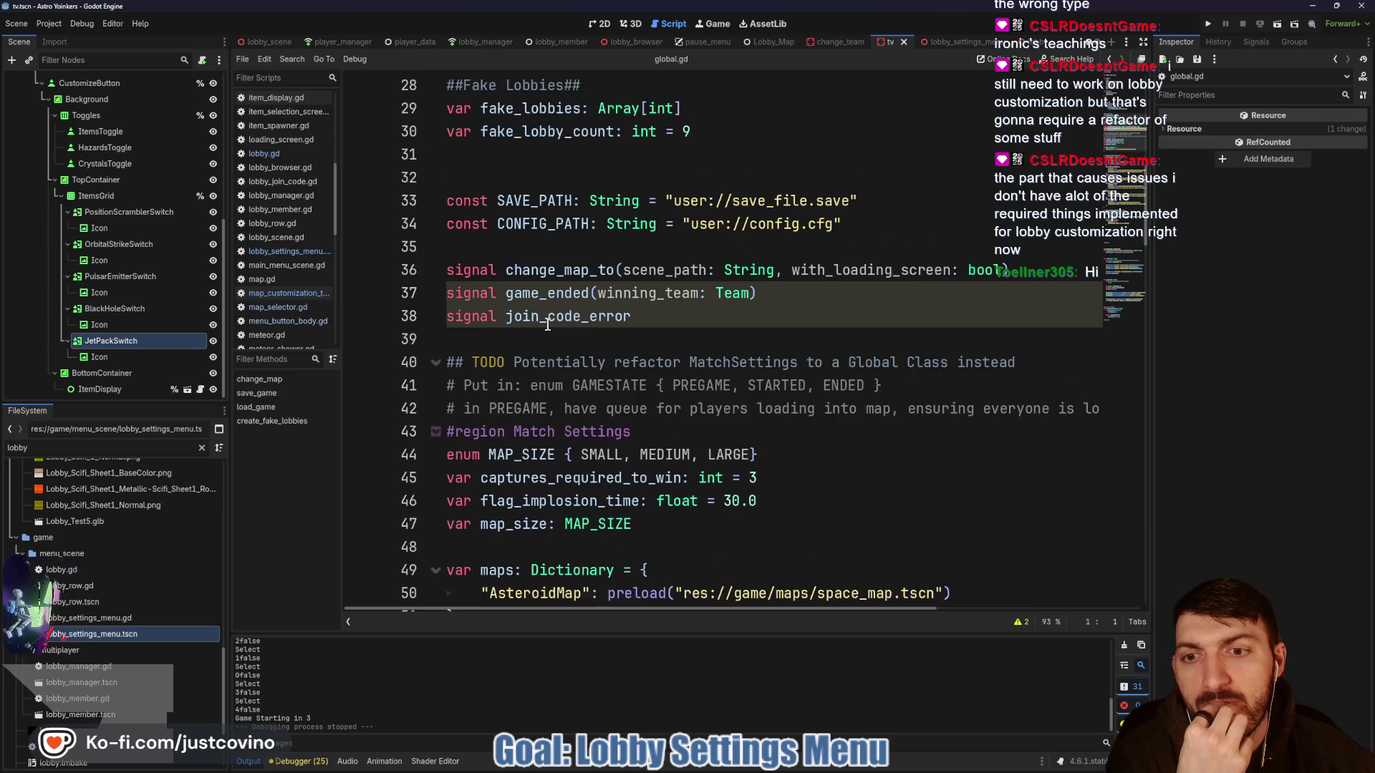
scroll(545, 326, down, 8)
scroll(542, 327, down, 2)
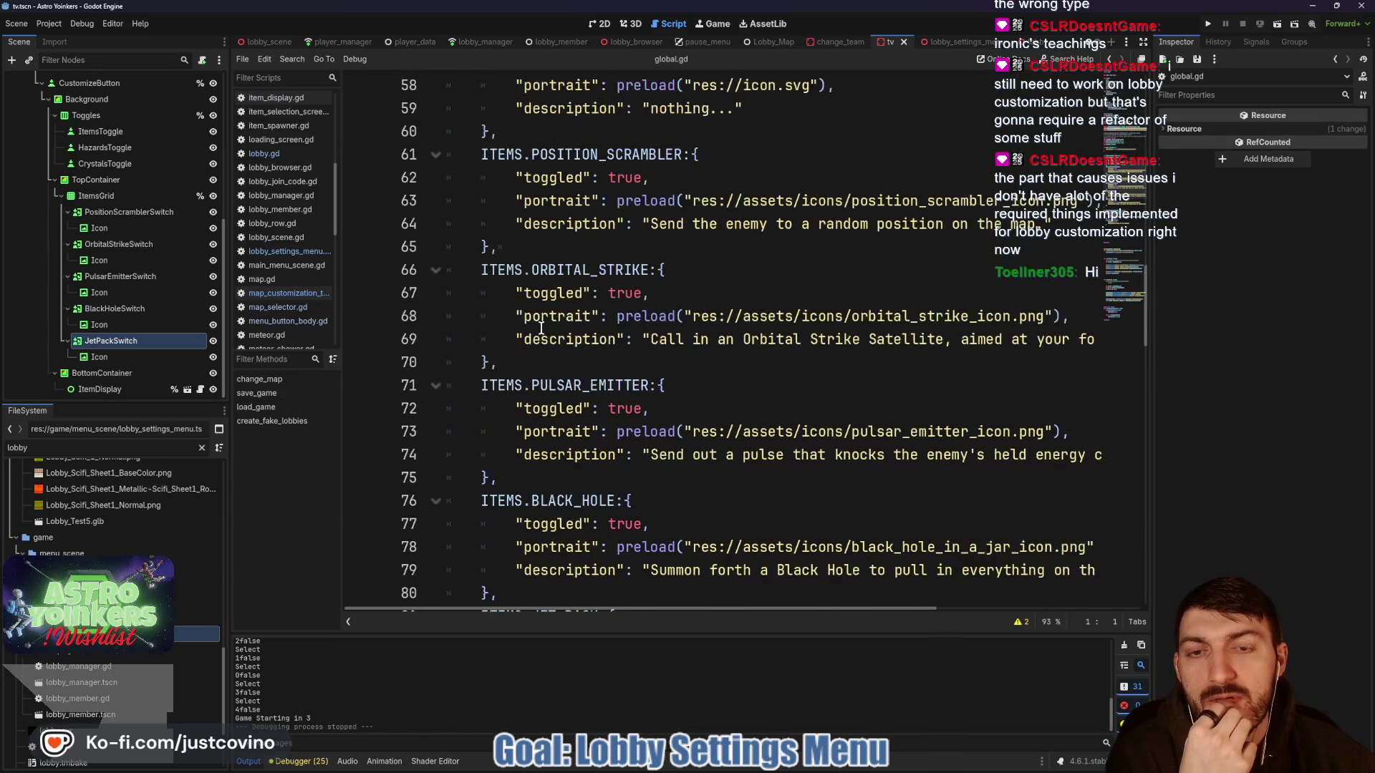
scroll(545, 271, down, 2)
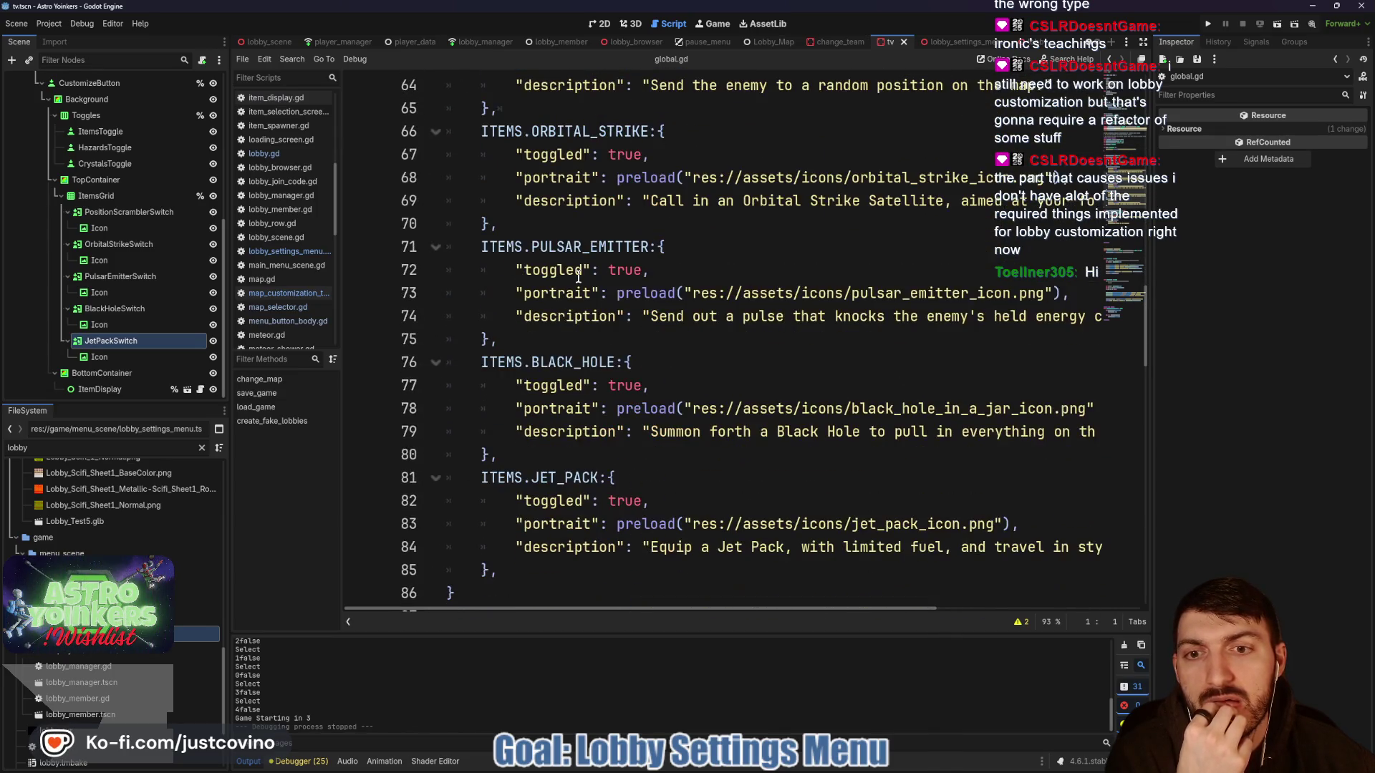
click(541, 478)
double_click(540, 477)
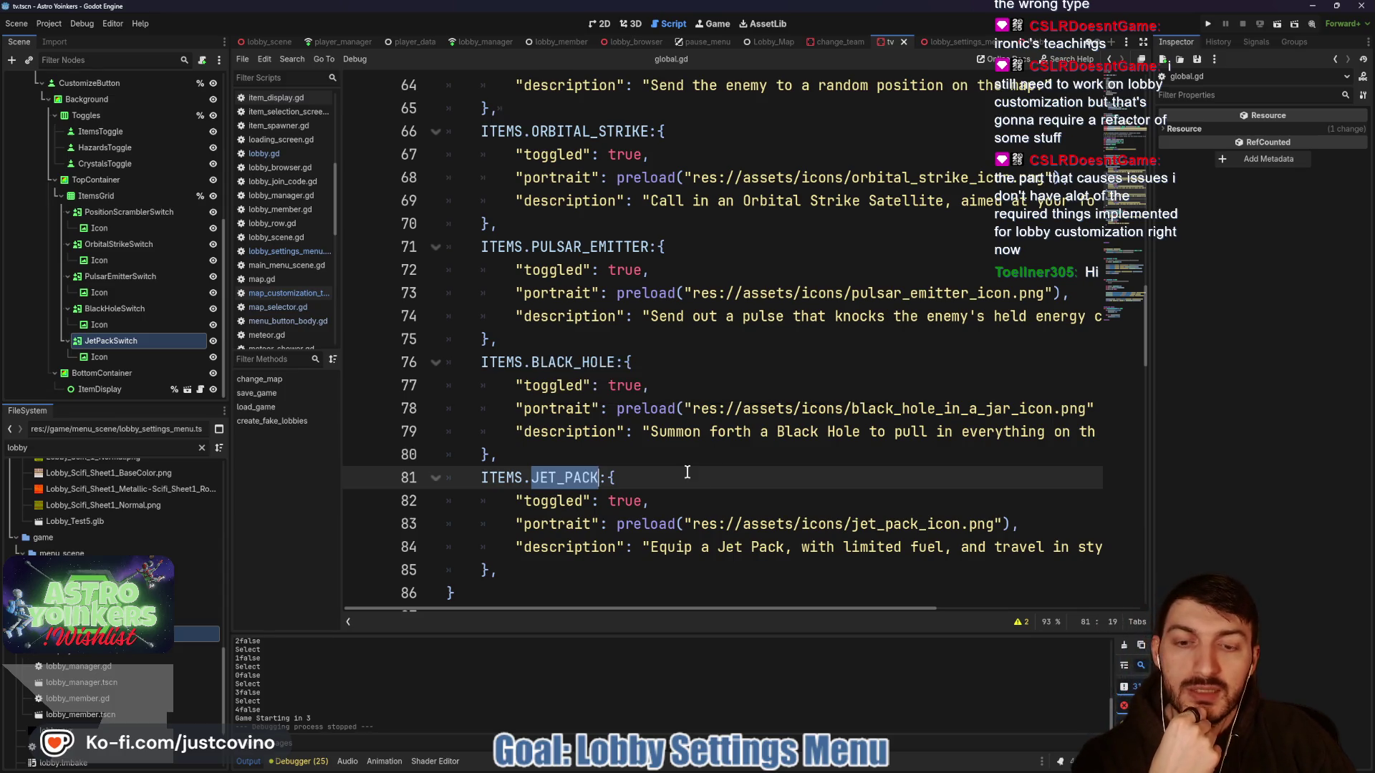
scroll(643, 471, down, 4)
scroll(637, 462, up, 3)
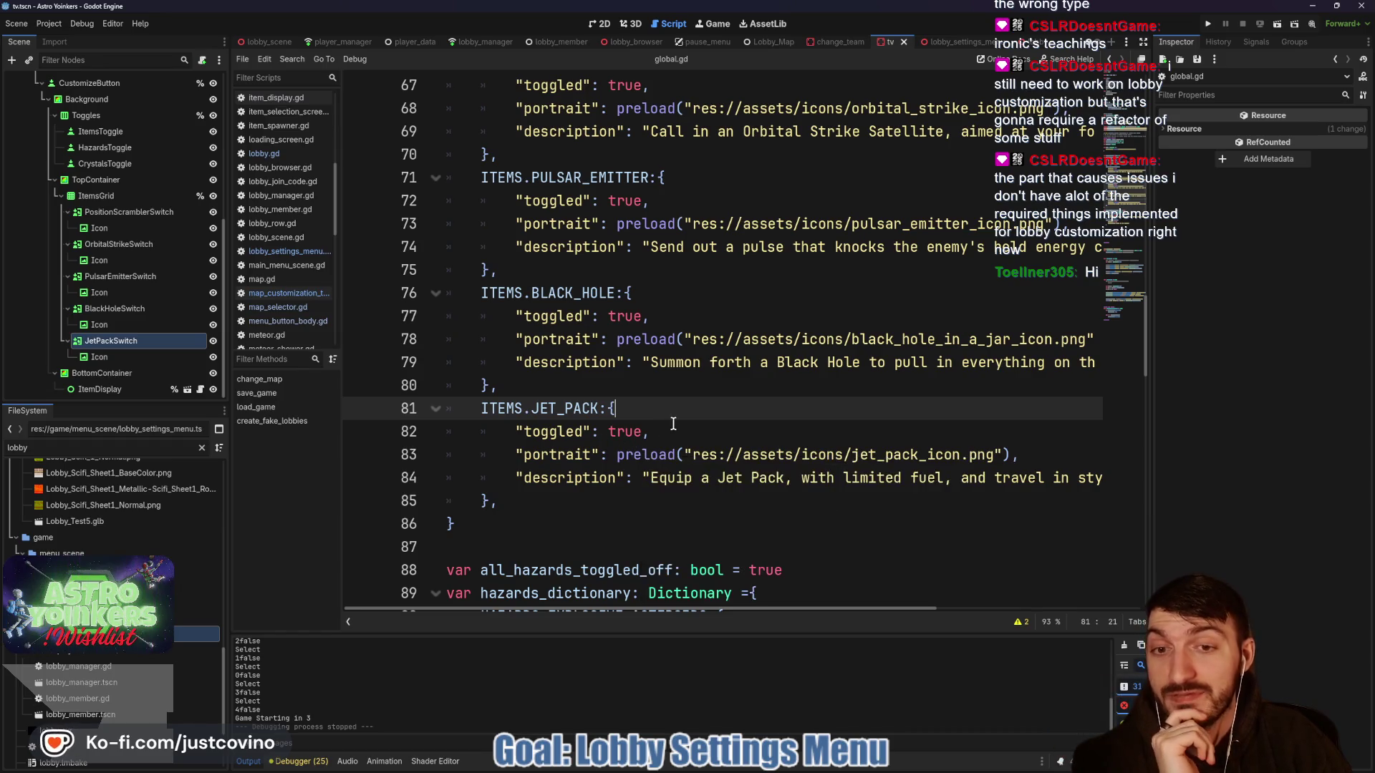
scroll(573, 401, down, 2)
click(564, 391)
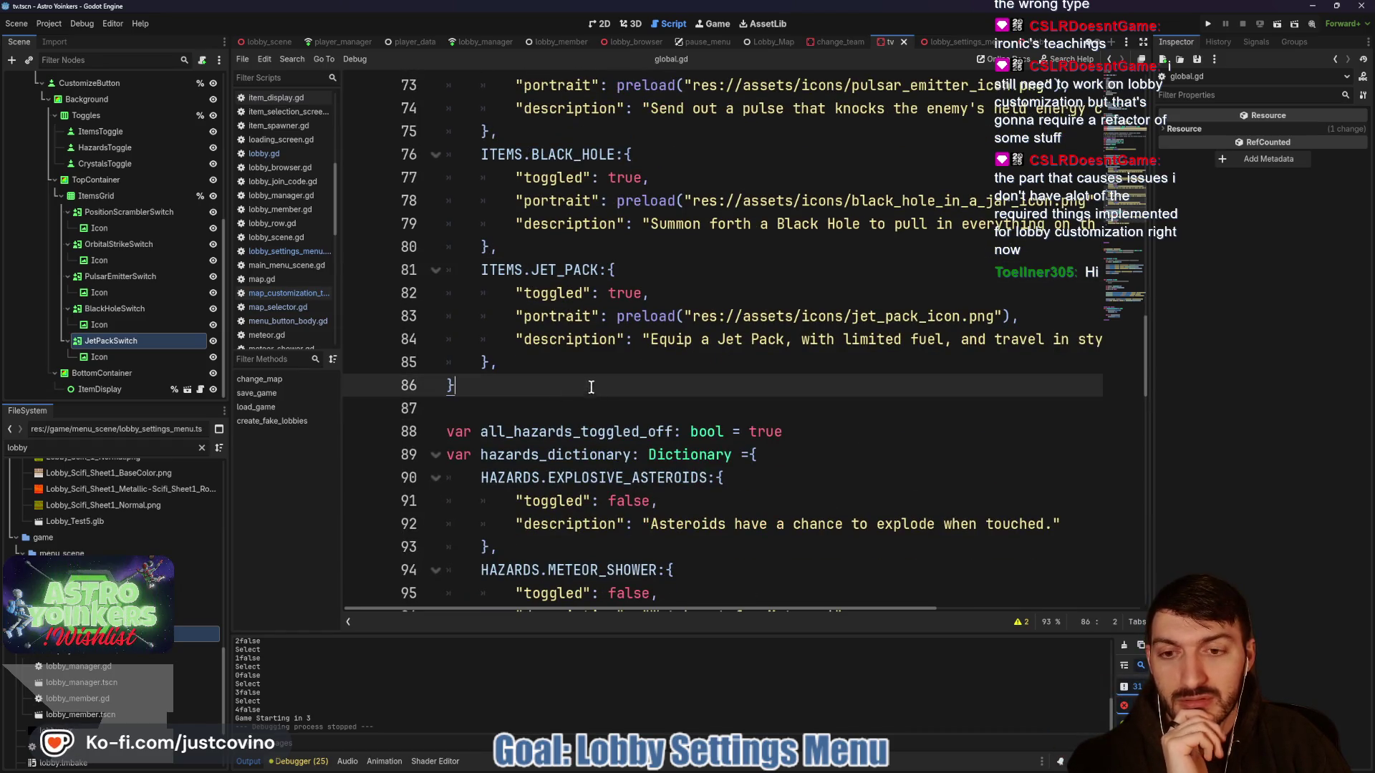
click(580, 371)
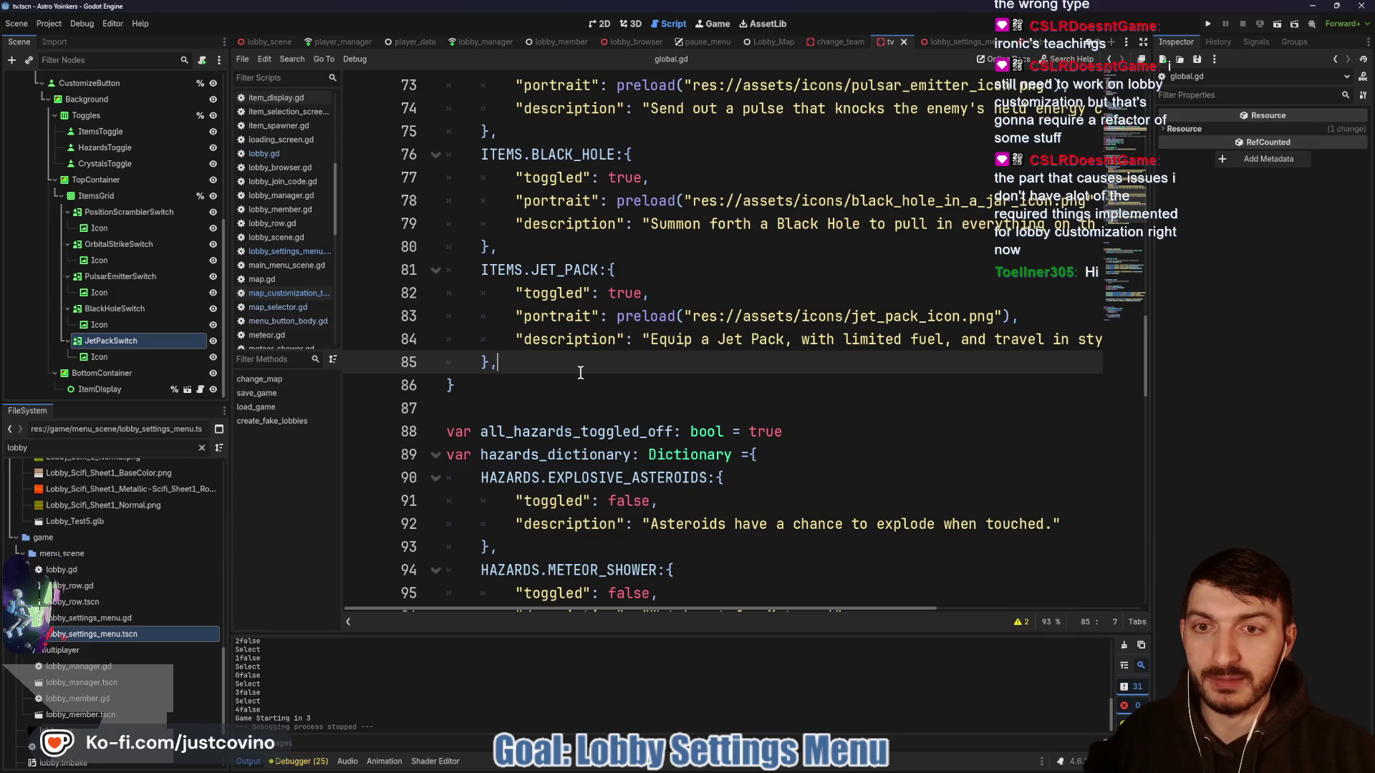
click(573, 269)
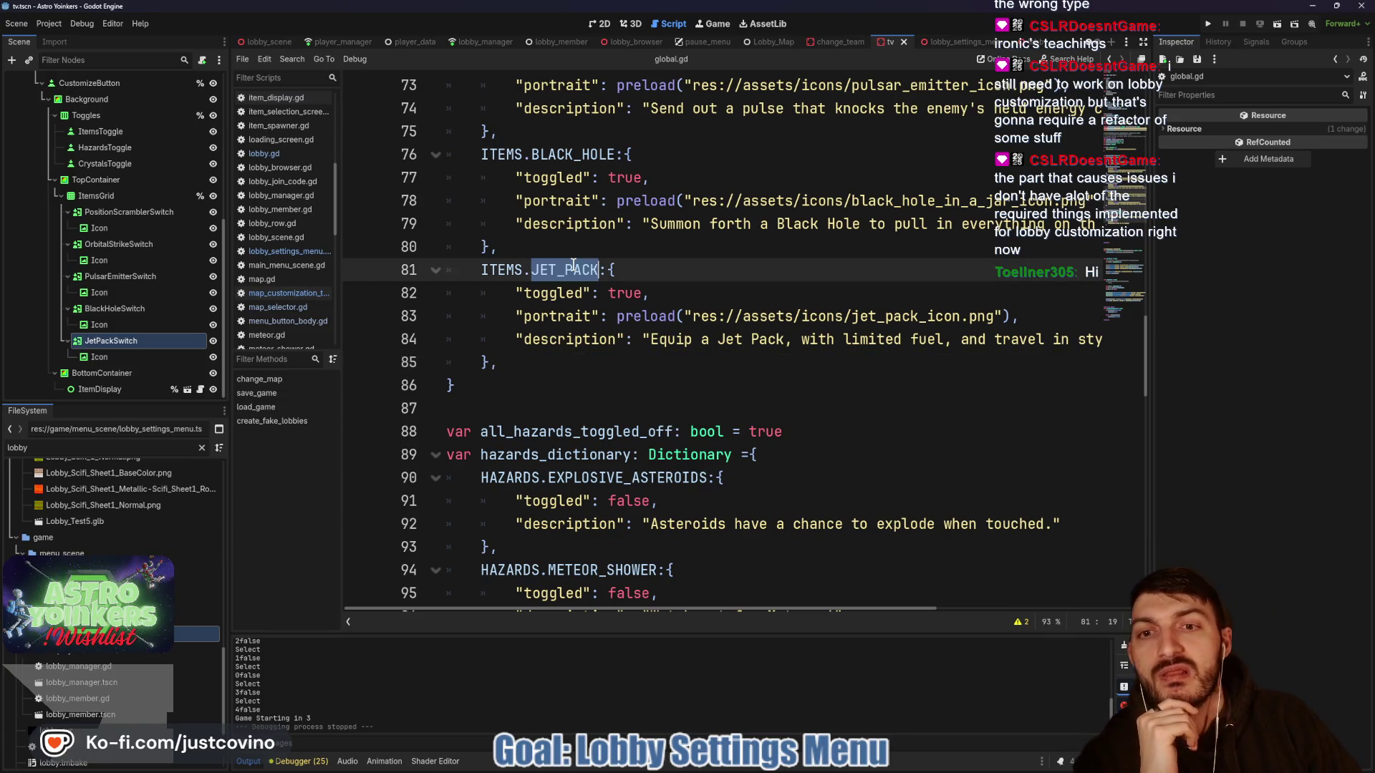
scroll(630, 260, up, 9)
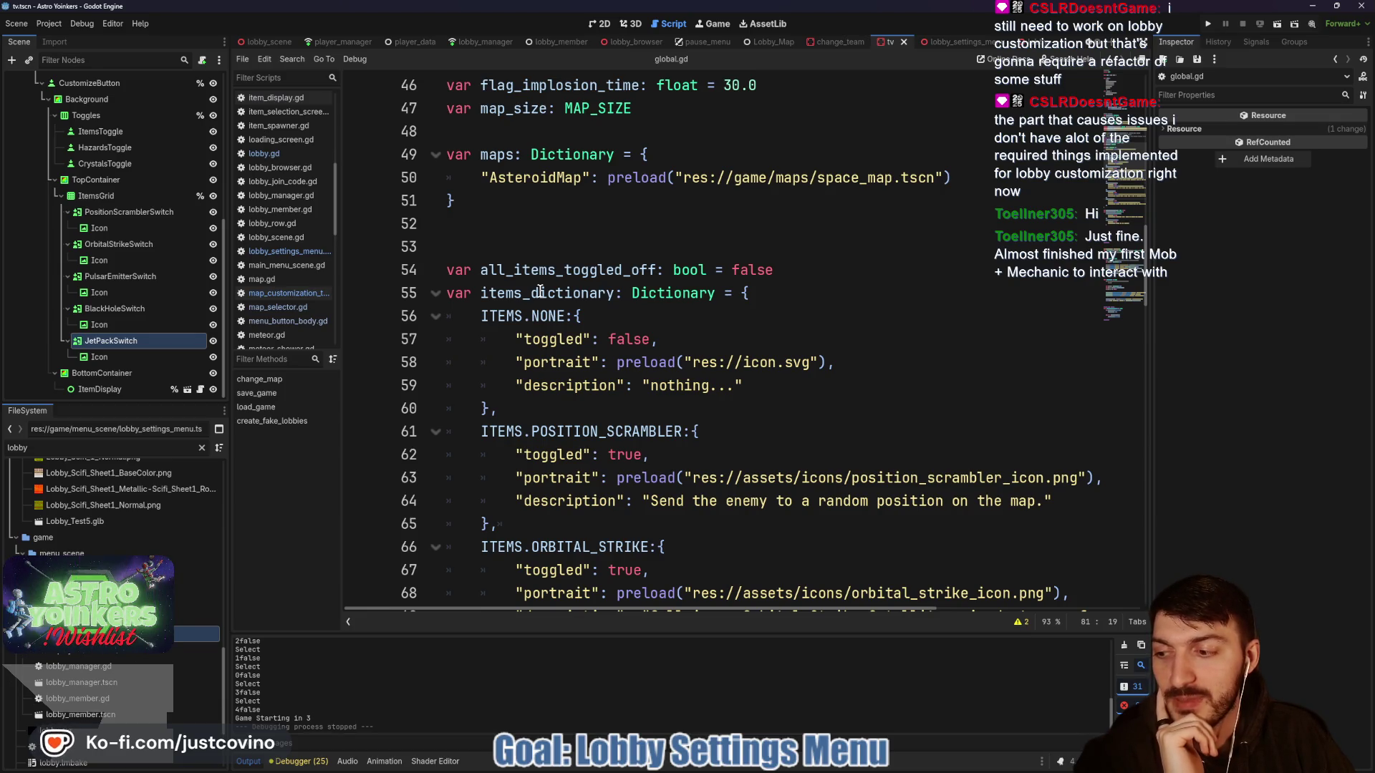
scroll(555, 304, down, 4)
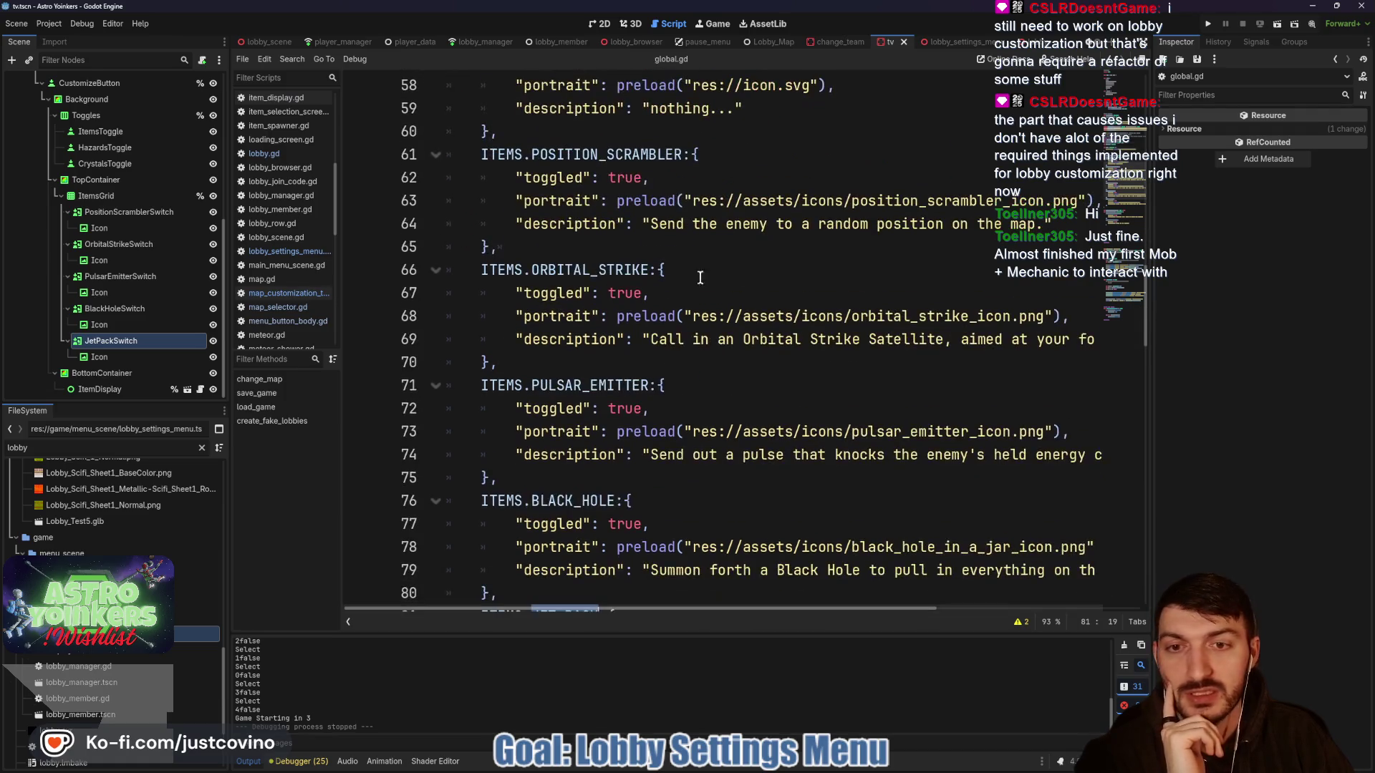
click(716, 246)
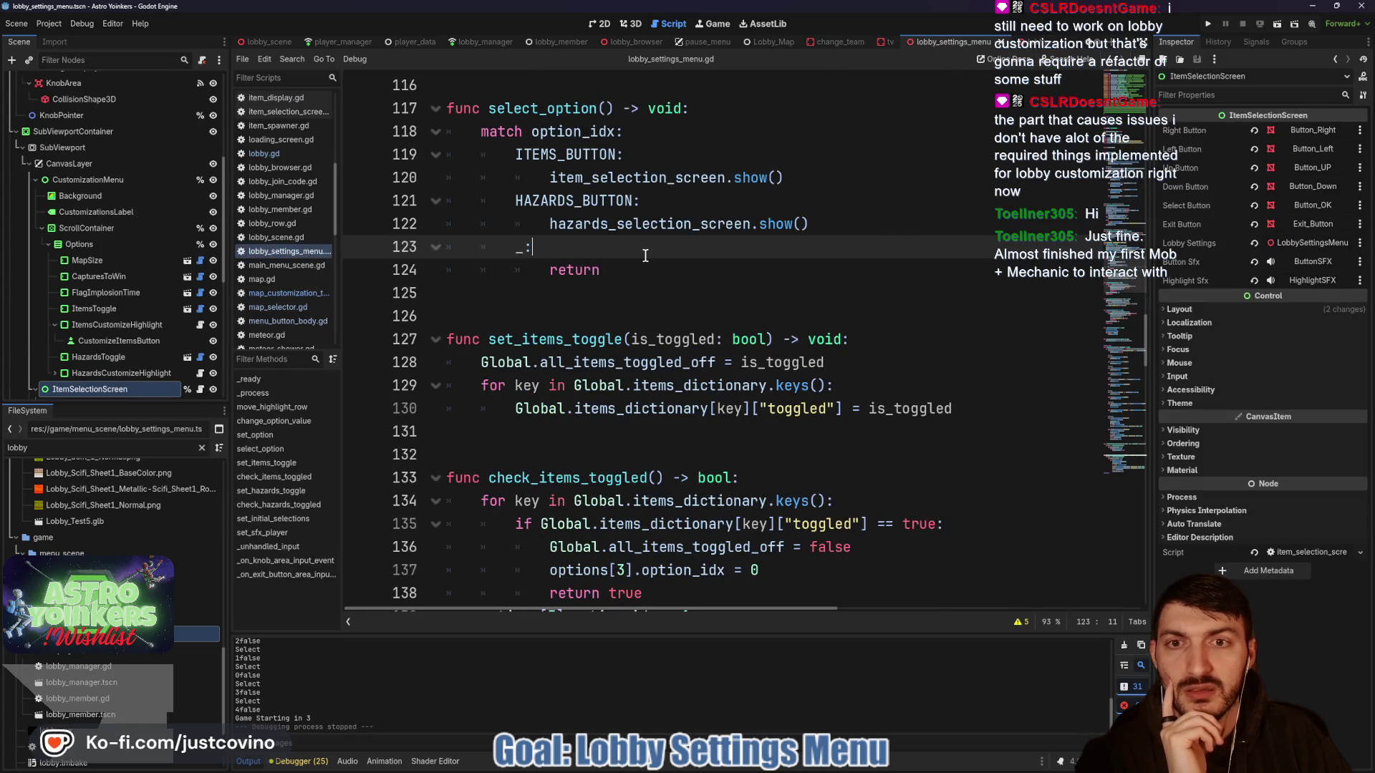
scroll(637, 254, down, 3)
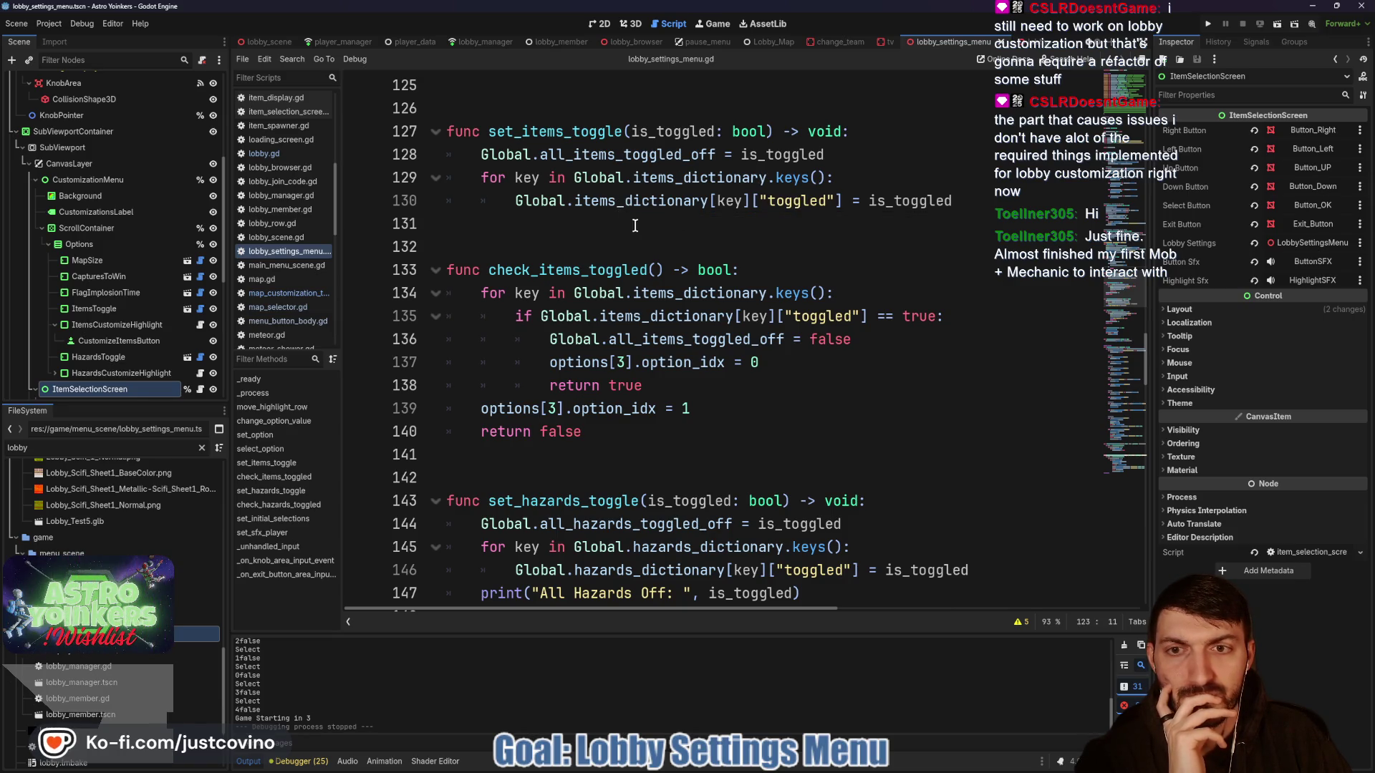
scroll(587, 238, down, 3)
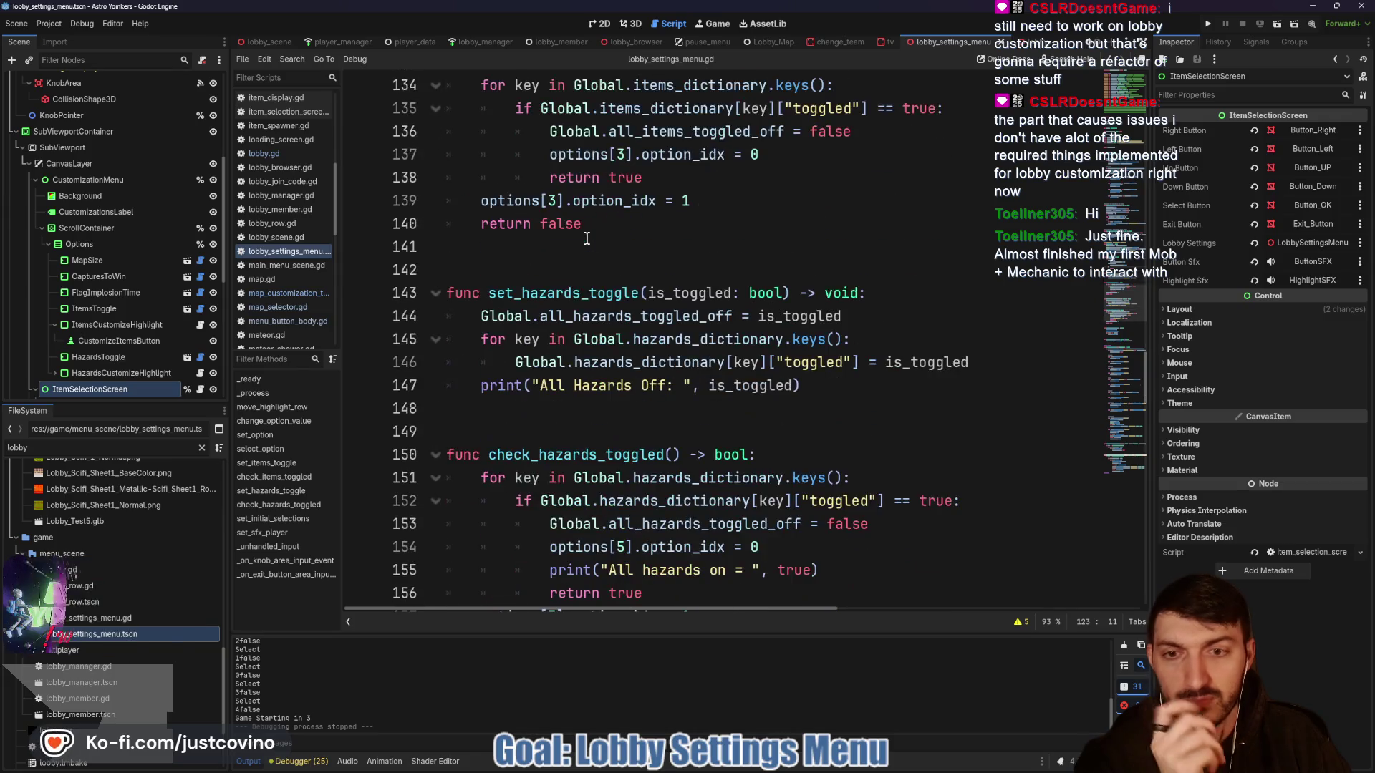
scroll(587, 239, down, 9)
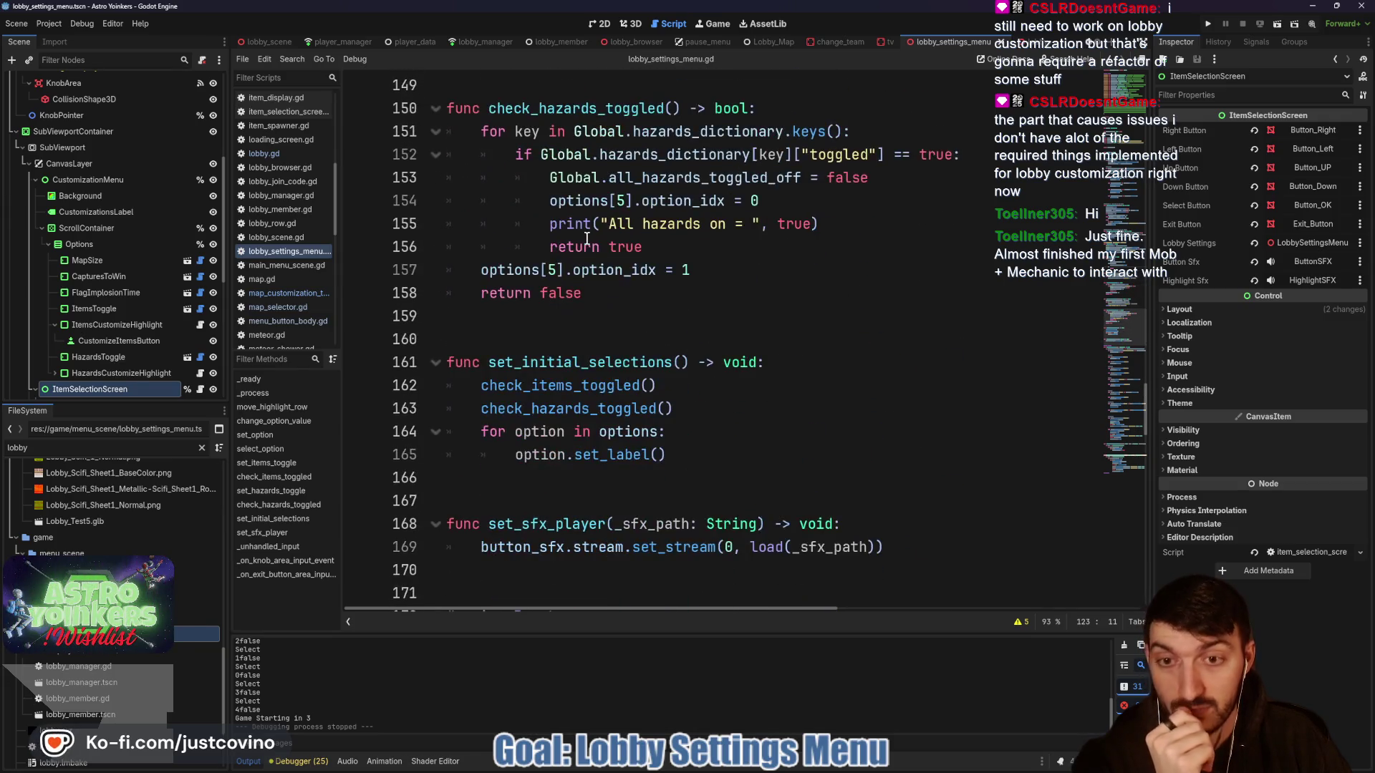
scroll(587, 238, down, 1)
scroll(586, 239, up, 2)
double_click(558, 180)
scroll(727, 282, down, 18)
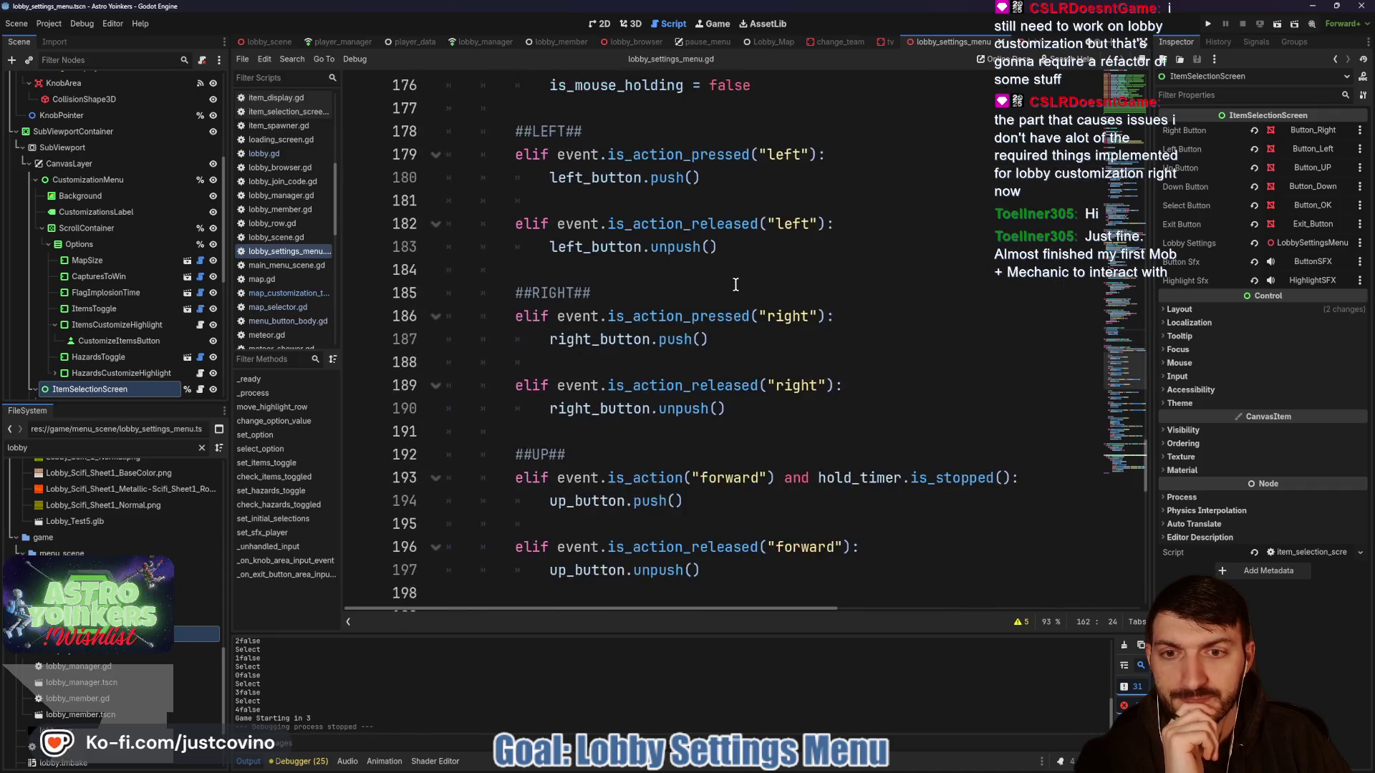
scroll(727, 281, down, 5)
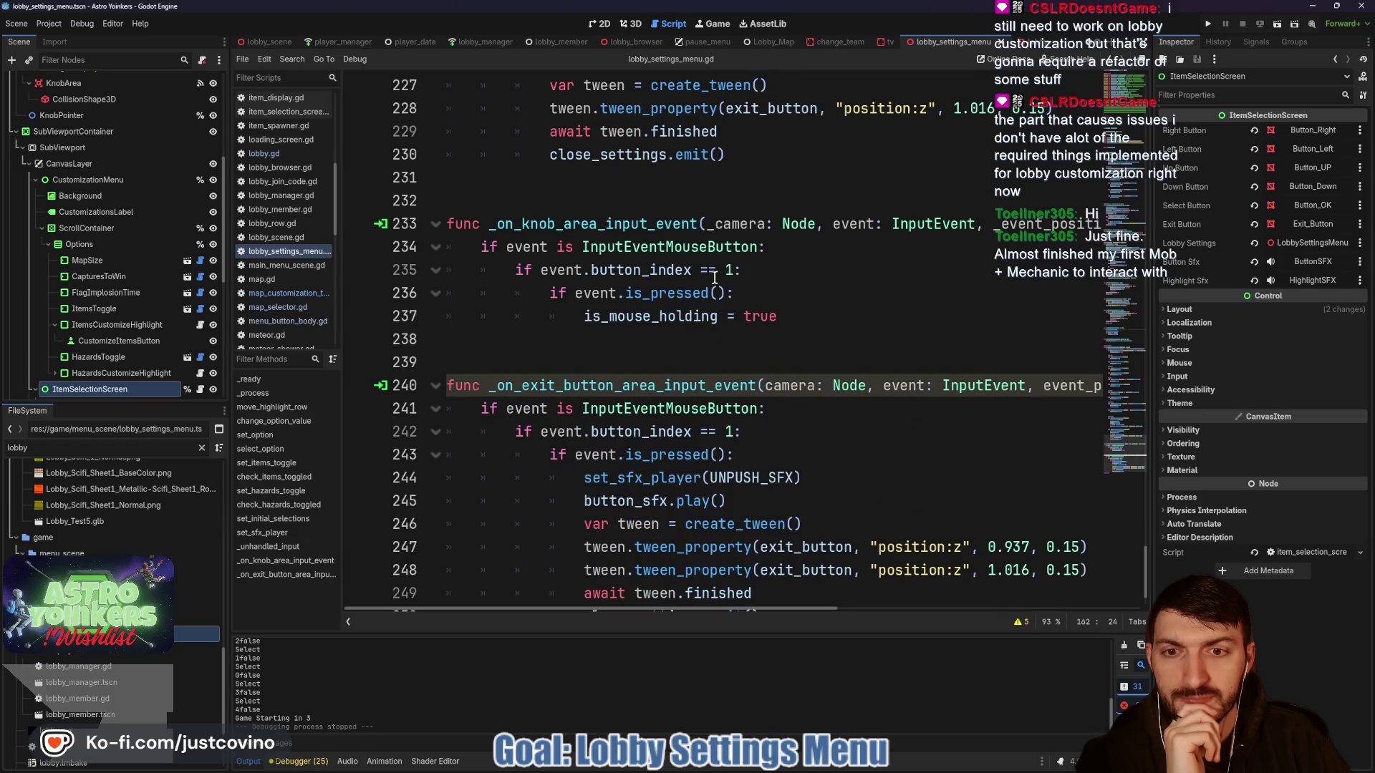
scroll(714, 278, down, 1)
scroll(714, 278, up, 20)
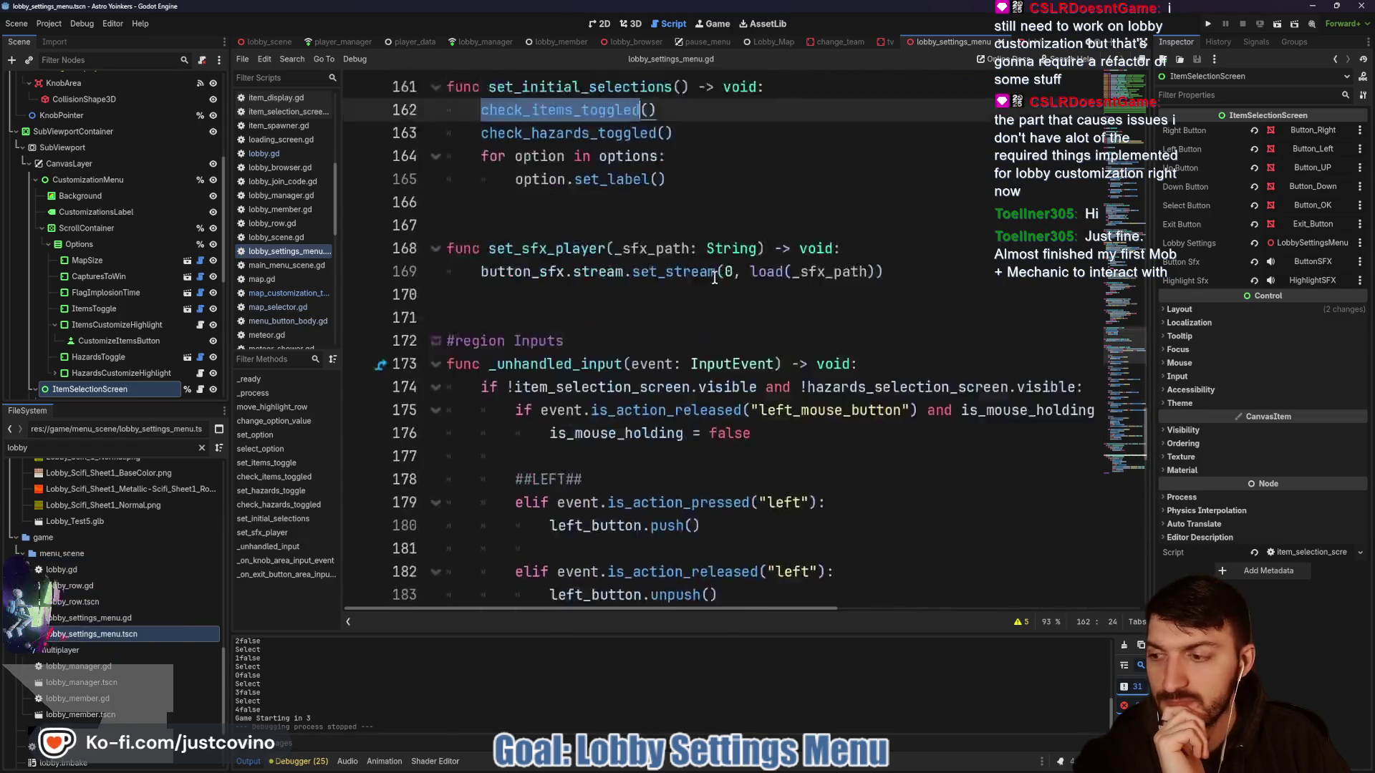
scroll(712, 275, up, 17)
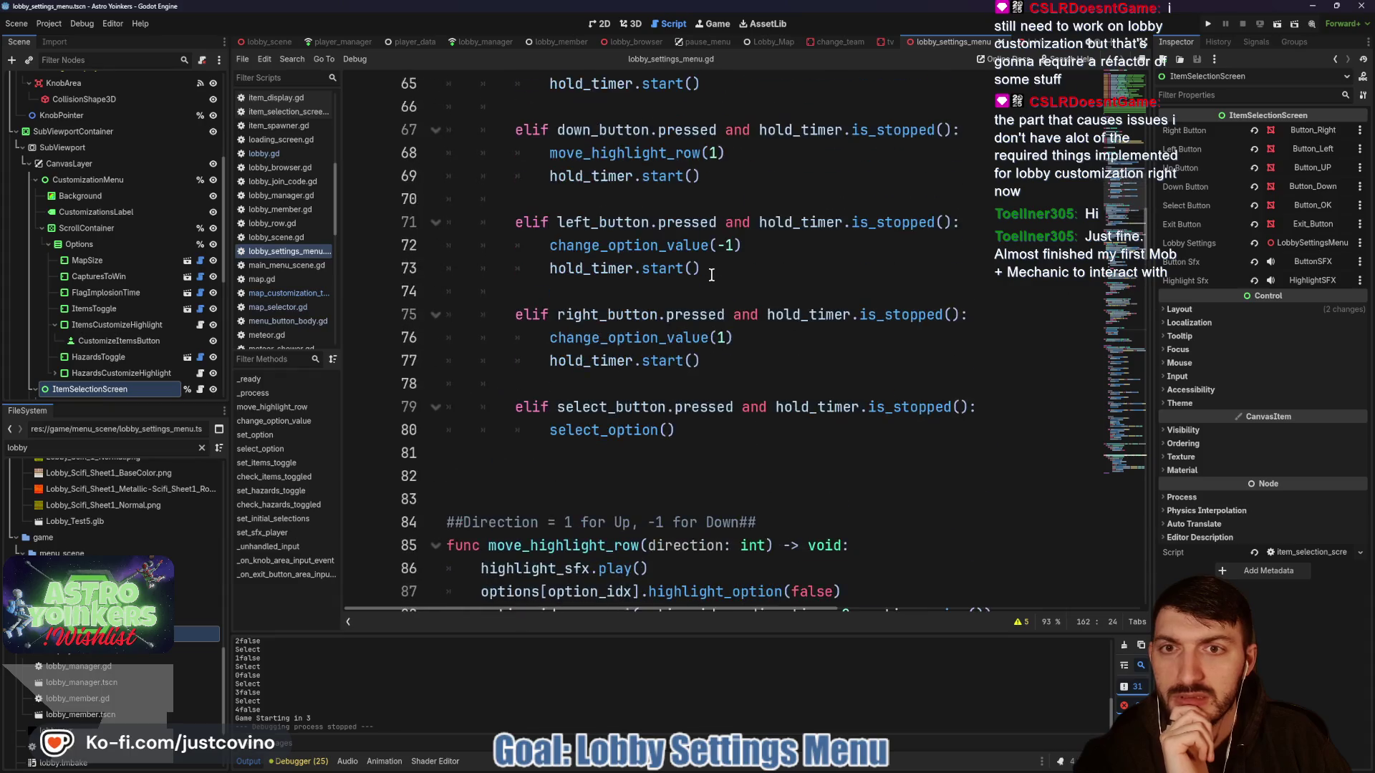
scroll(711, 275, down, 6)
scroll(677, 265, down, 1)
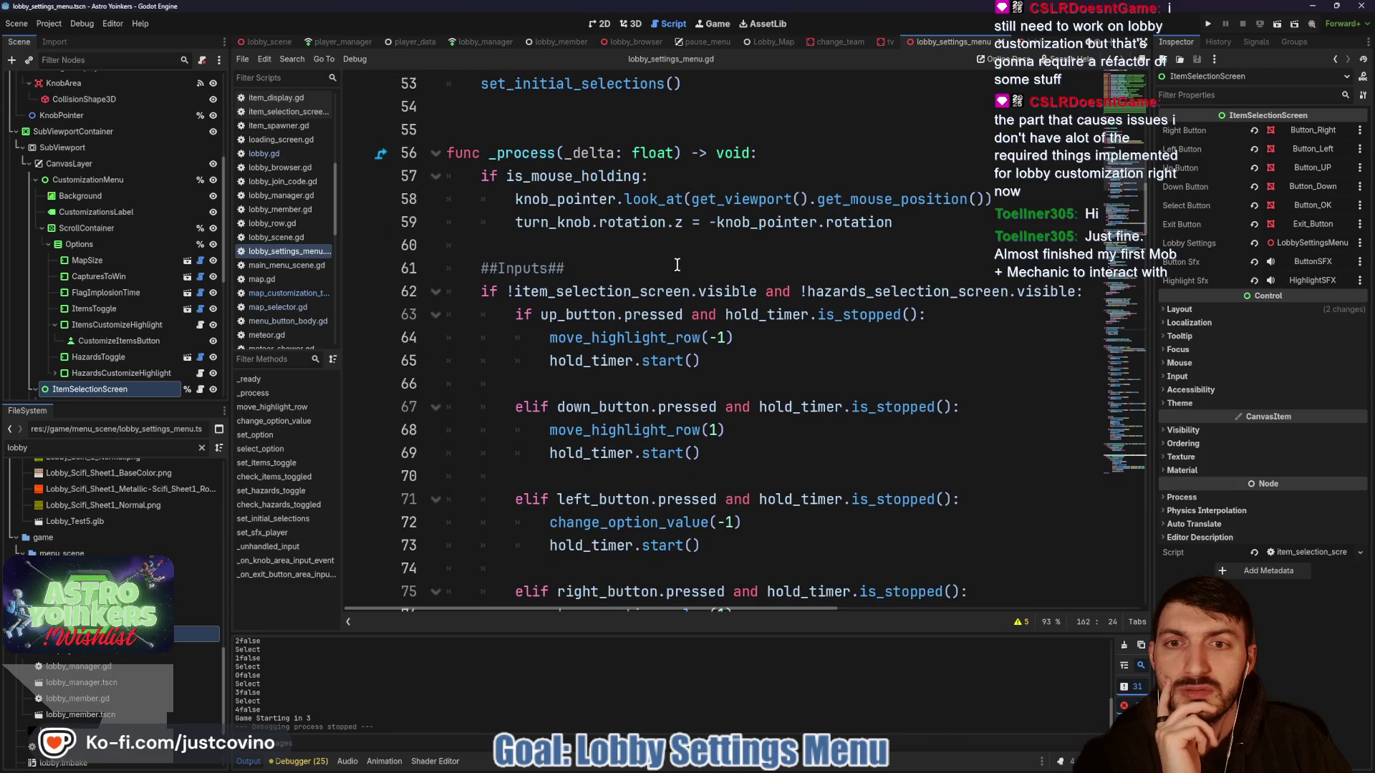
scroll(676, 265, down, 2)
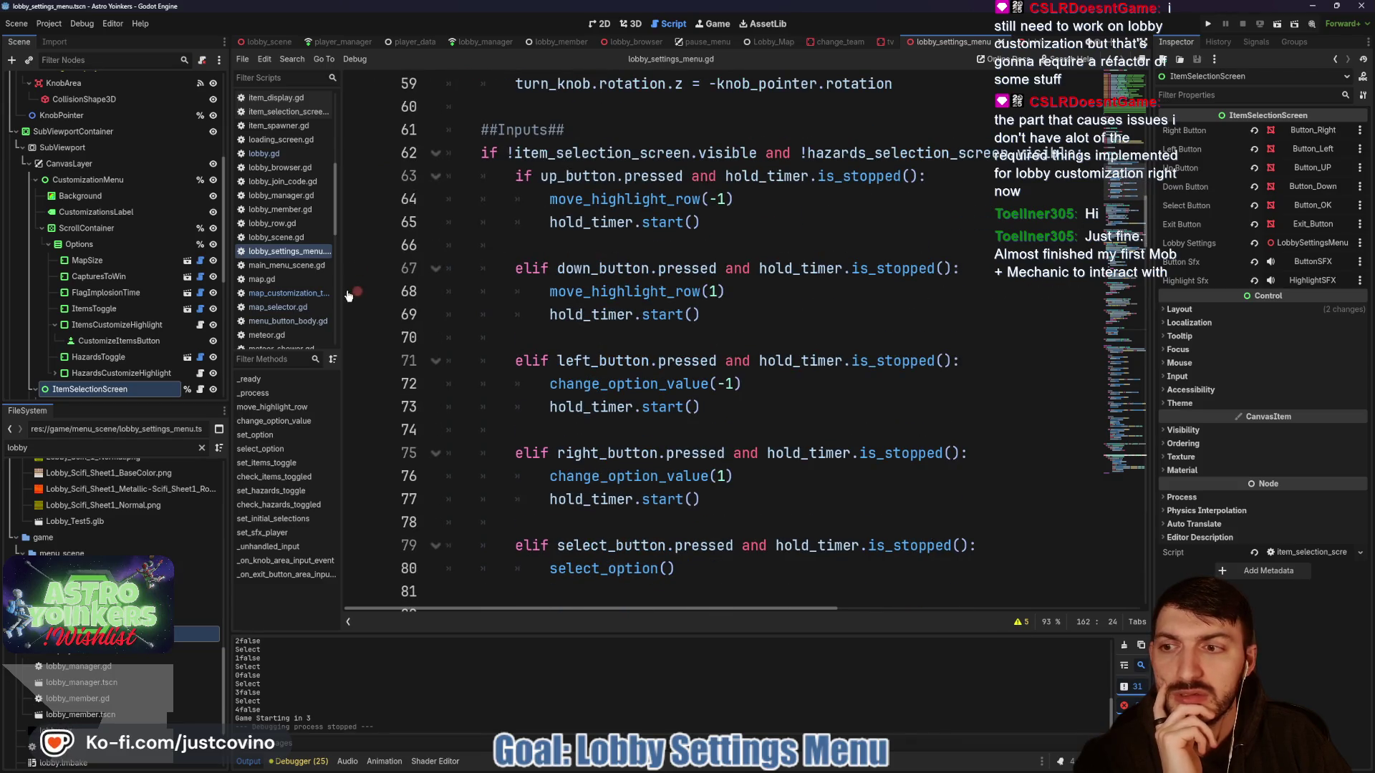
click(200, 389)
- Review how set_initial_options in item_selection_screen.gd indexes the items dictionary, then return to map_customization_tv.gd
click(742, 282)
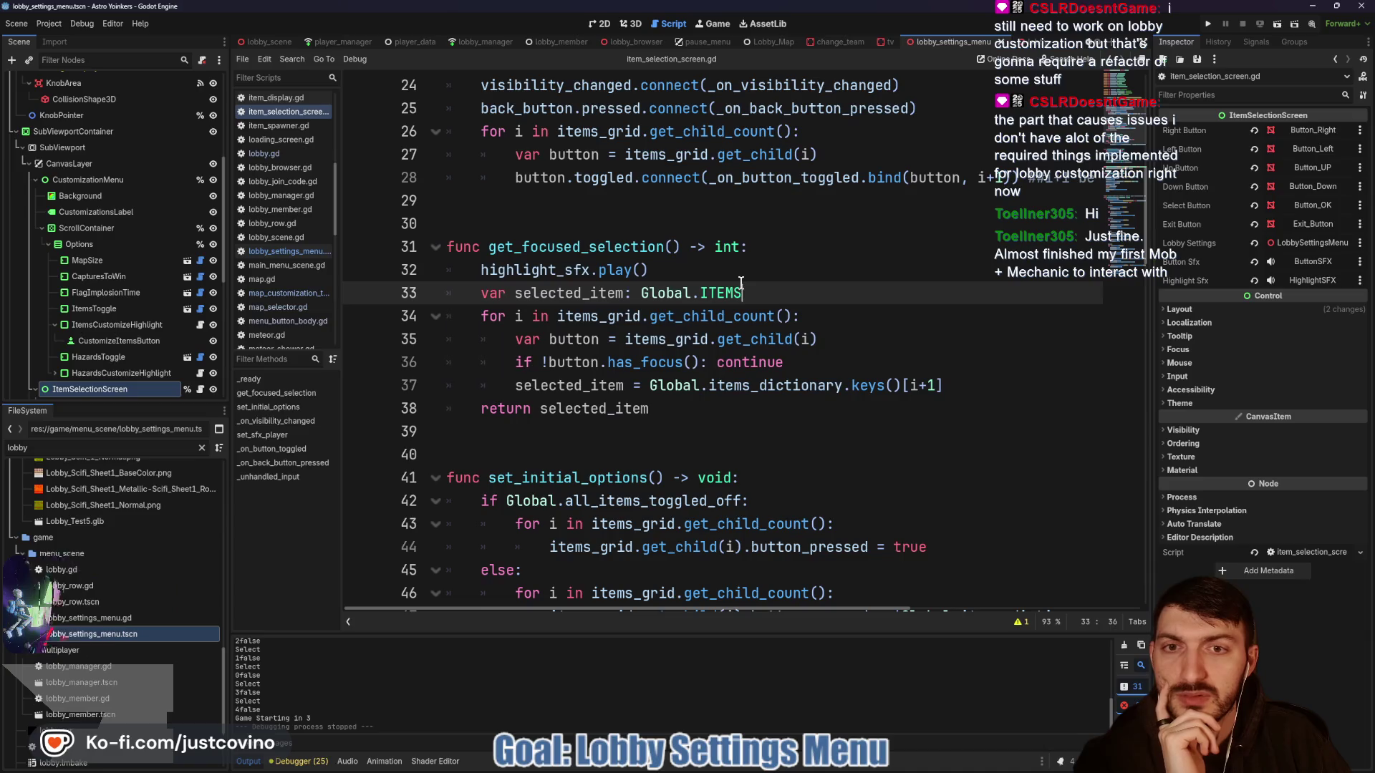
scroll(736, 315, down, 3)
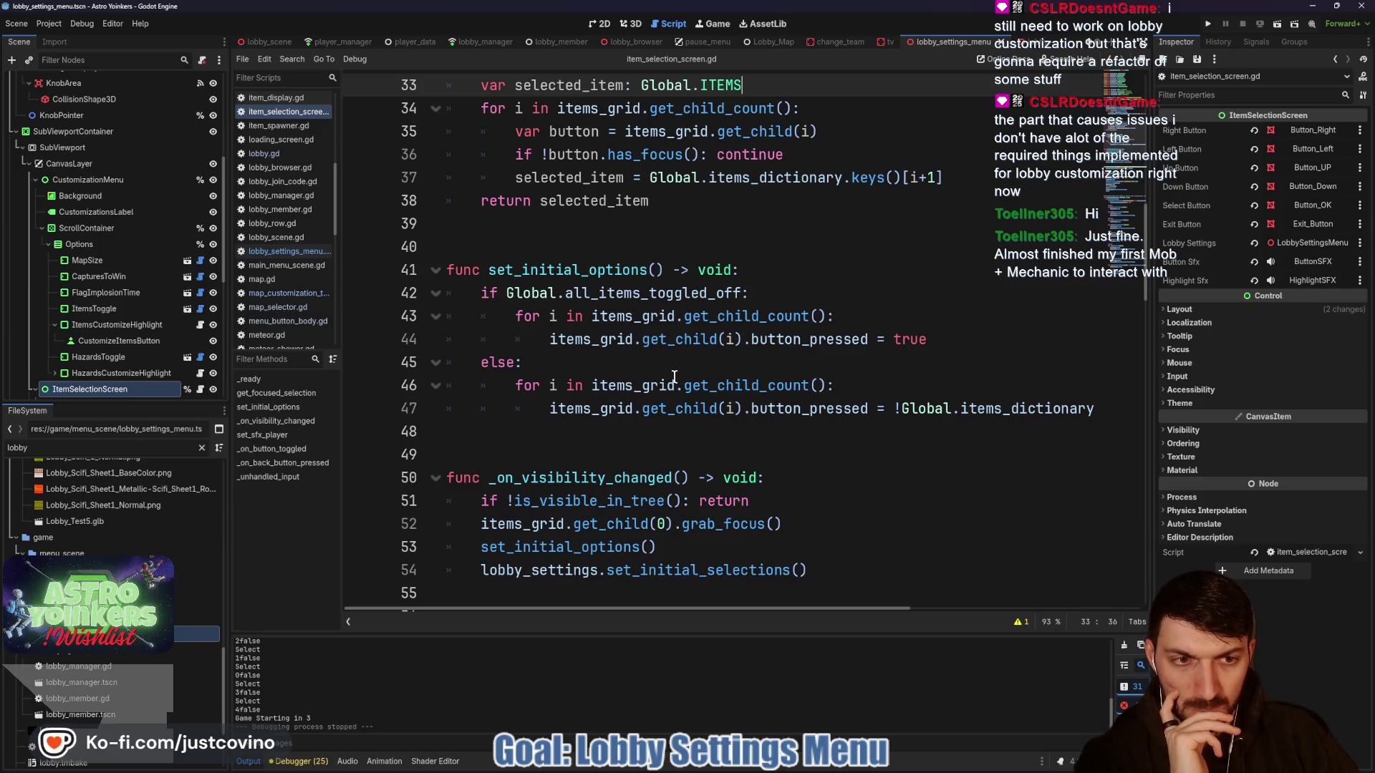
scroll(674, 377, down, 1)
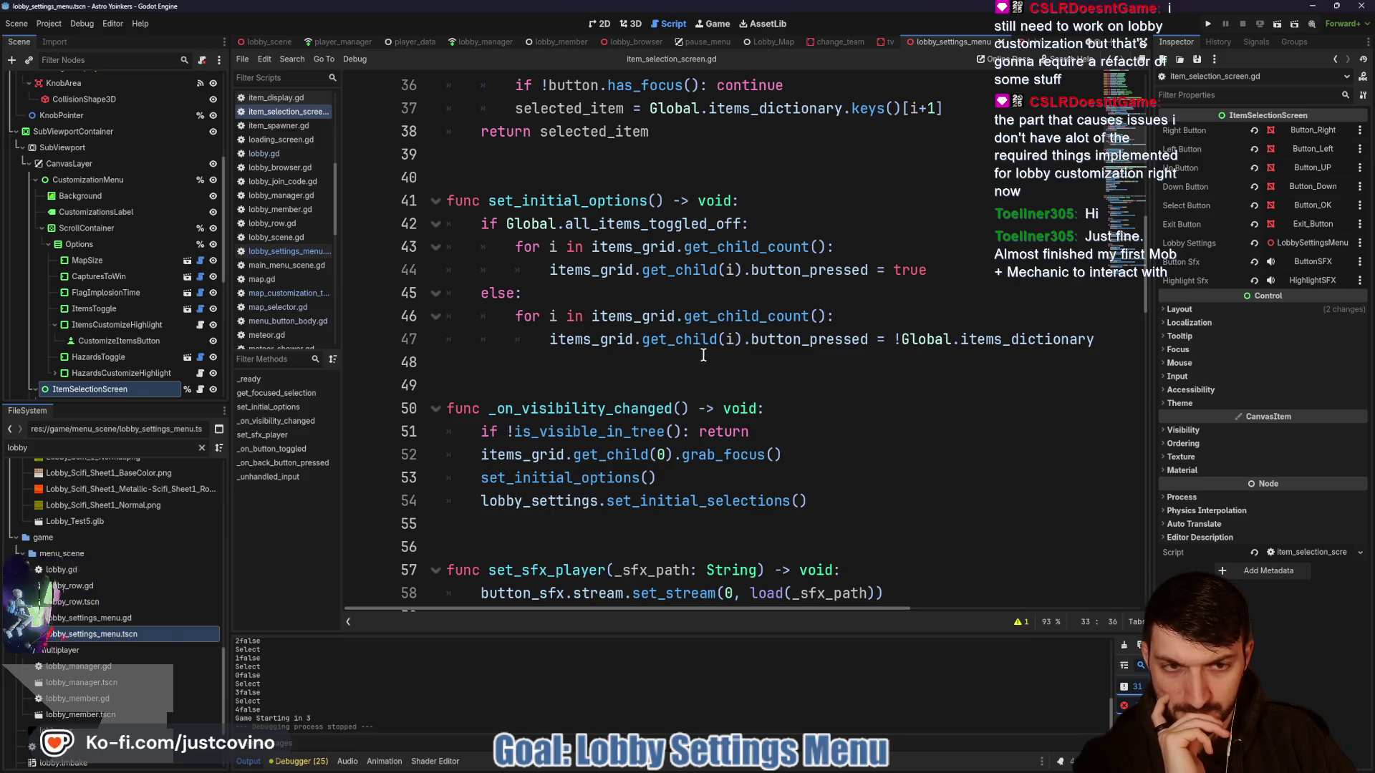
scroll(695, 361, right, 5)
scroll(821, 349, left, 2)
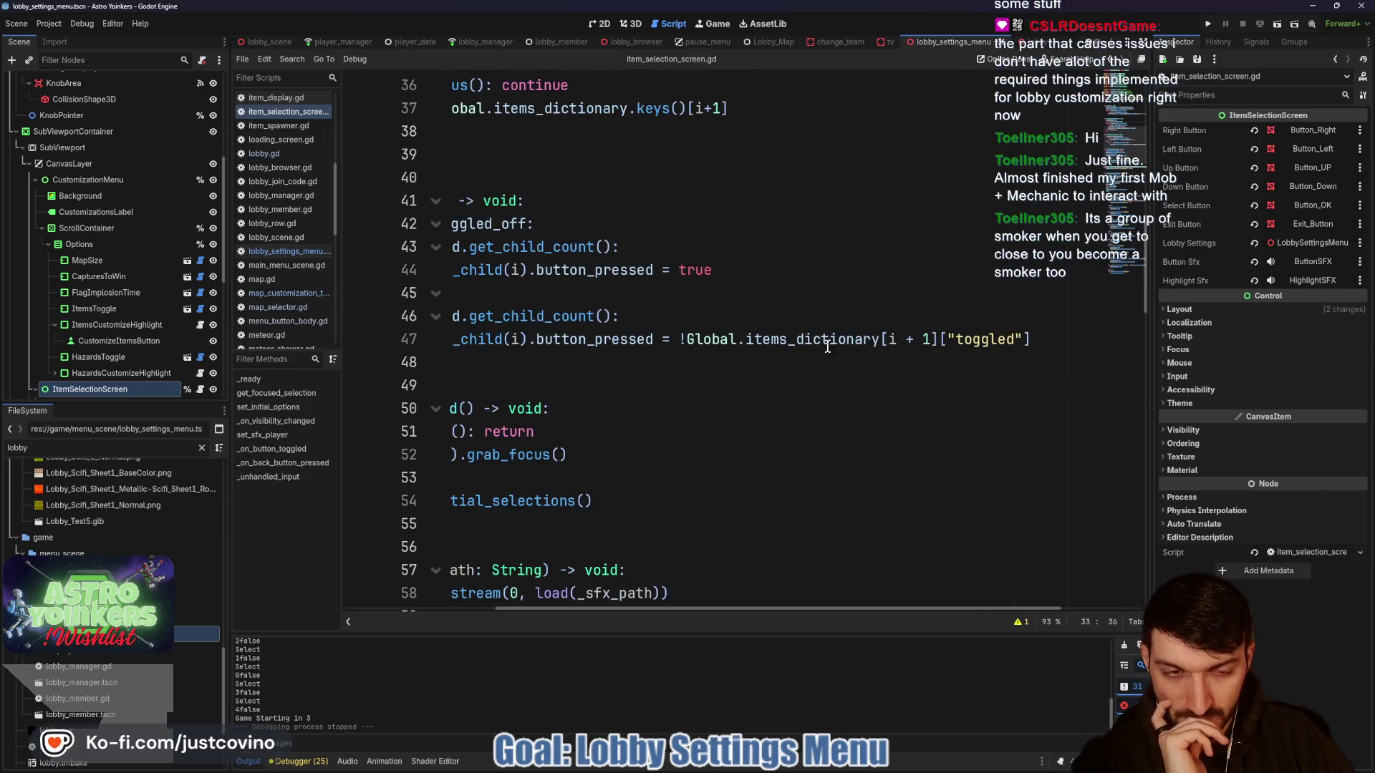
scroll(804, 334, left, 4)
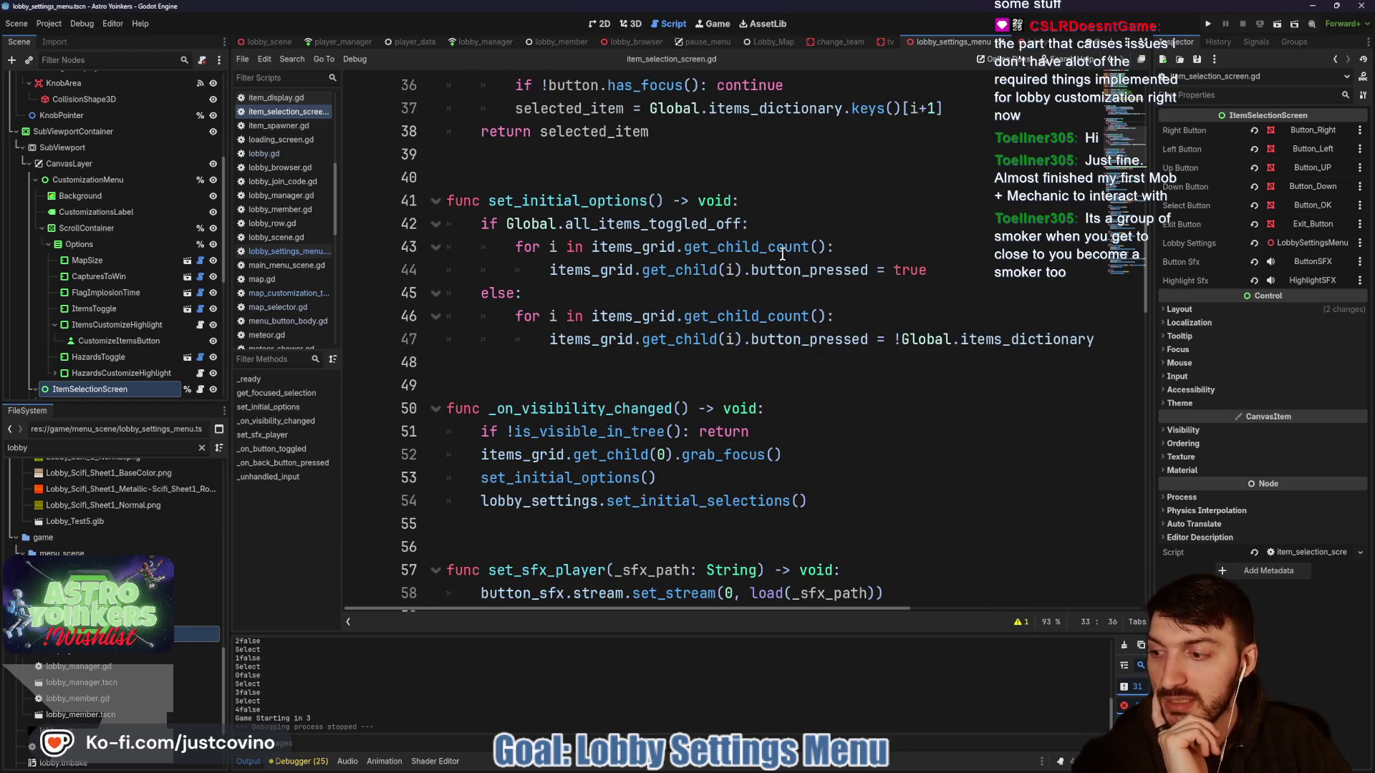
click(888, 42)
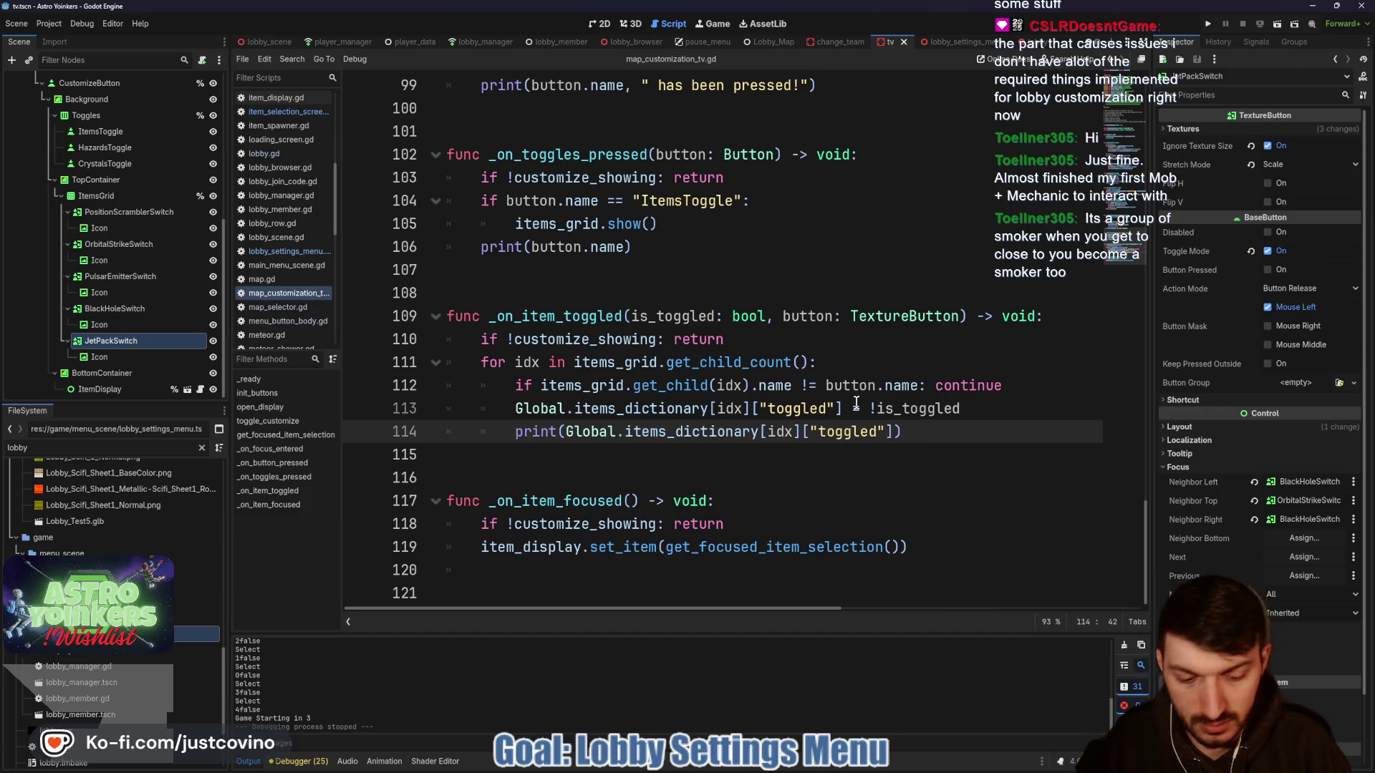
- Index Global.items_dictionary with idx + 1 on lines 113 and 114 of _on_item_toggled and save
text(+ 1)
click(745, 409)
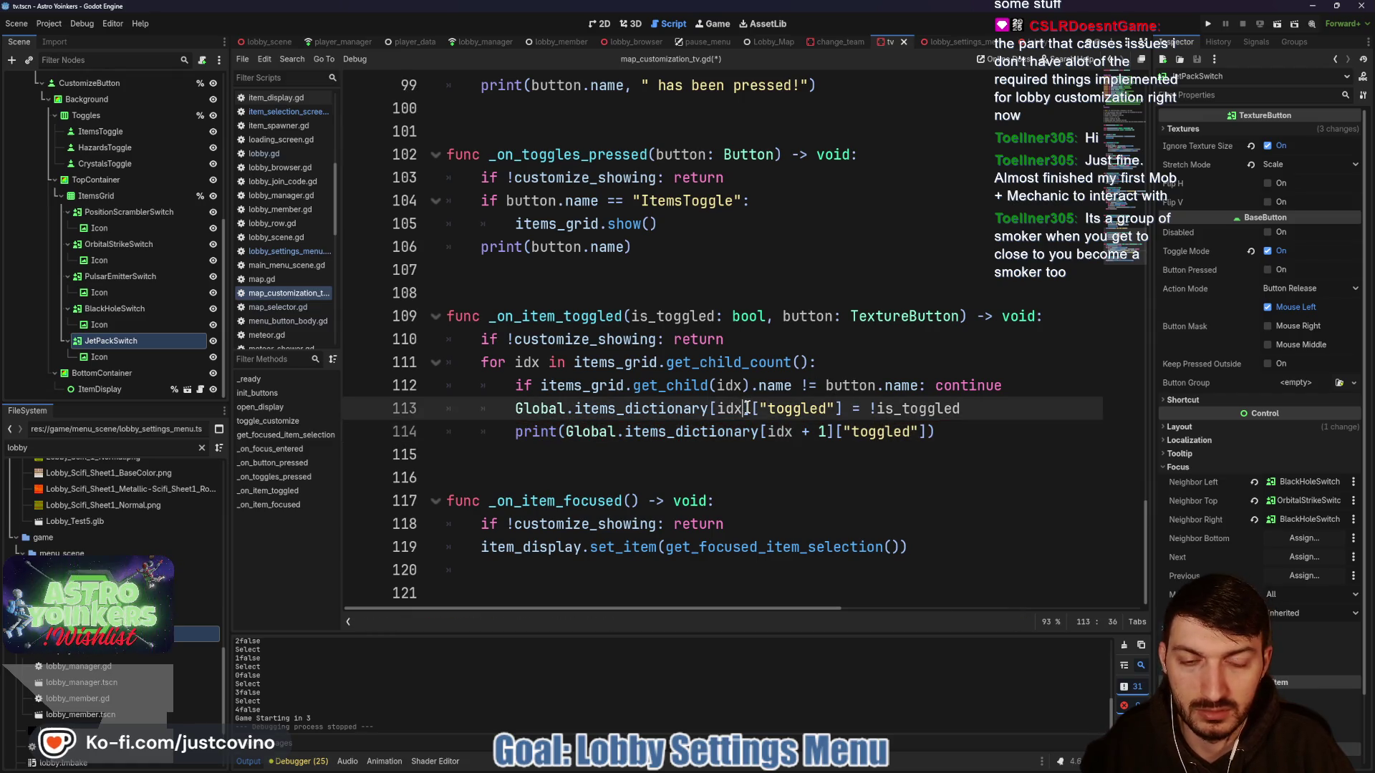
text(+1)
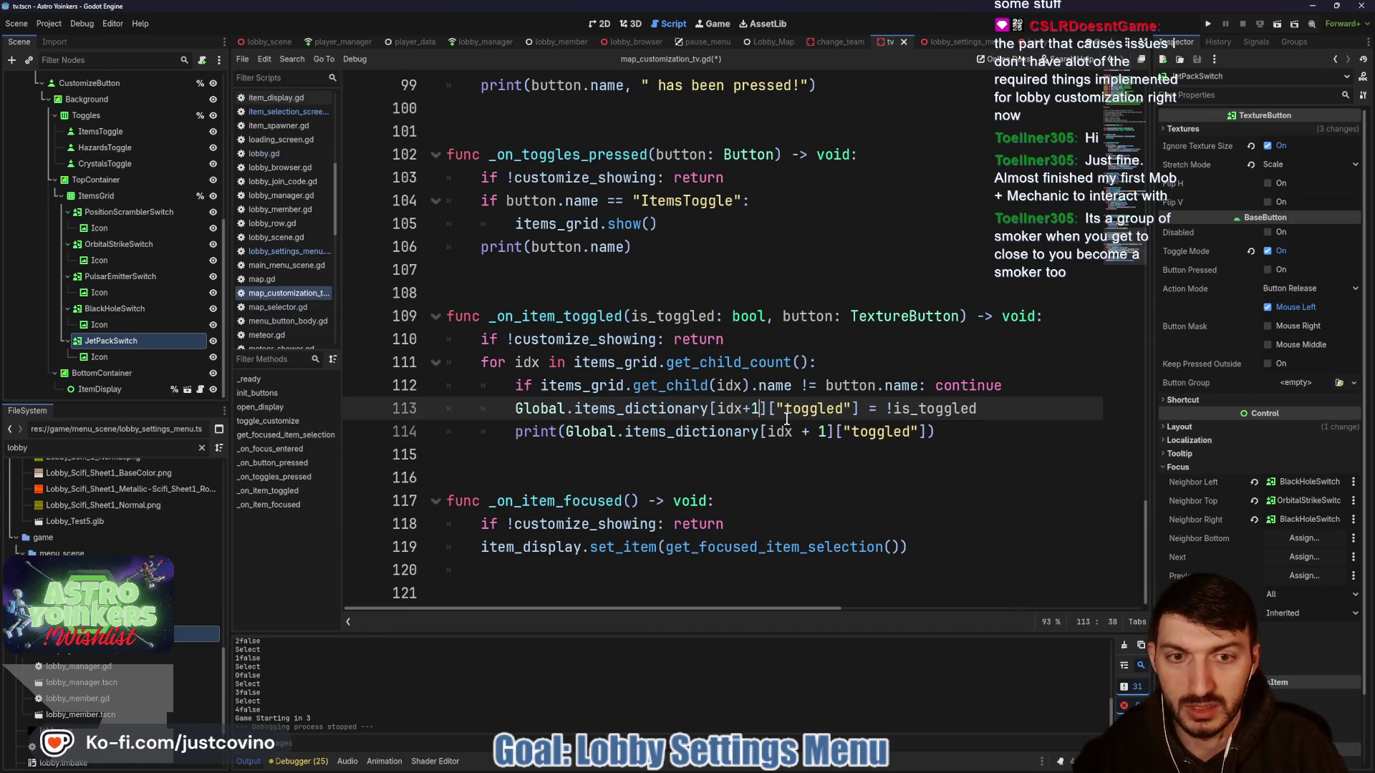
click(812, 432)
key(ctrl+s)
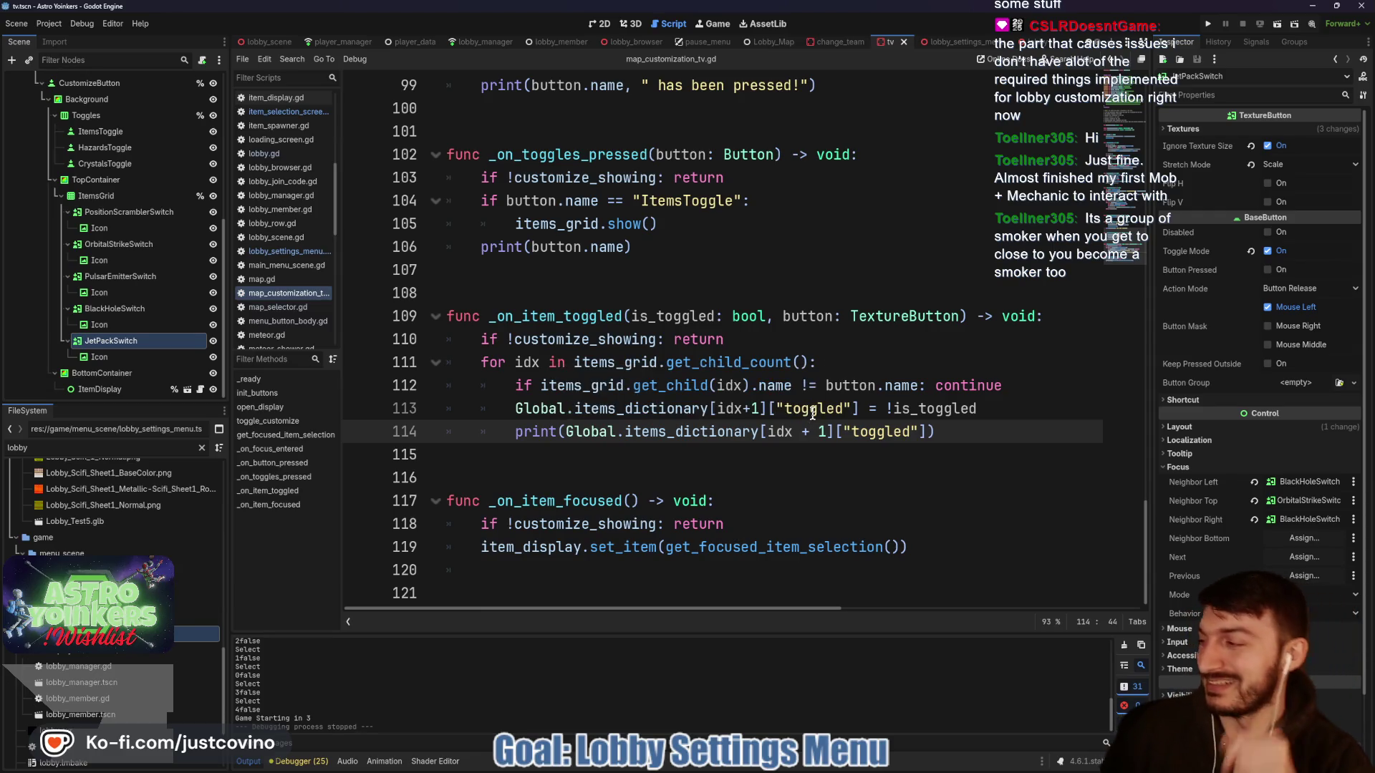
- Run the game with F5 and walk to the console to open the match Customize panel
key(F5)
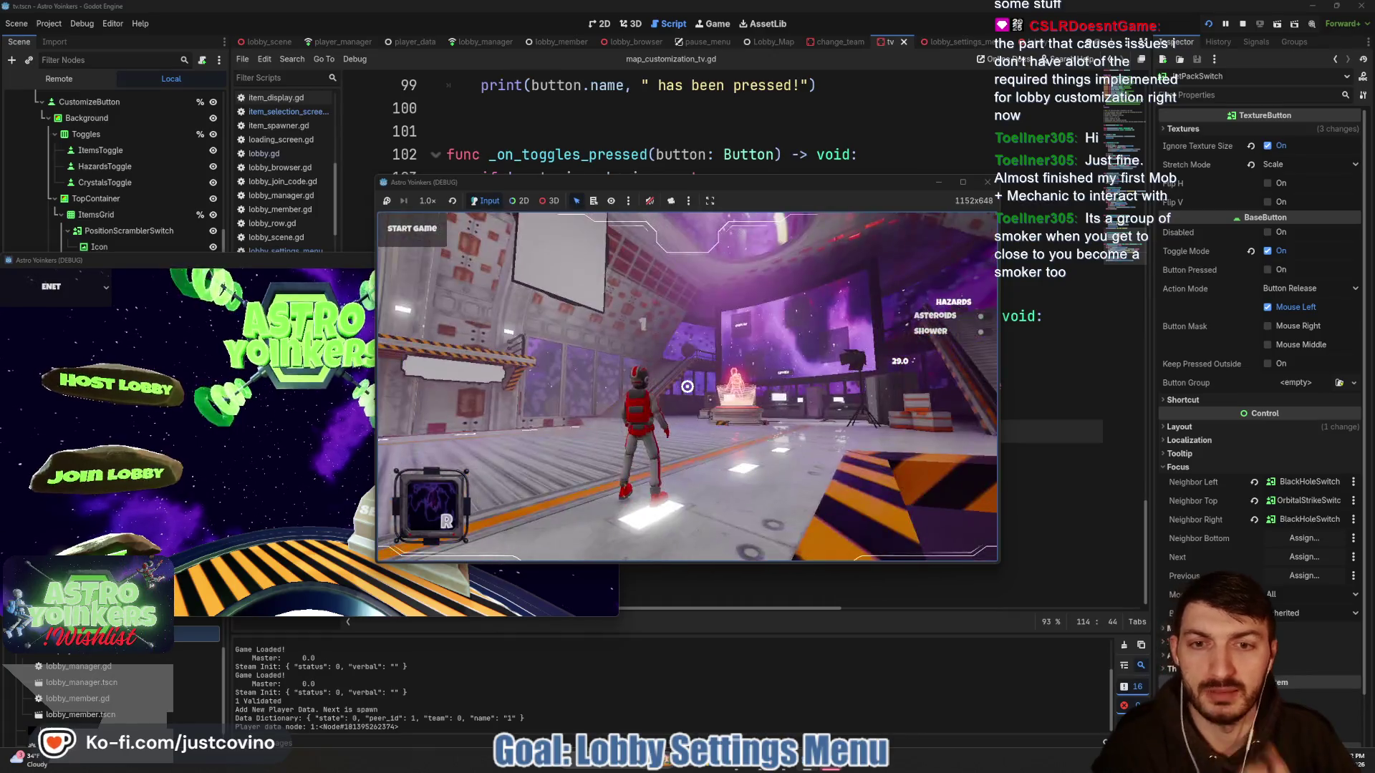
key(w)
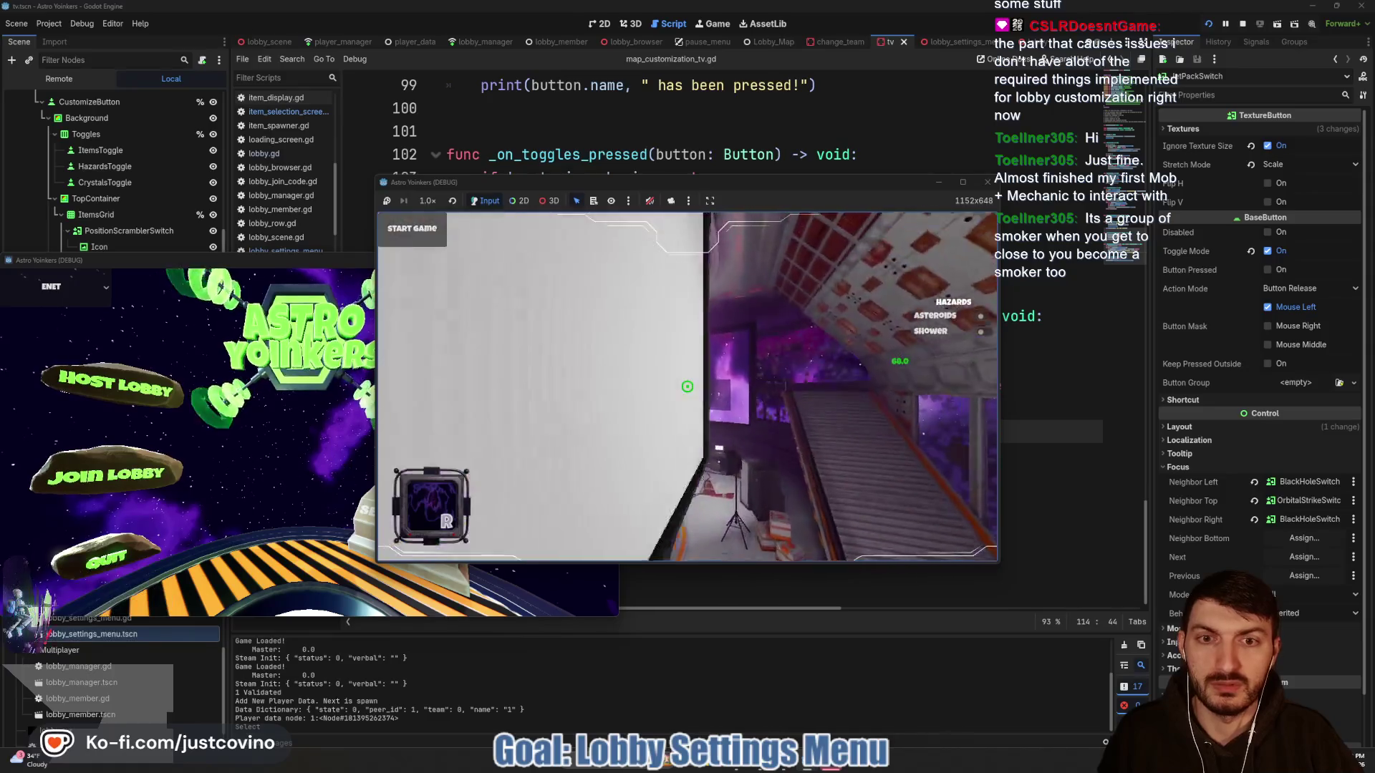
key(w)
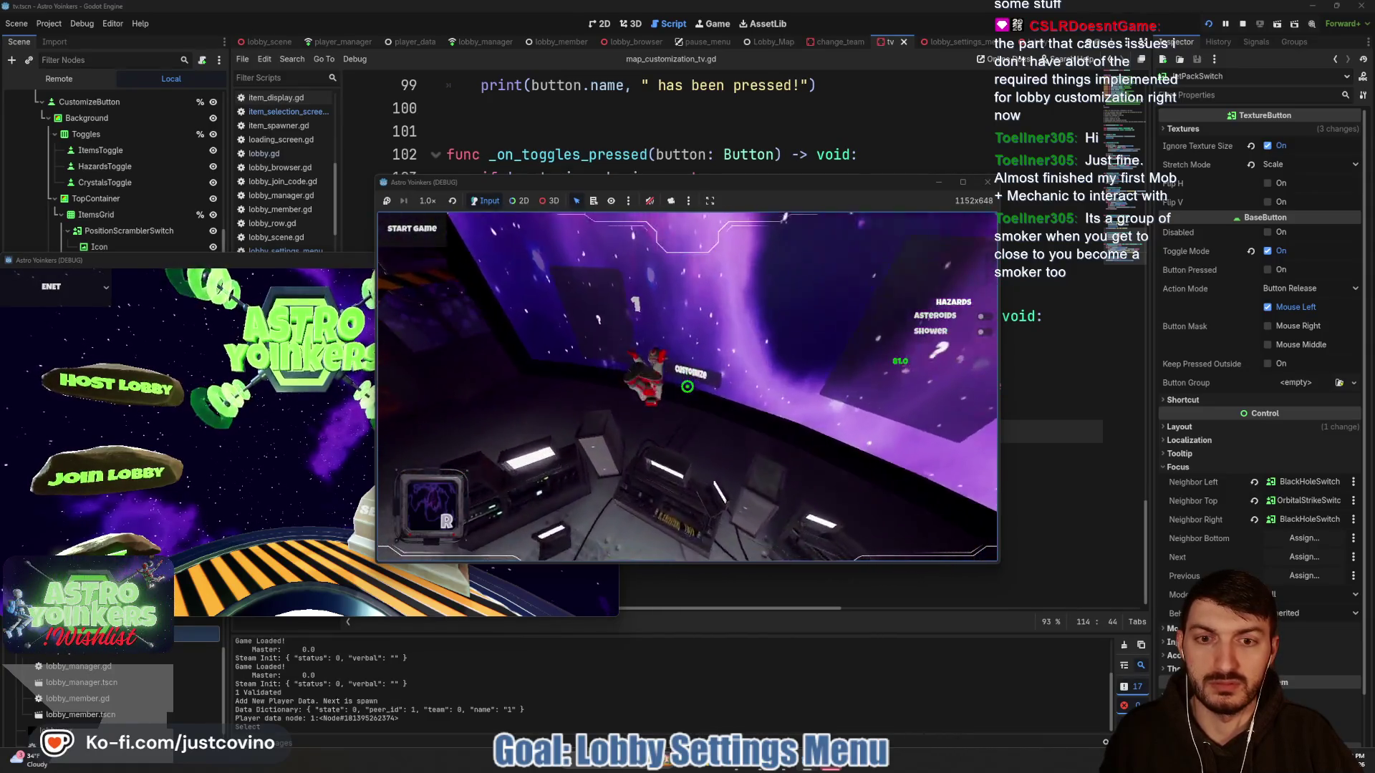
key(e)
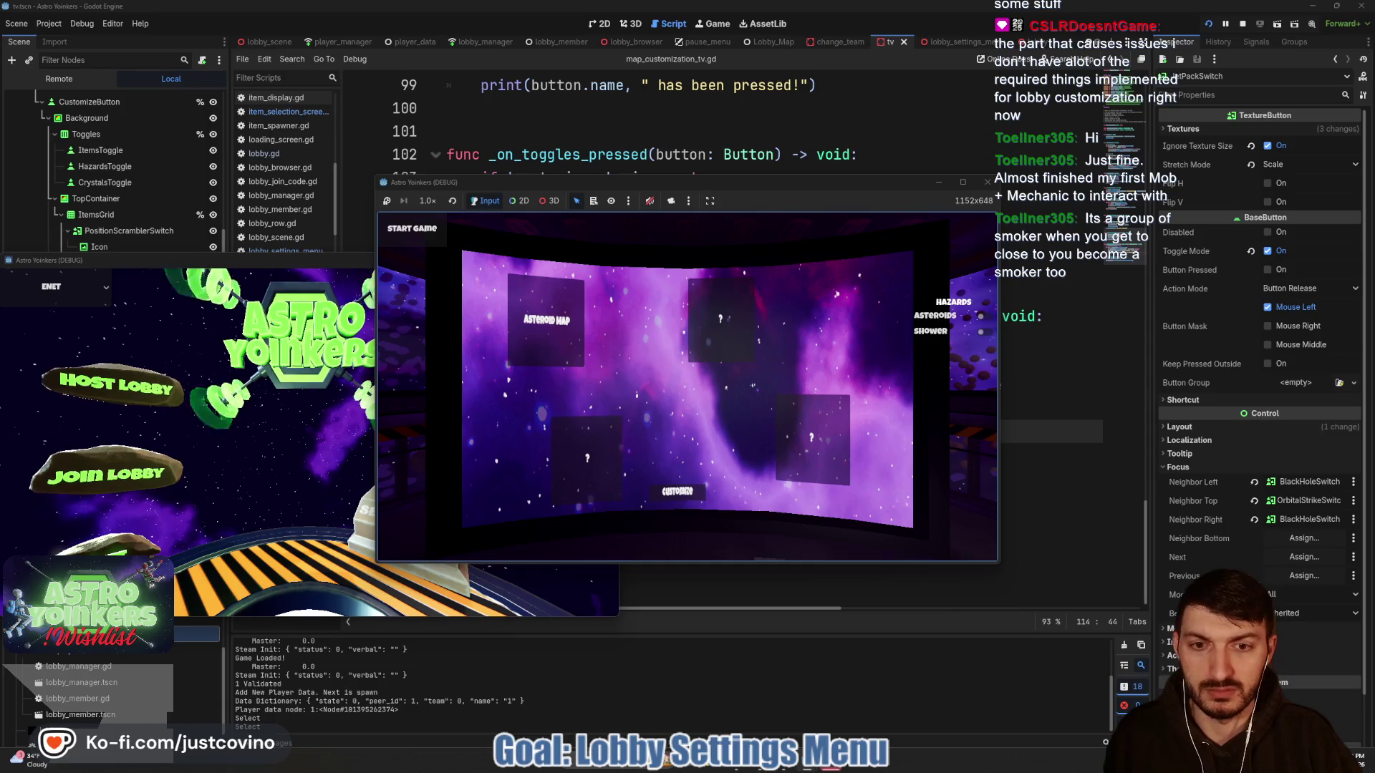
key(Return)
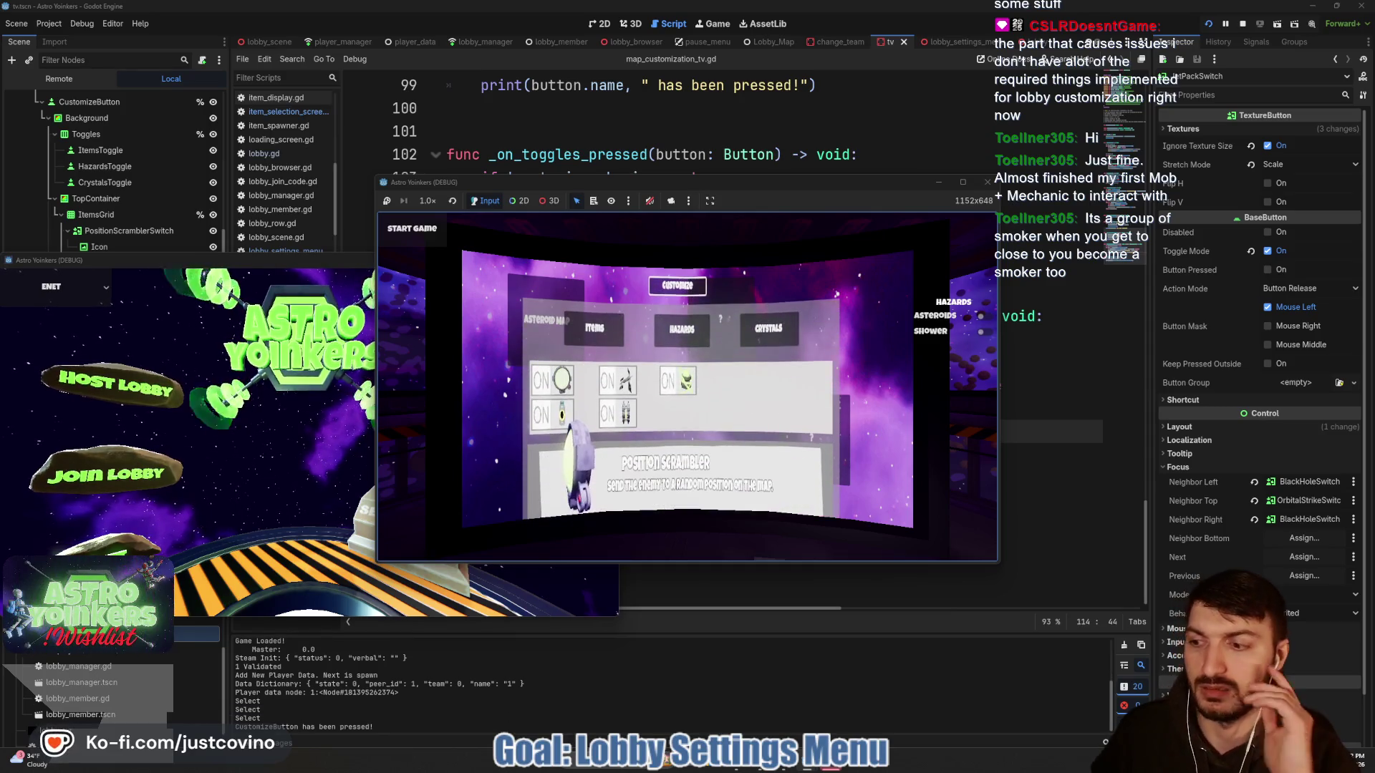
- Switch several item toggles, including Orbital Strike and Pulsar Emitter, to OFF
key(Right)
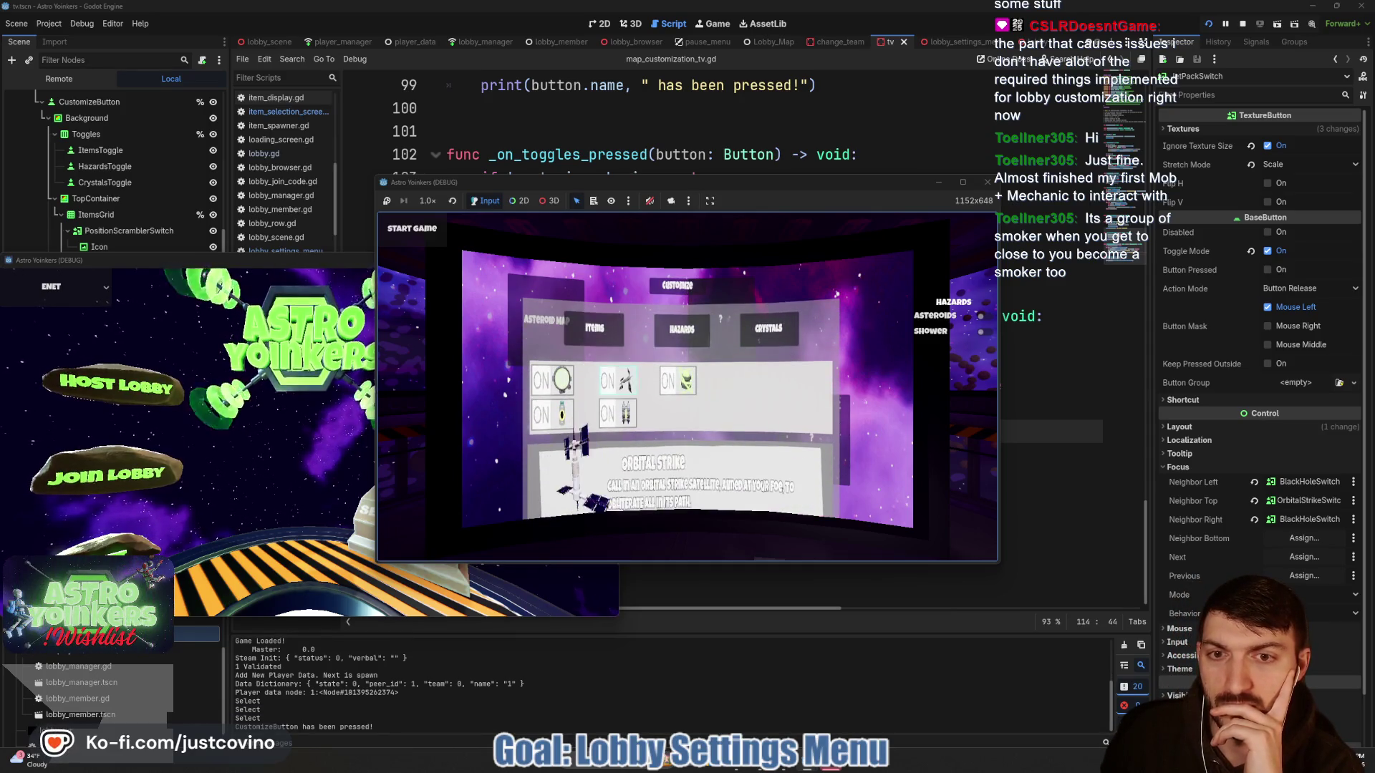
key(Left)
key(Return)
key(Down)
key(Return)
key(Right)
key(Return)
key(Up)
key(Return)
key(Right)
key(Return)
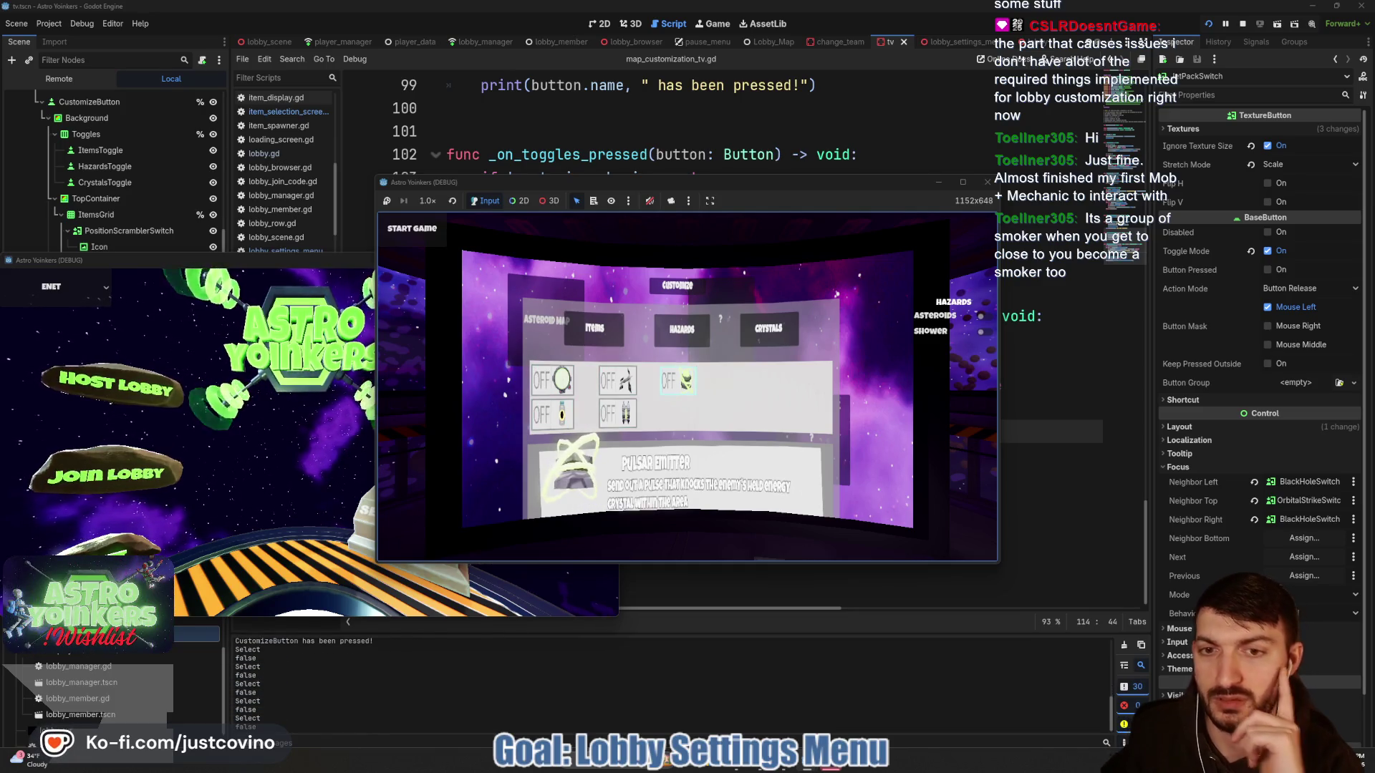
- Start the asteroid match to check the disabled items, then stop the game with F8
click(572, 347)
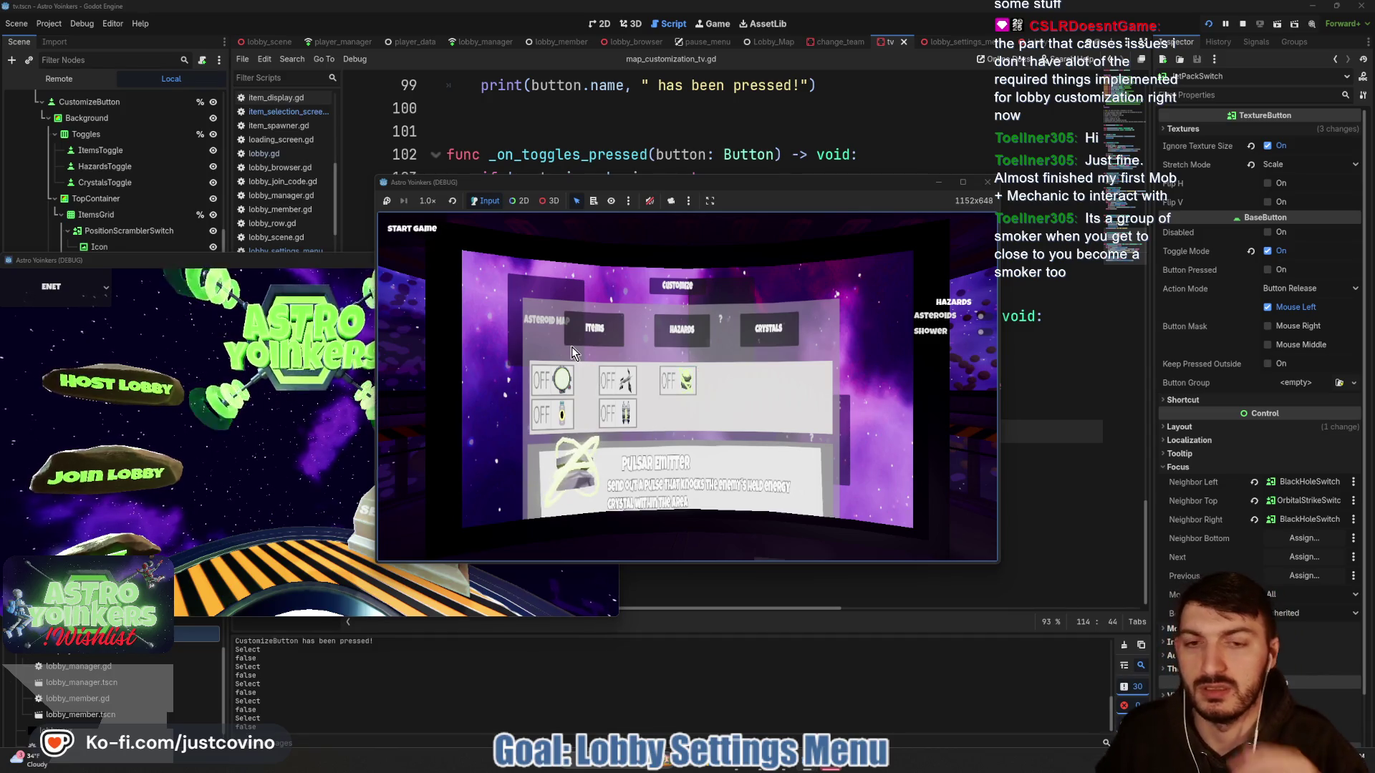
key(Escape)
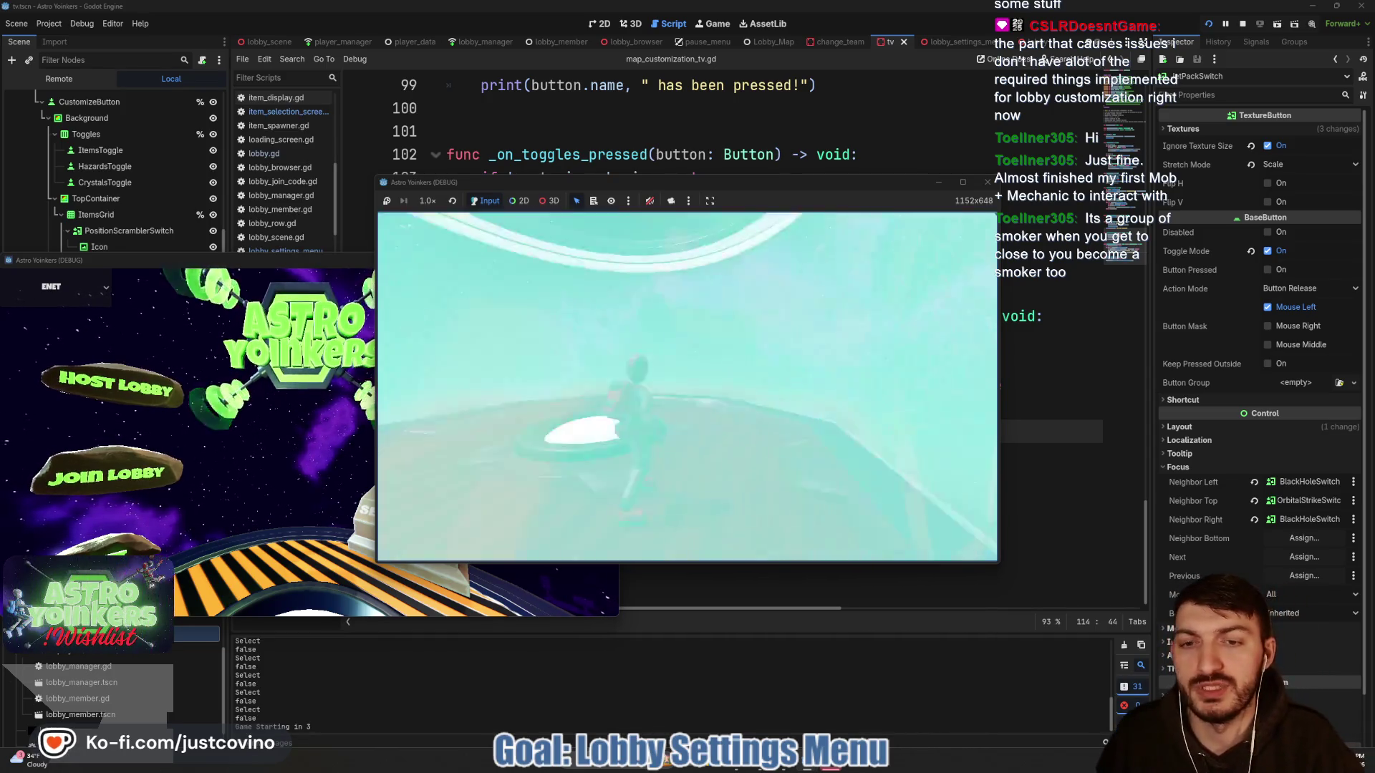
key(w)
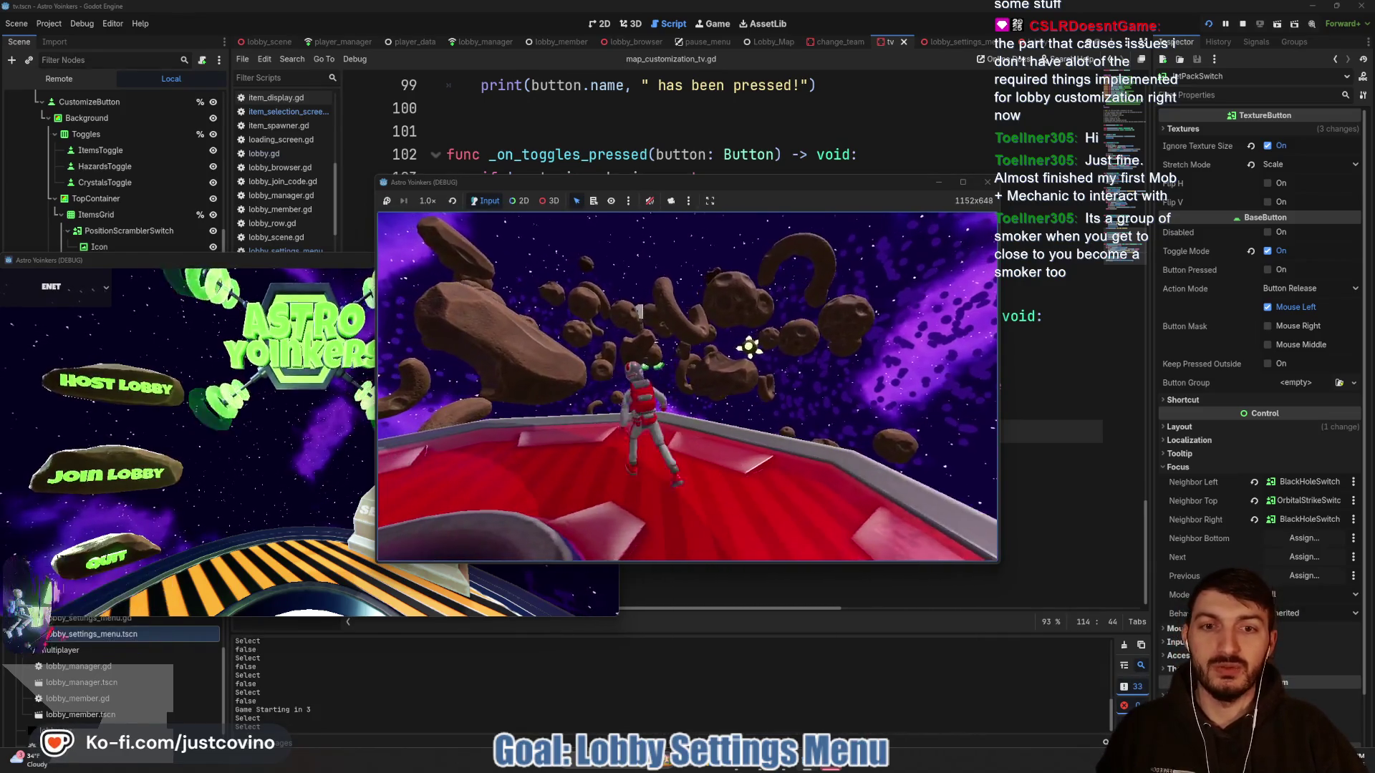
key(F8)
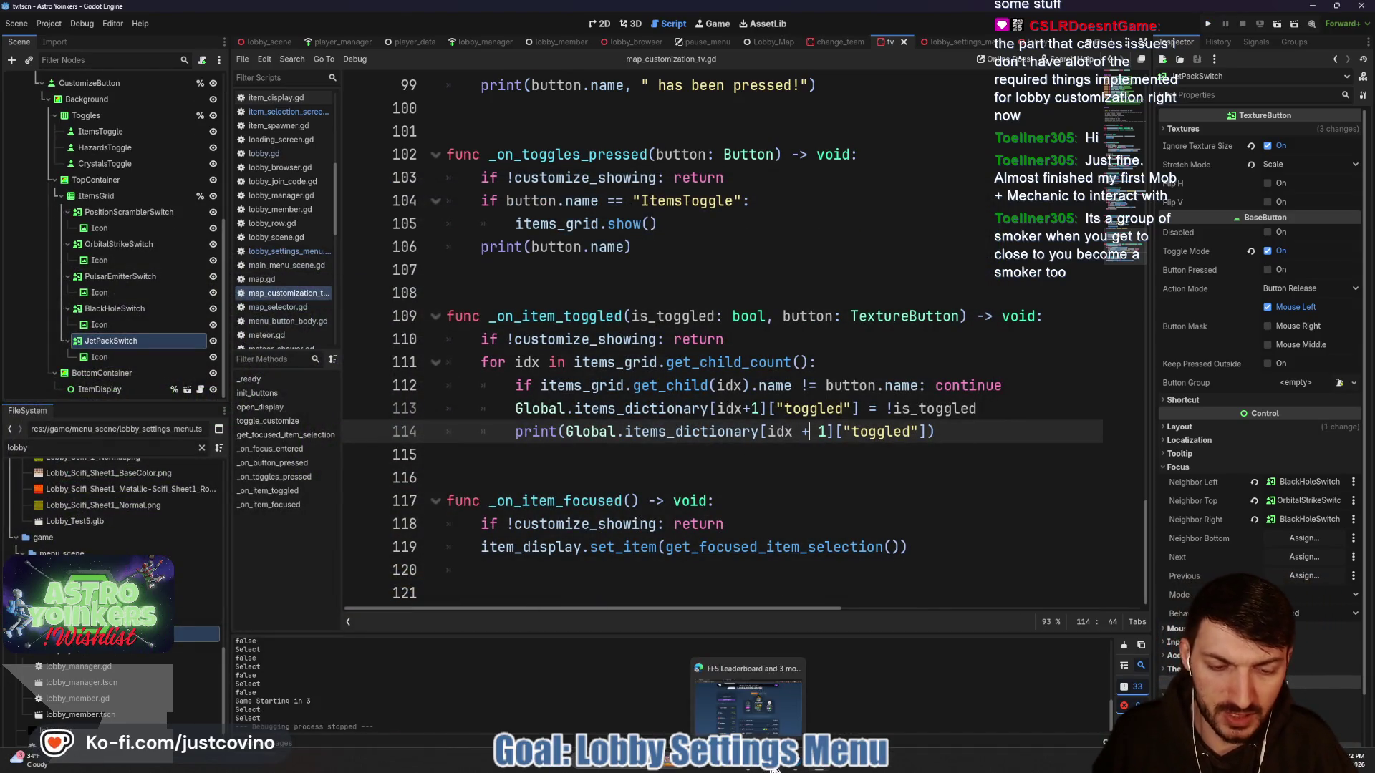
- Commit the fix as 'Item Toggles WORK' in GitHub Desktop, push to origin, and return to Godot
click(774, 767)
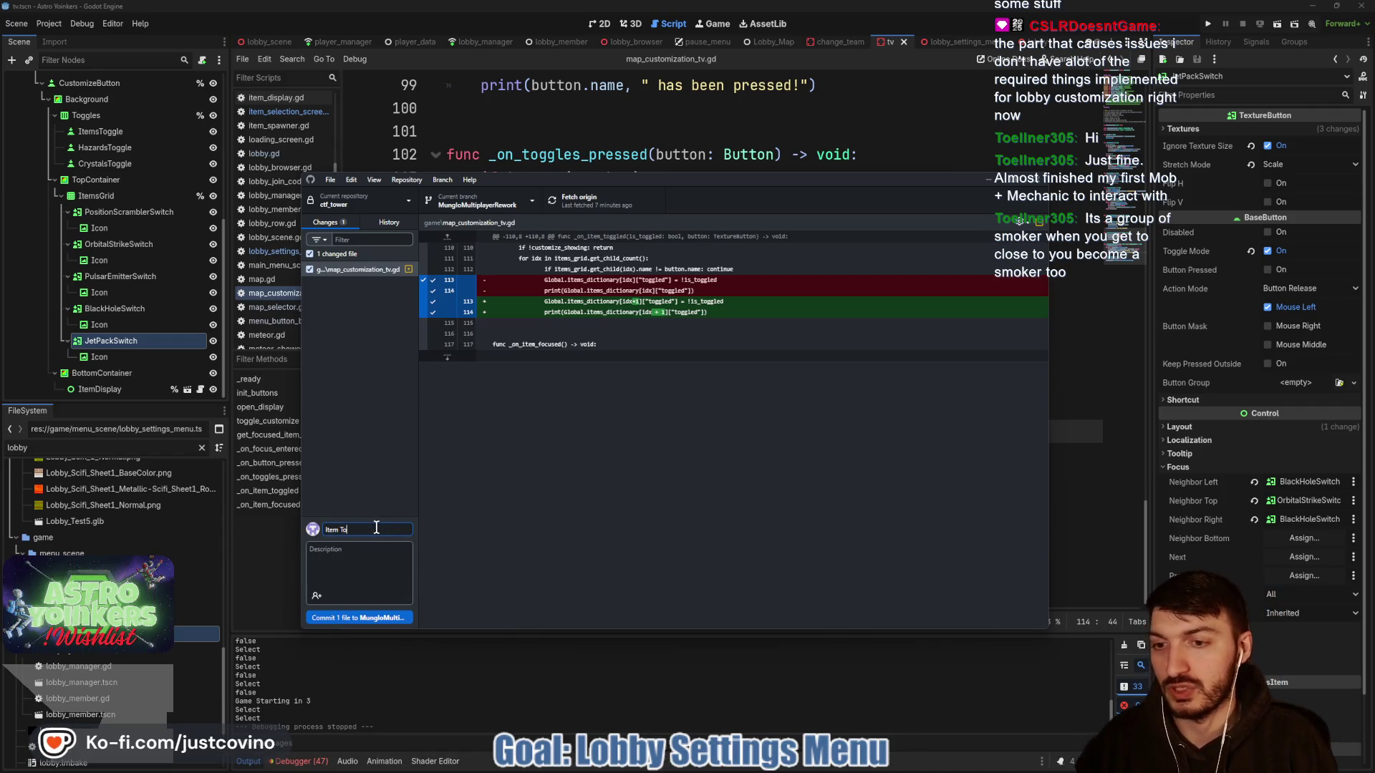
click(384, 617)
click(850, 332)
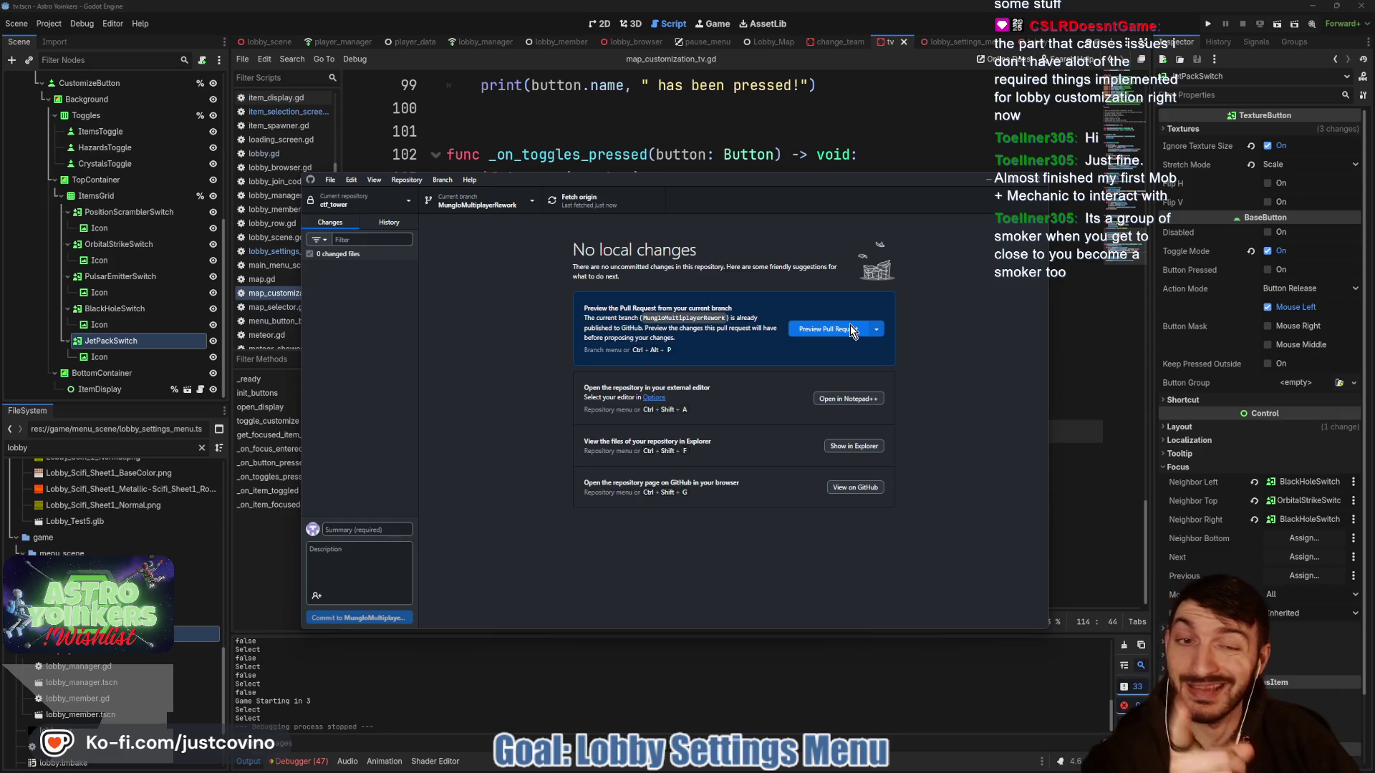
key(alt+Tab)
click(616, 256)
- Delete the print(button.name) and toggled-state debug print lines, then save the script
click(407, 254)
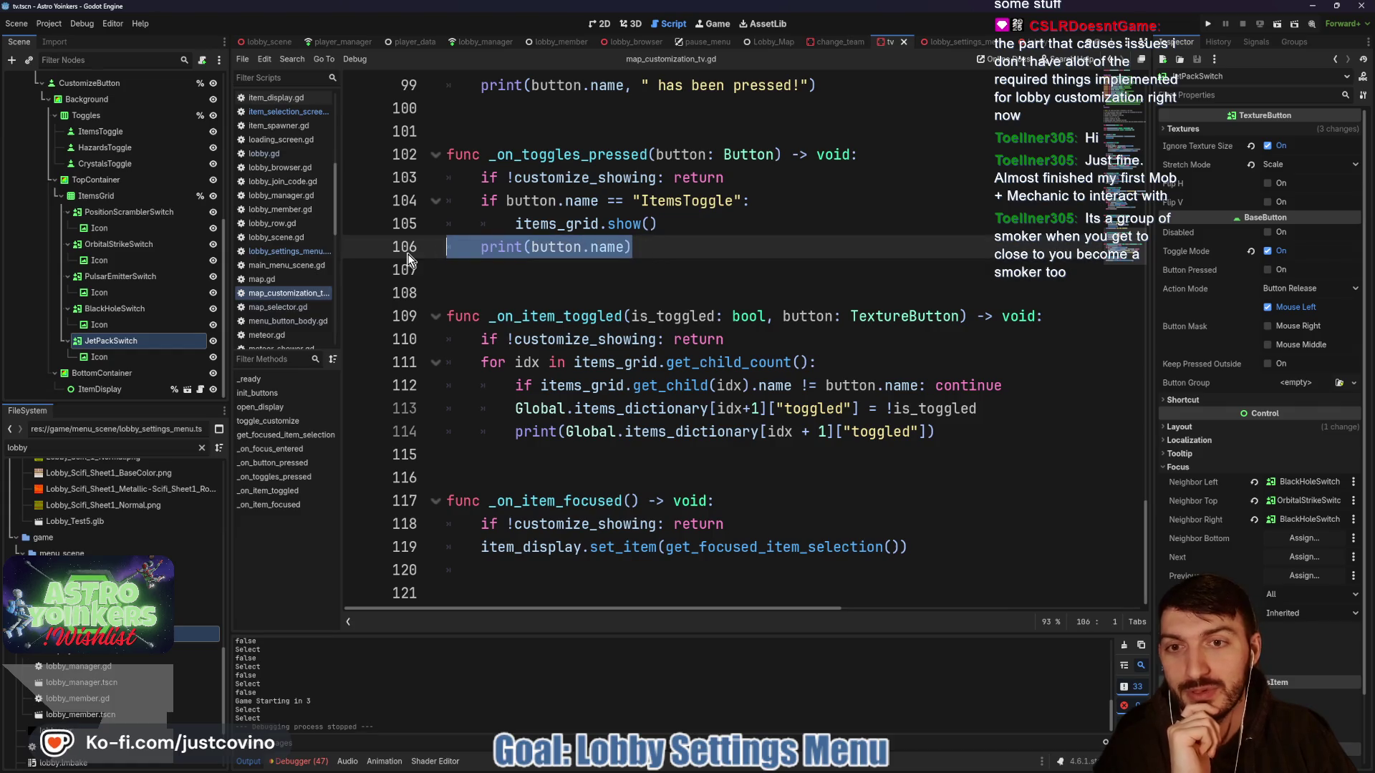
key(BackSpace)
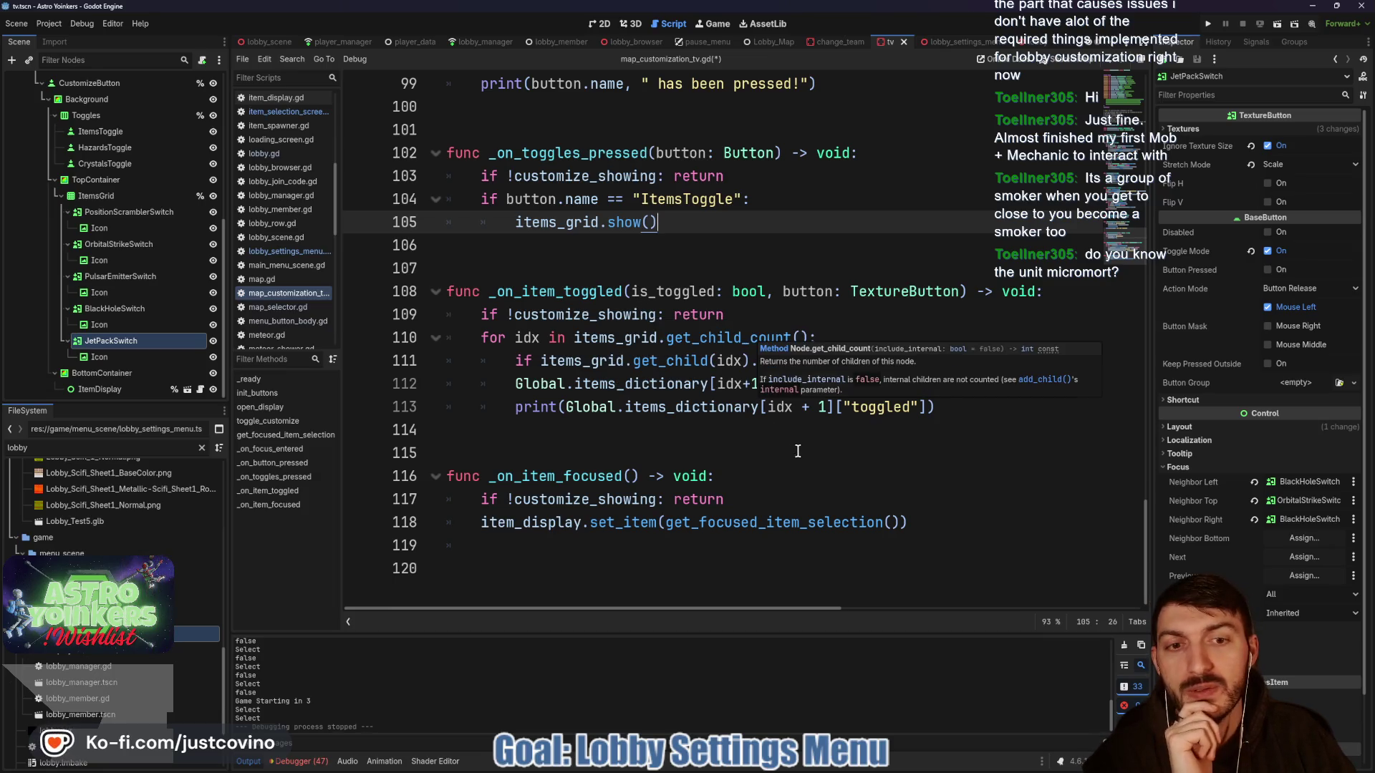
mouse_move(968, 399)
mouse_down()
mouse_move(480, 384)
mouse_move(451, 402)
mouse_up()
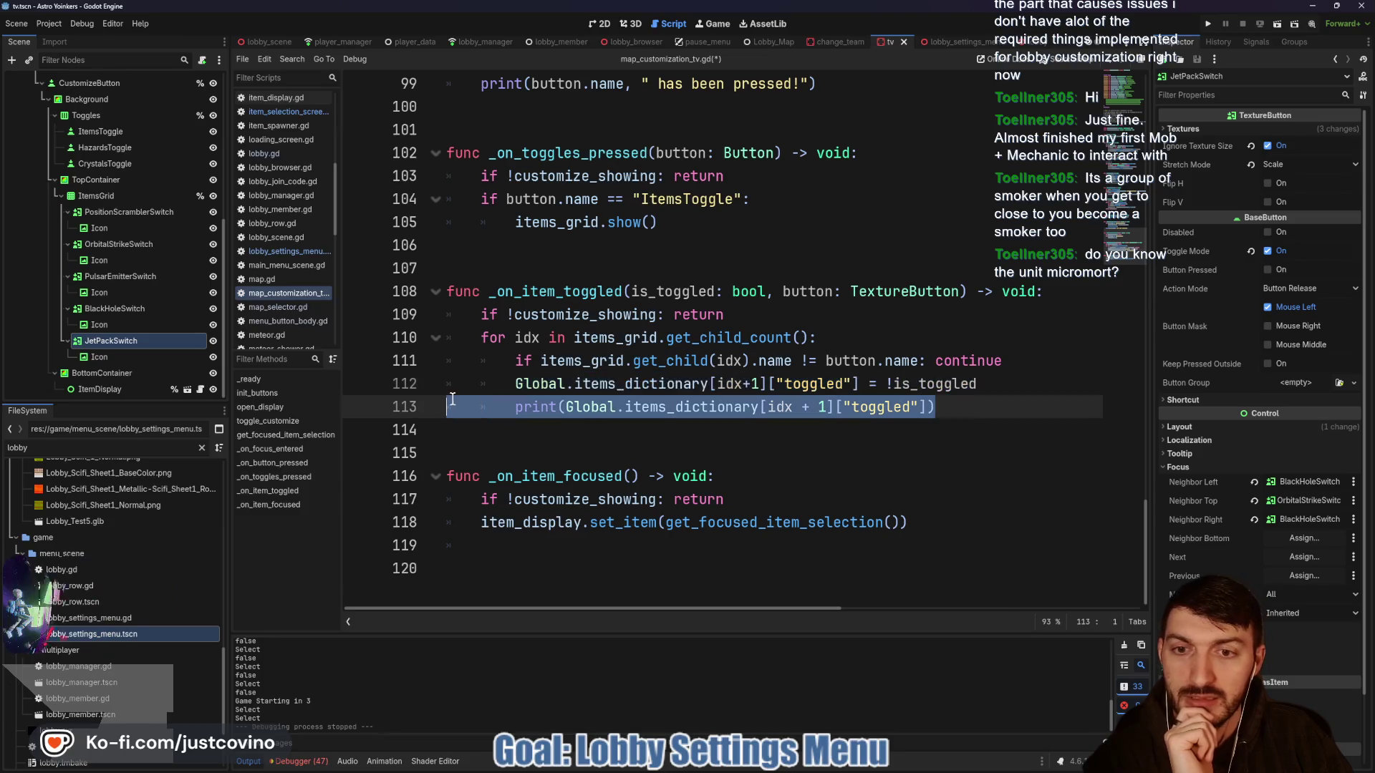
key(BackSpace)
key(BackSpace)
key(ctrl+s)
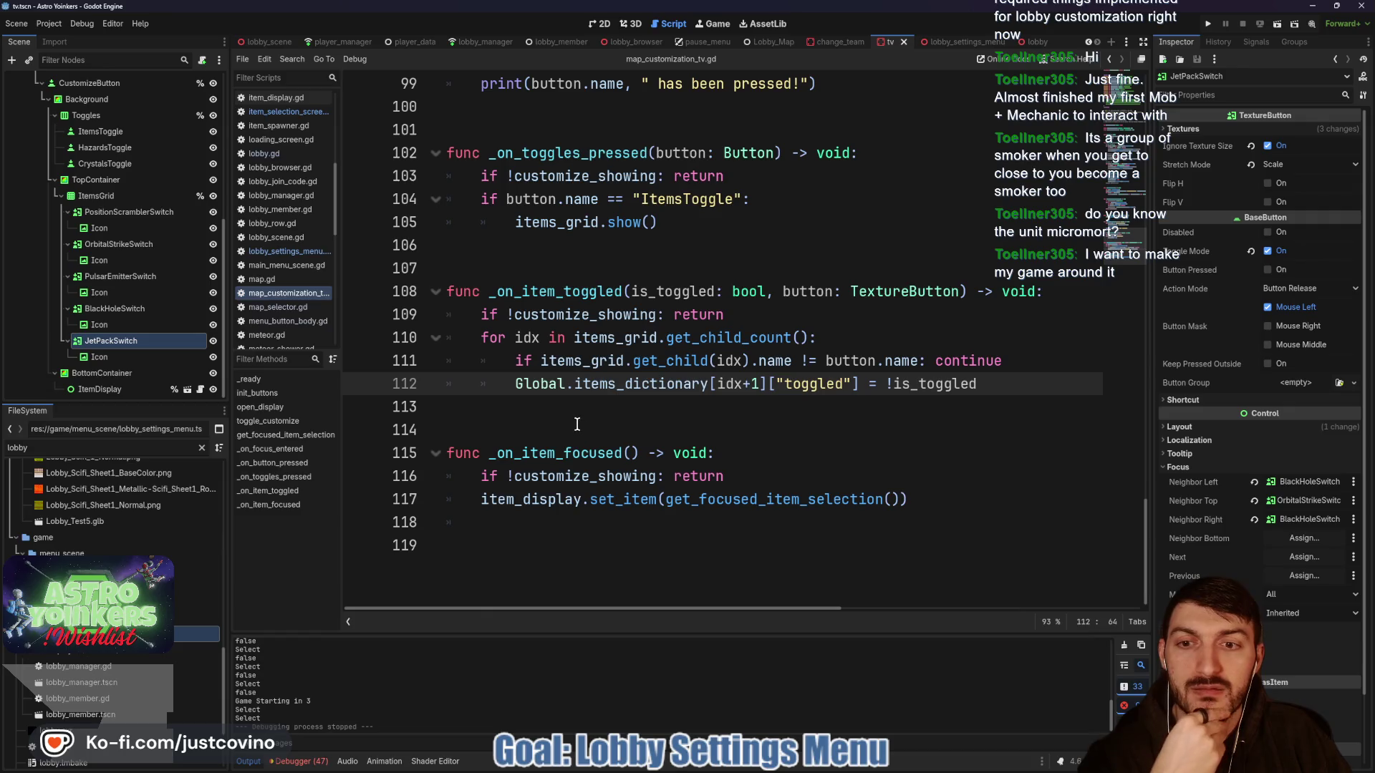
- Remove the remaining debug print on line 99 and save again
scroll(586, 406, up, 4)
drag(834, 338, 392, 339)
key(BackSpace)
key(BackSpace)
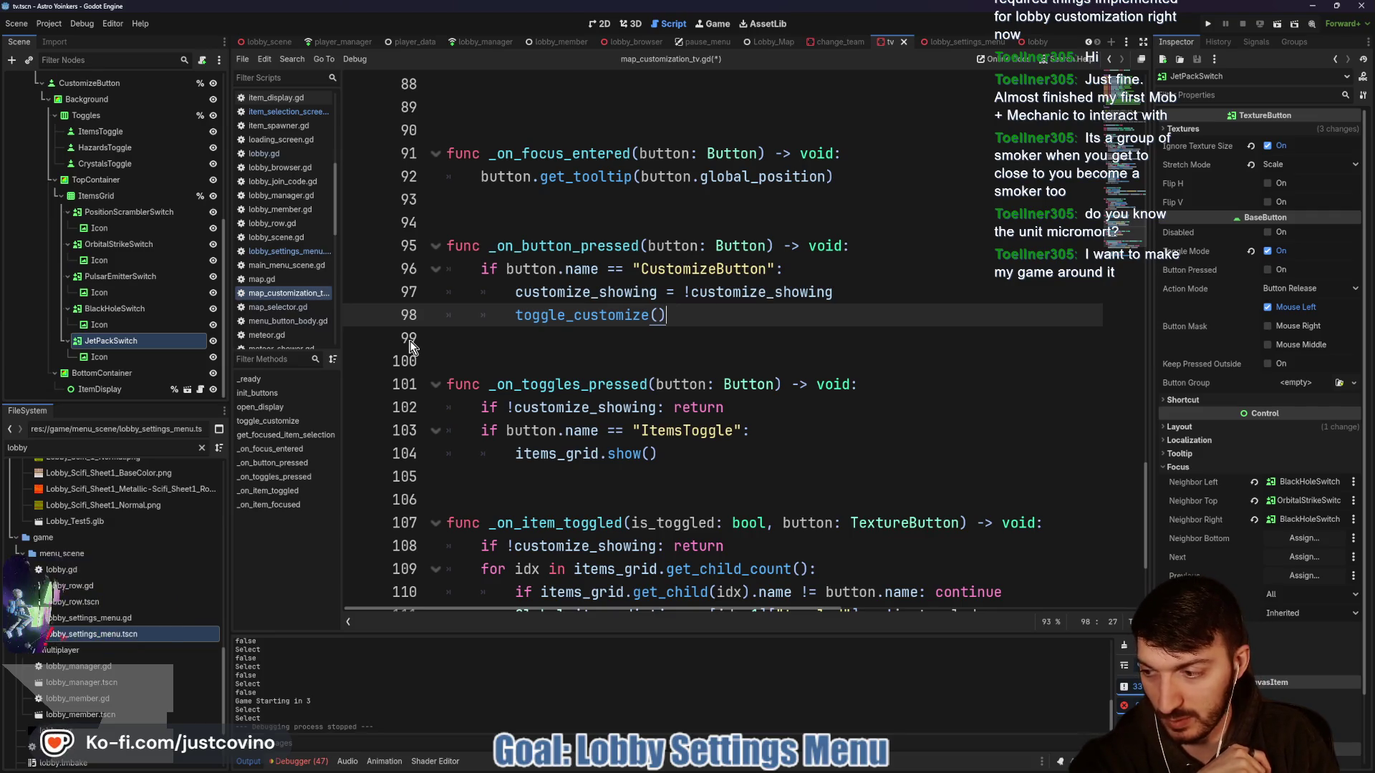
key(ctrl+s)
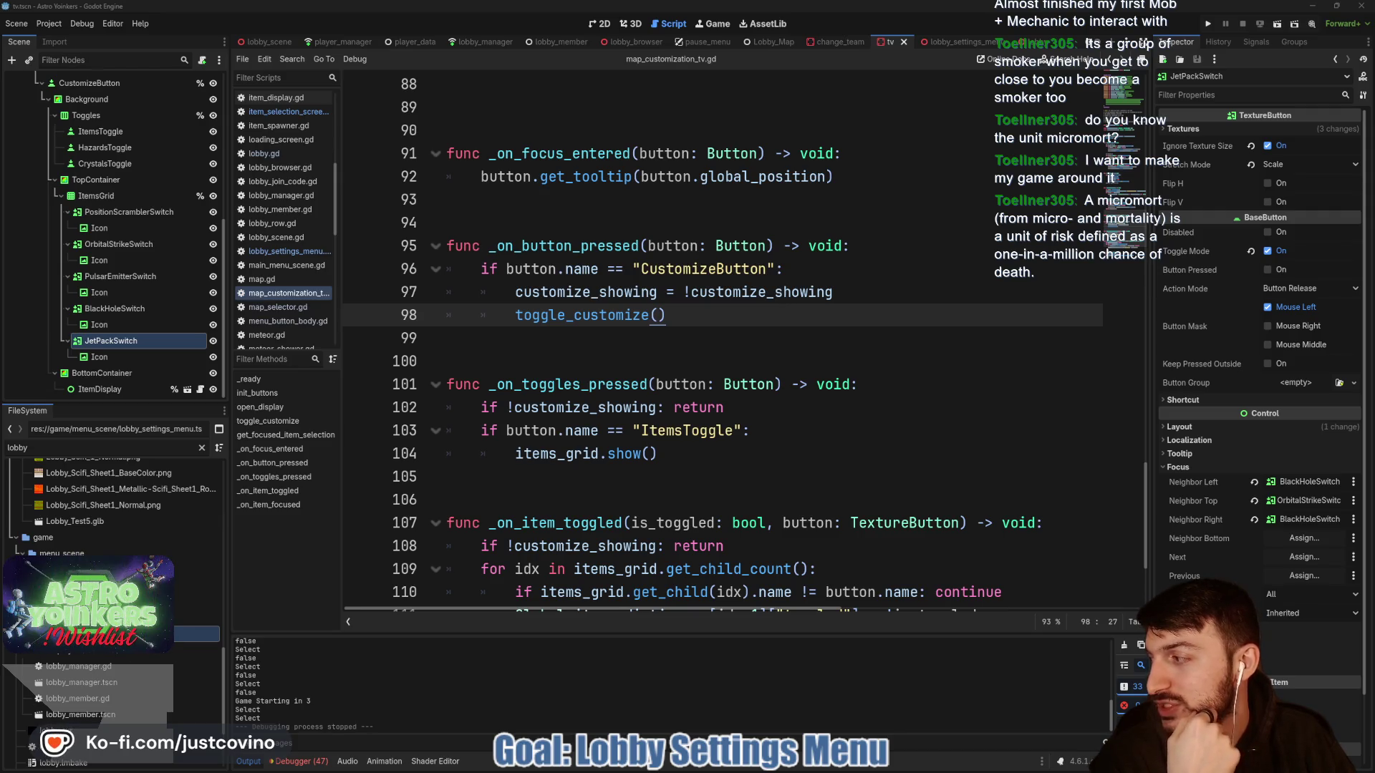
- Switch to the browser window showing the micromorts.rip Activities table
key(alt+Tab)
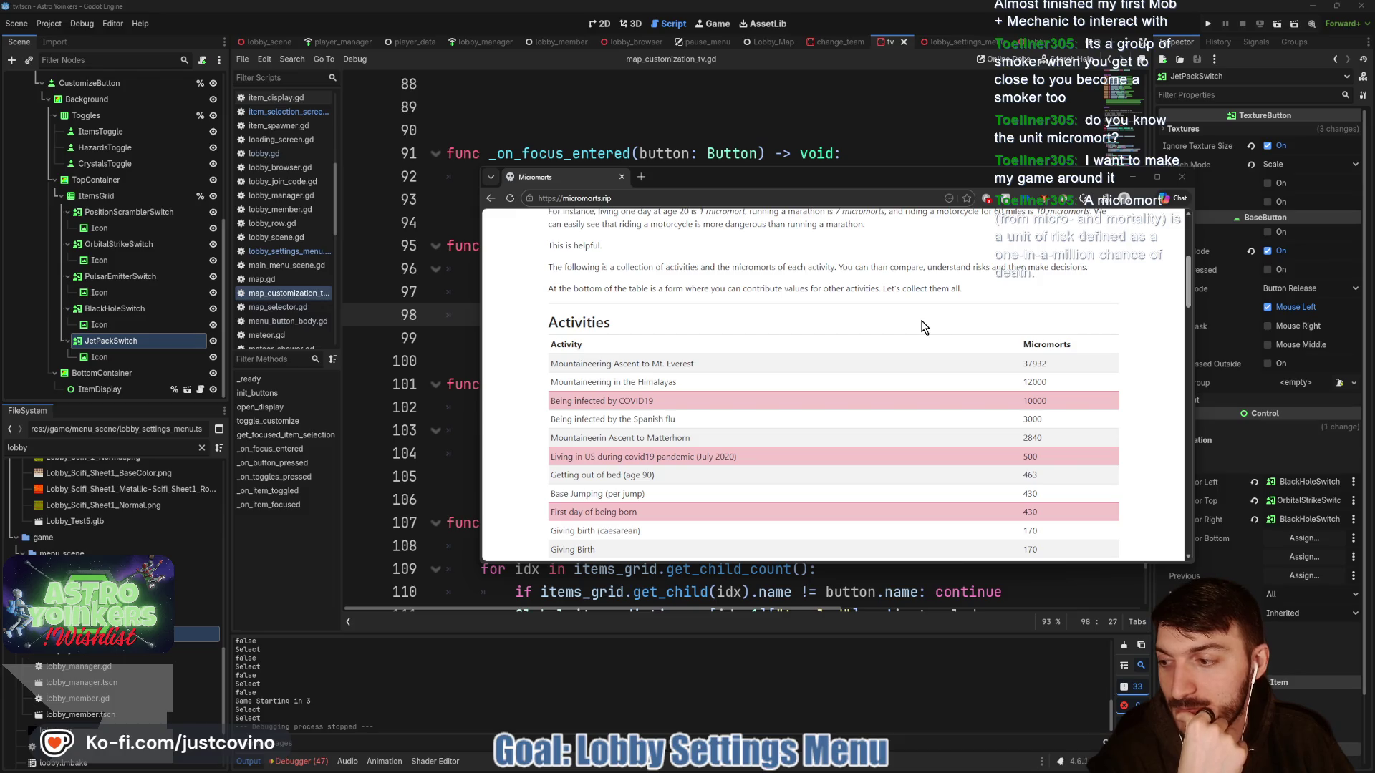
- Move the browser window up-left and highlight the Mt. Everest micromort figure
drag(904, 177, 712, 120)
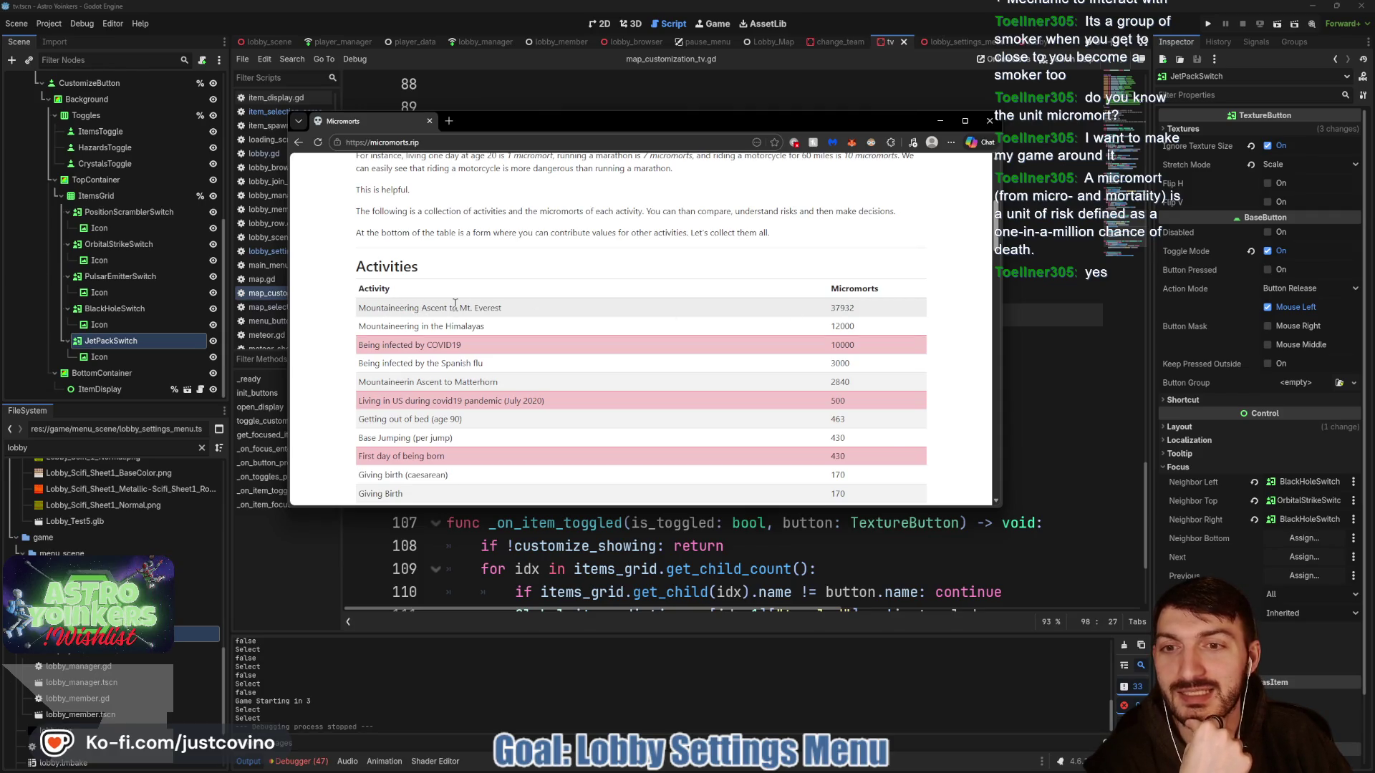
drag(830, 308, 845, 308)
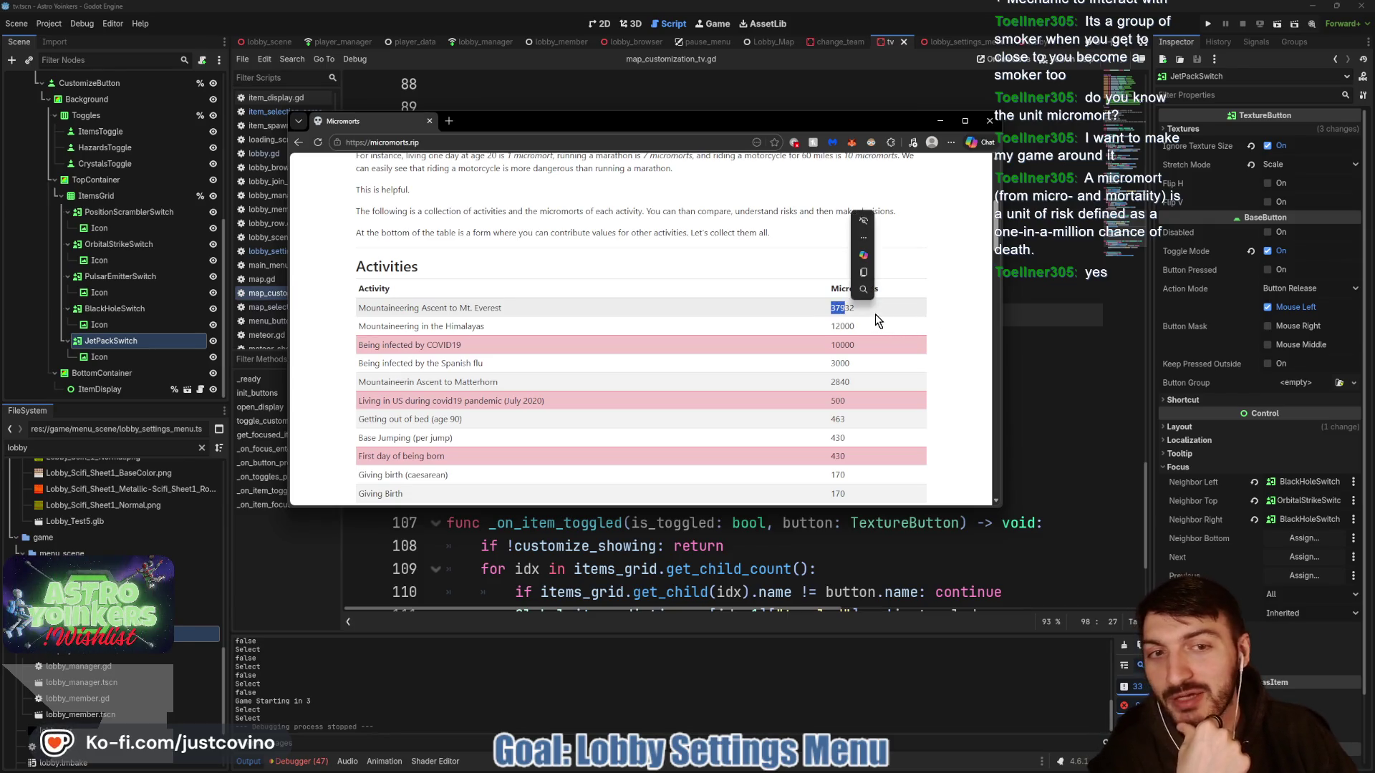
click(880, 319)
scroll(870, 309, down, 2)
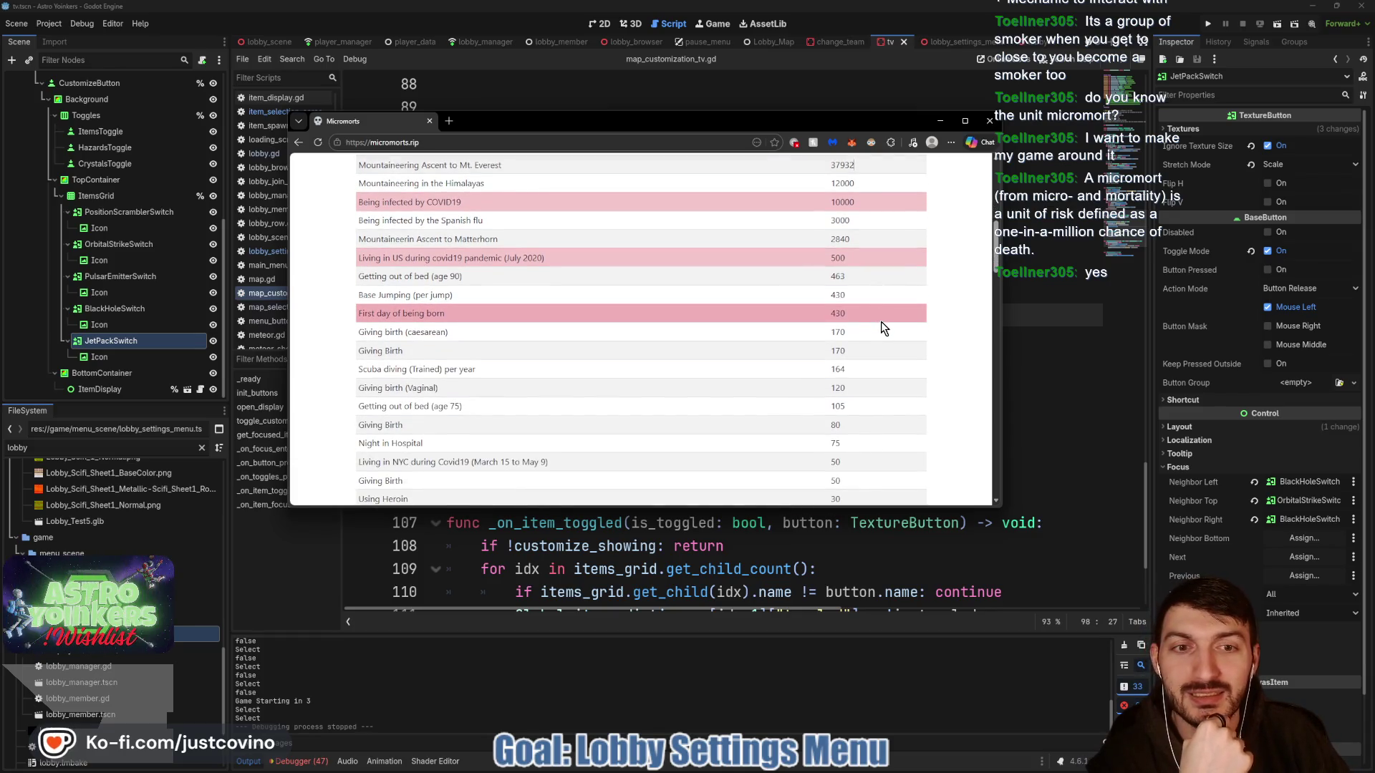
scroll(881, 315, down, 1)
scroll(874, 308, down, 1)
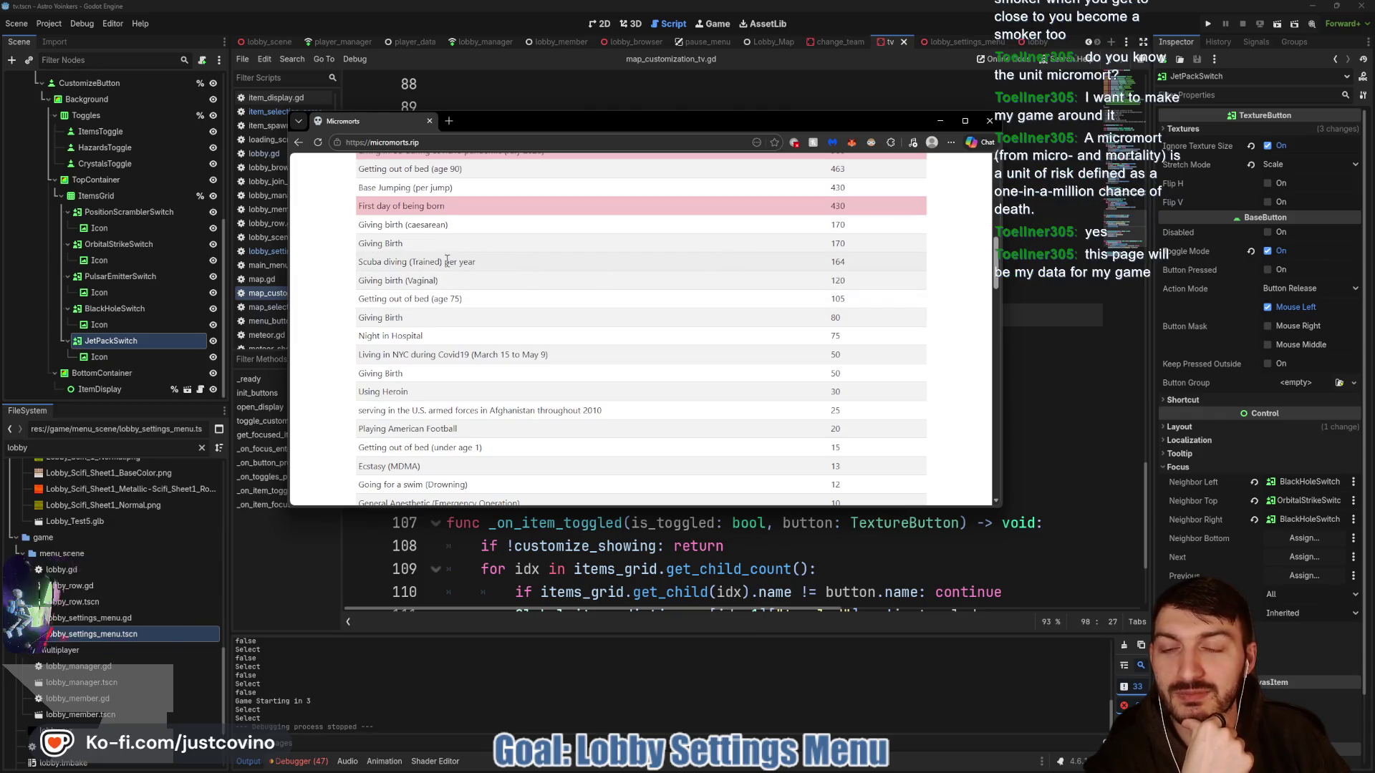
scroll(365, 290, up, 1)
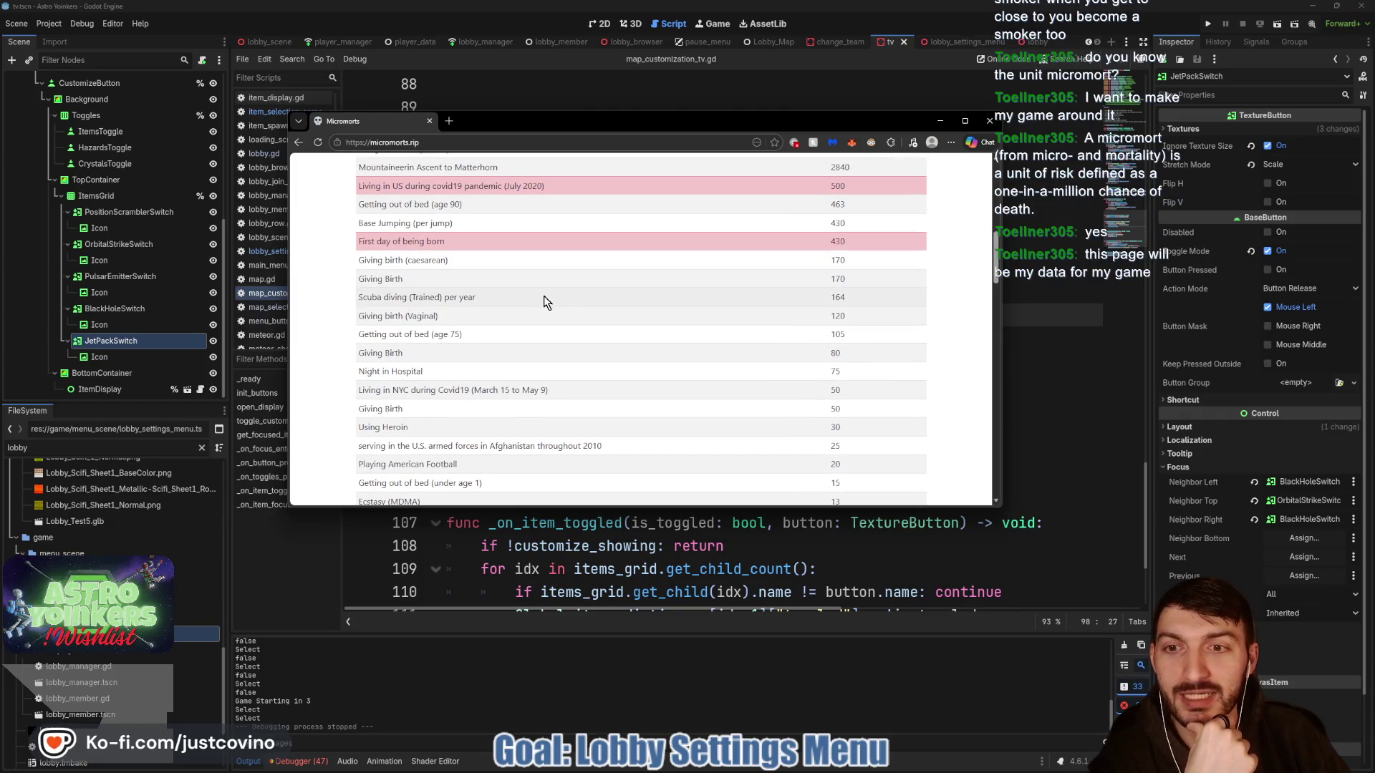
- Browse down the table, highlighting the scuba diving value 164 and the peanut butter row's value
drag(828, 298, 886, 301)
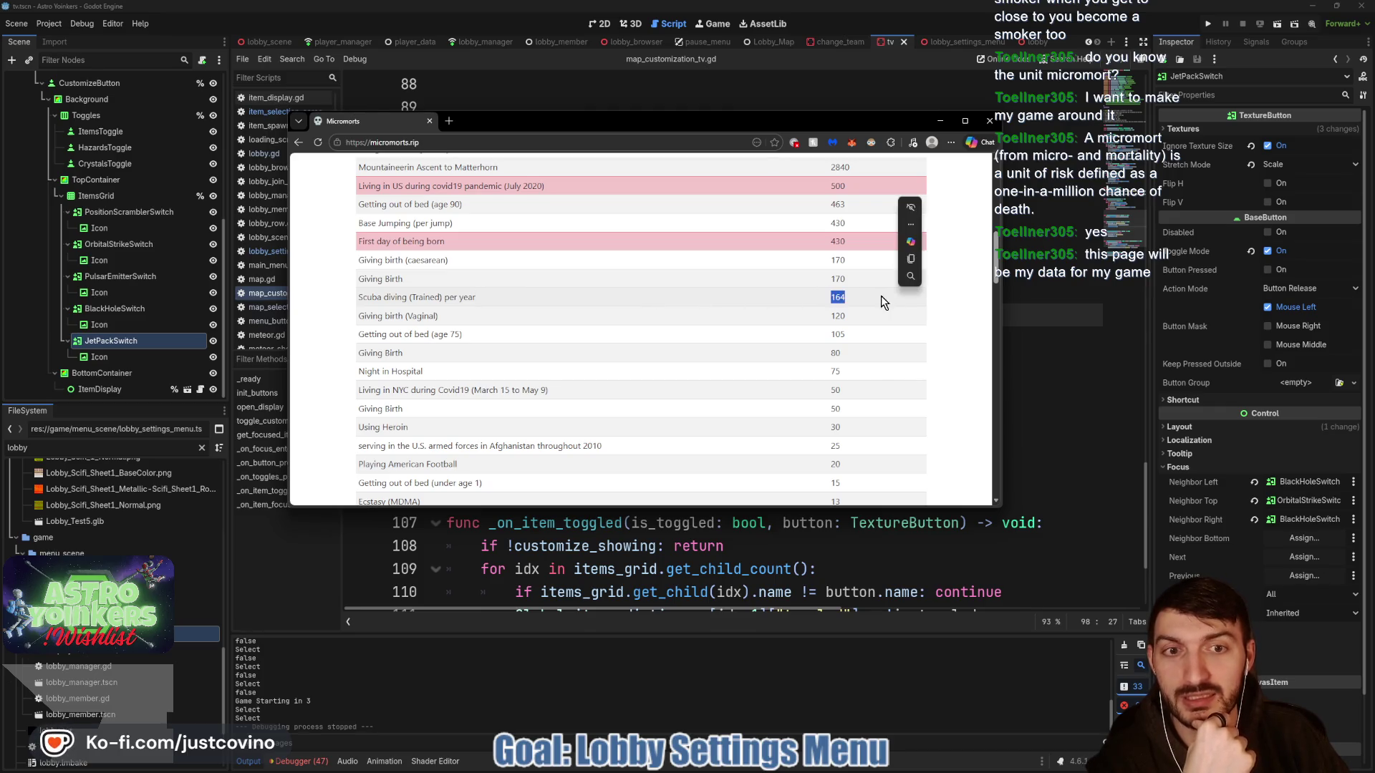
scroll(861, 316, up, 2)
scroll(867, 322, down, 1)
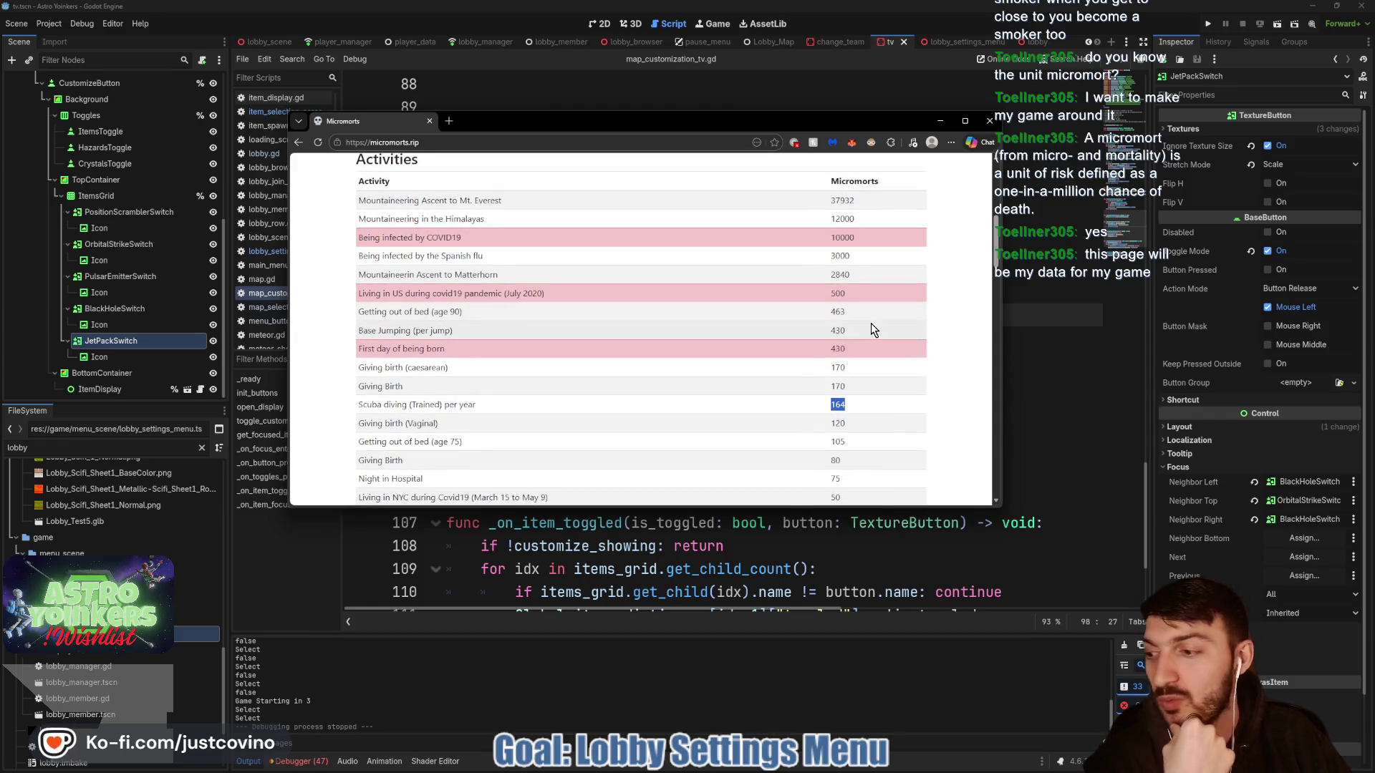
scroll(856, 398, down, 2)
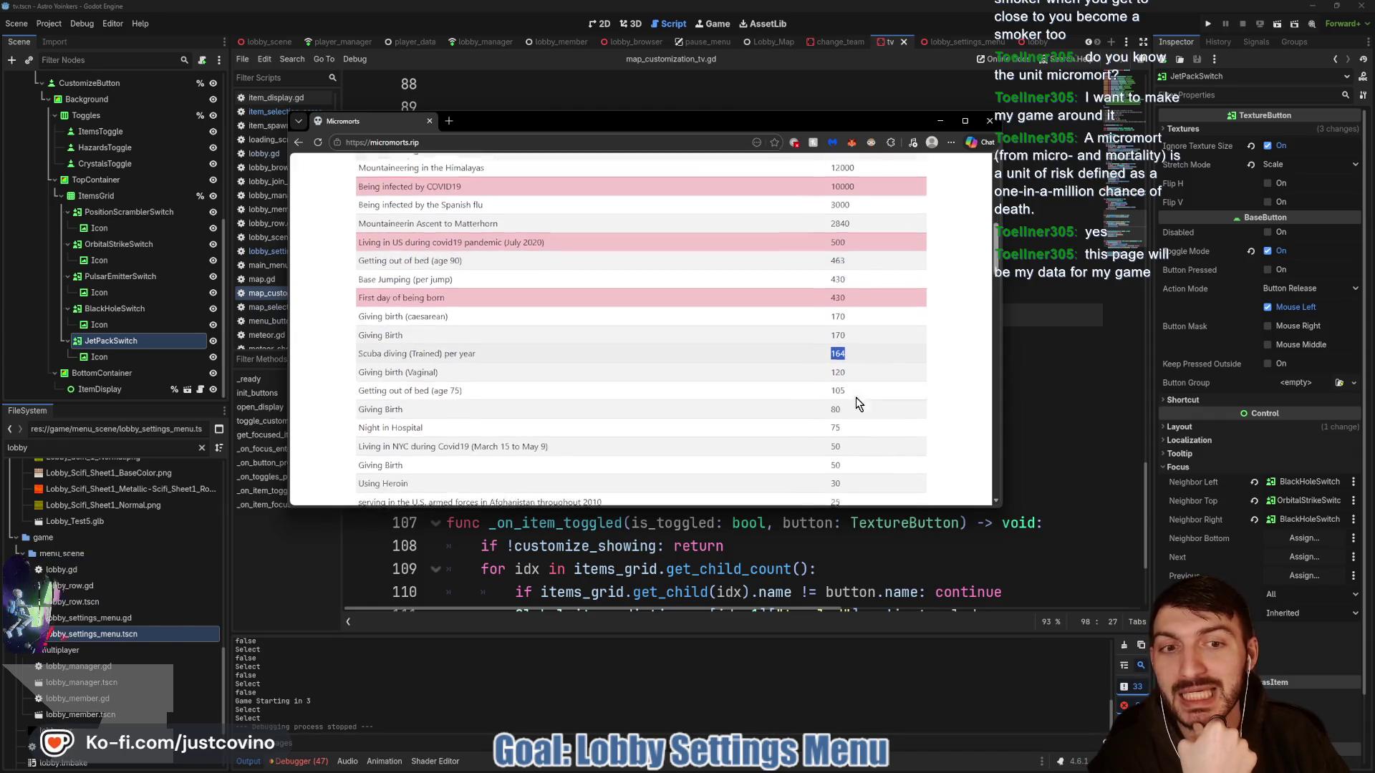
scroll(858, 399, down, 3)
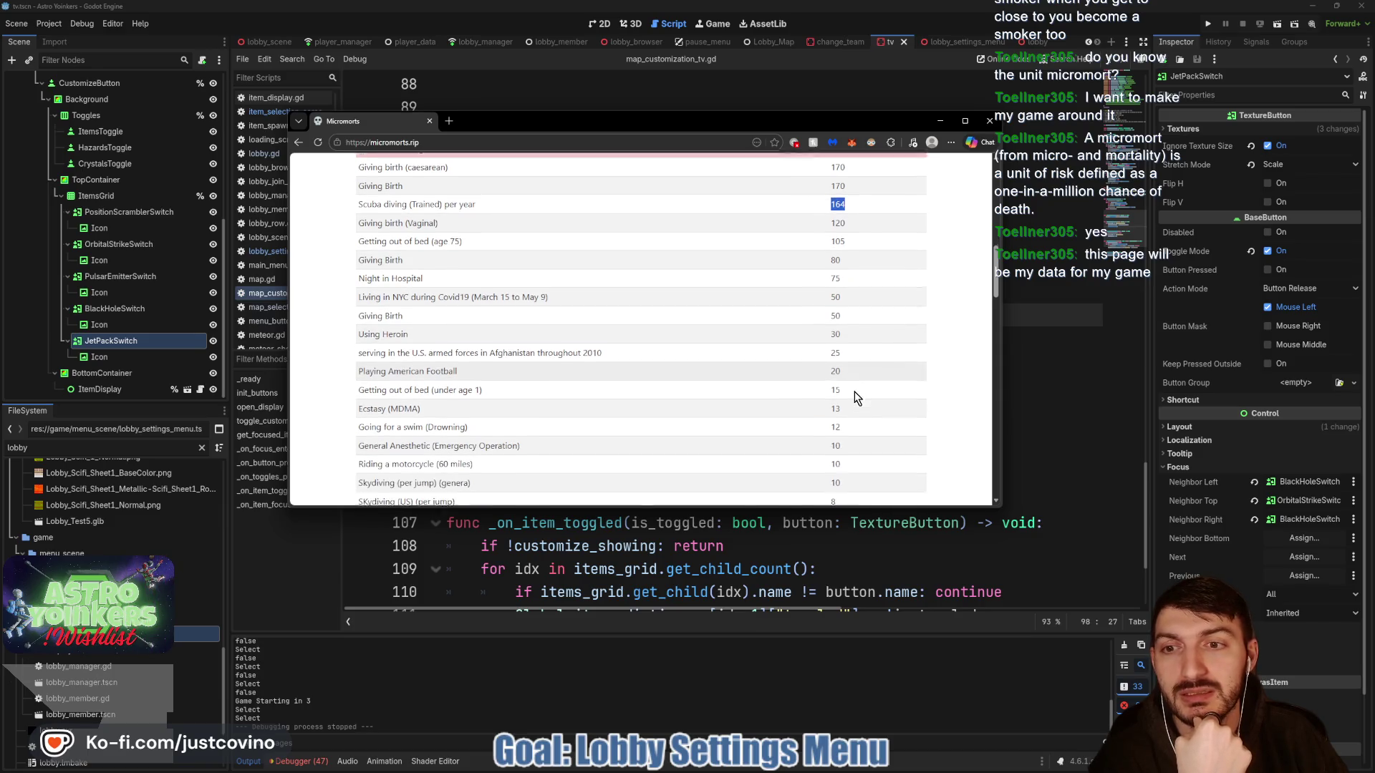
scroll(858, 397, down, 10)
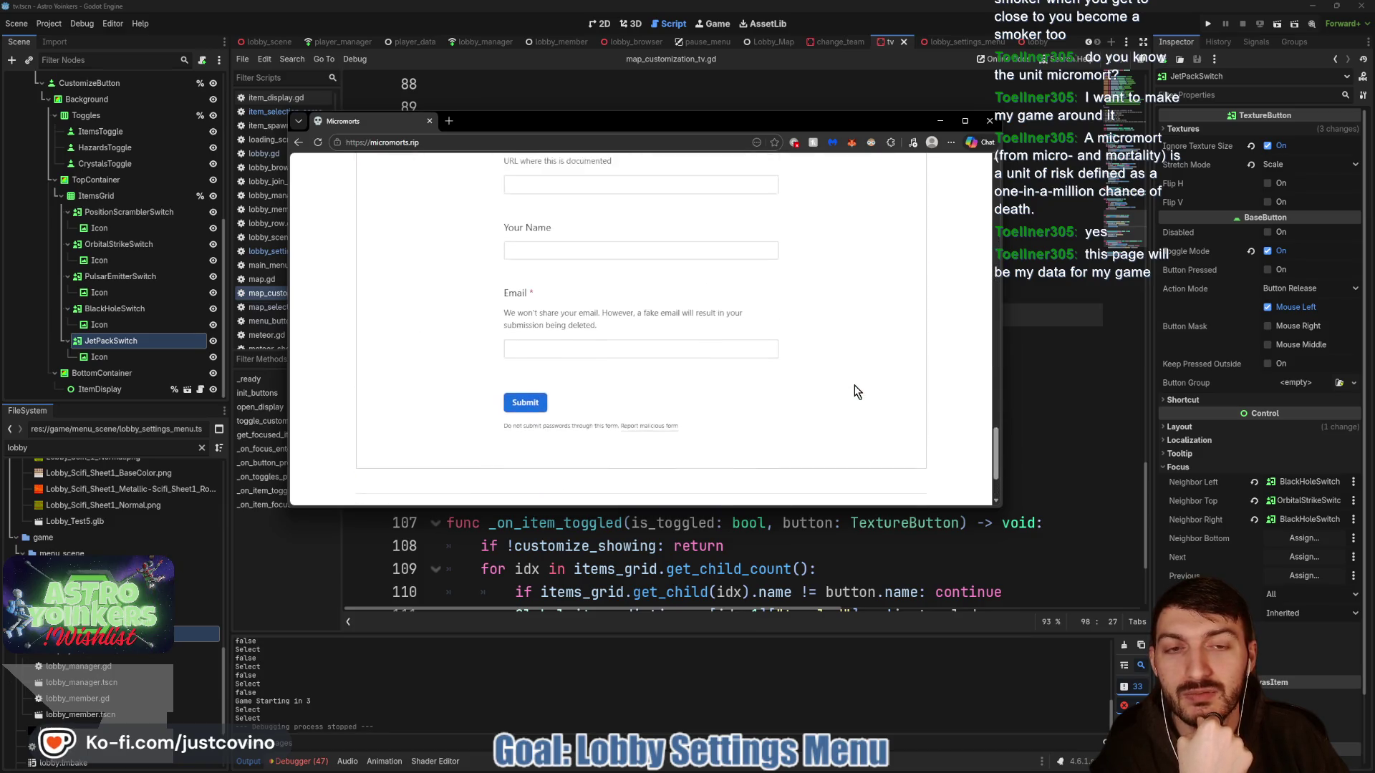
scroll(857, 392, up, 7)
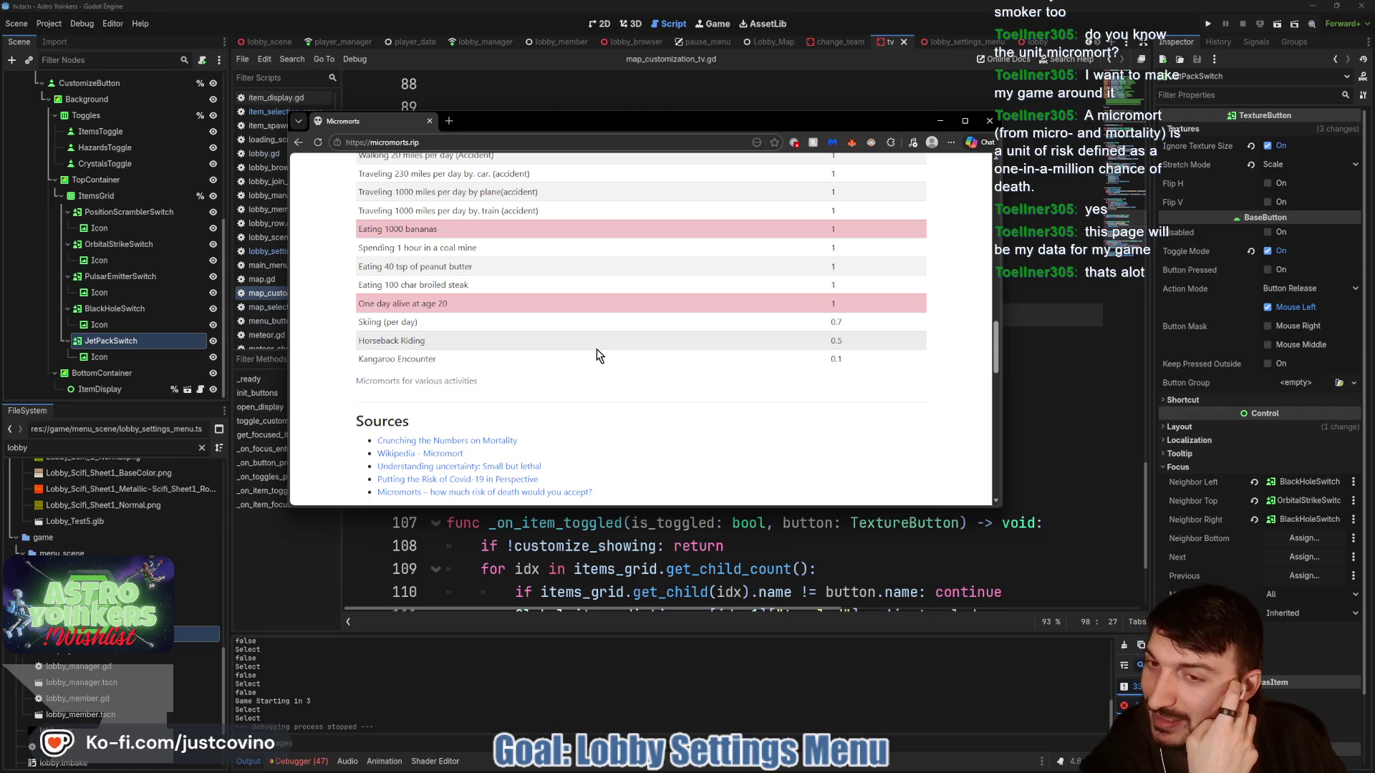
scroll(599, 356, up, 2)
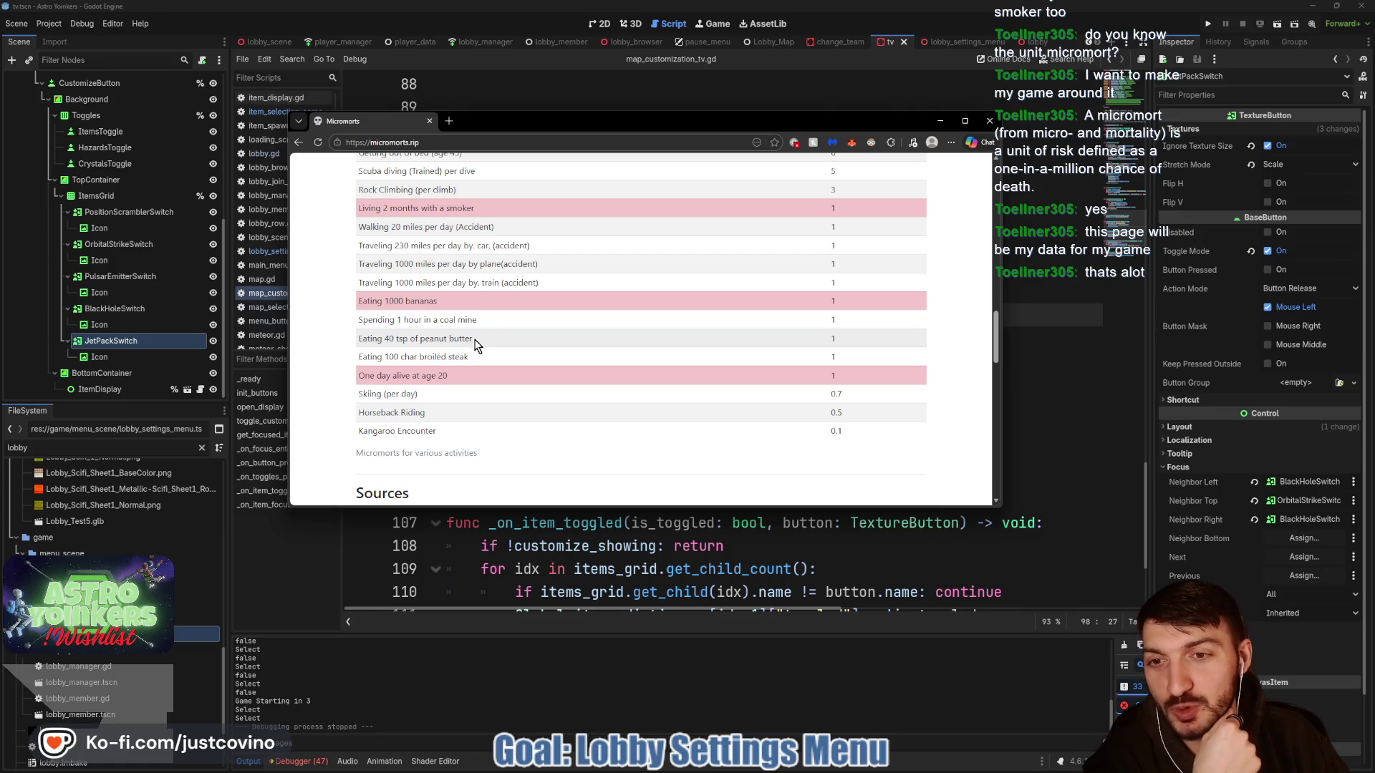
drag(828, 338, 842, 338)
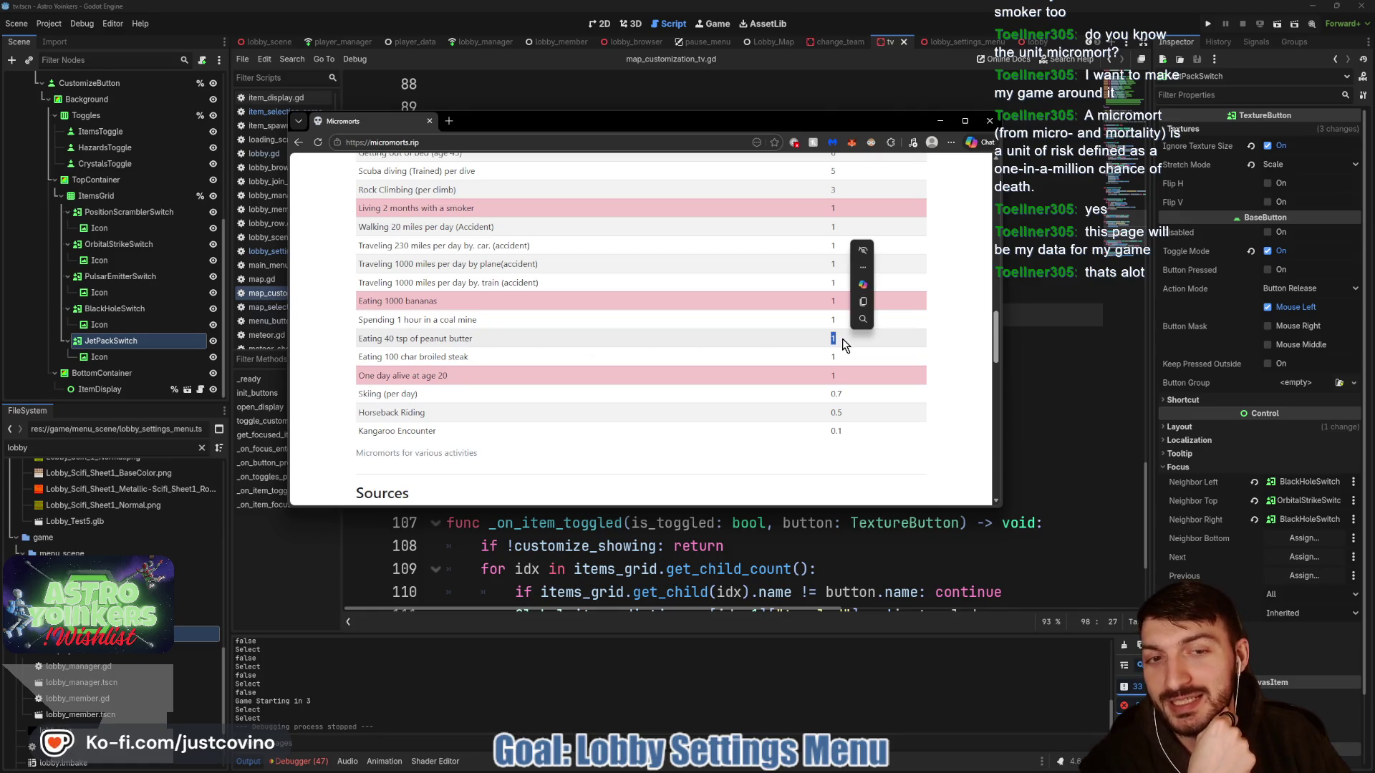
click(841, 340)
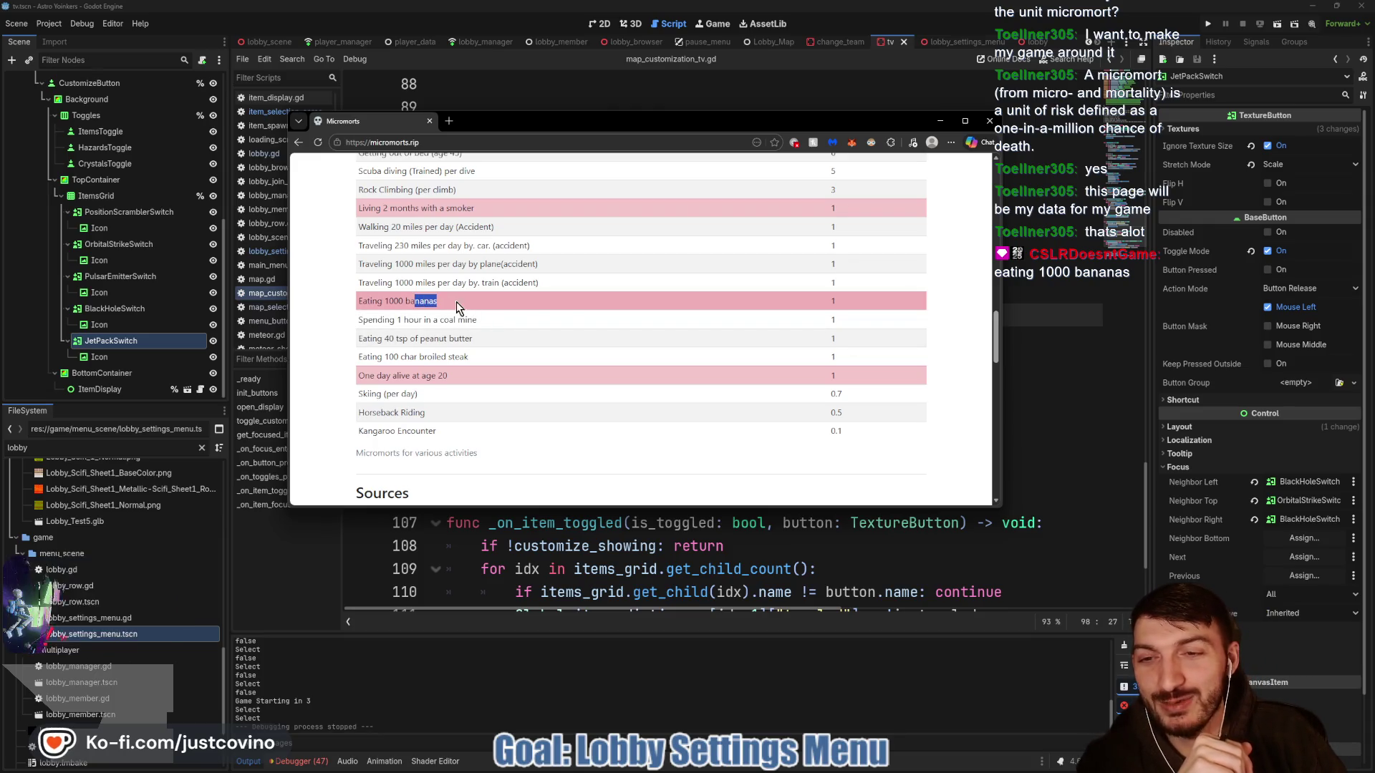
- Highlight the Eating 1000 bananas entry and the coal mine row's value of 1
drag(827, 299, 853, 306)
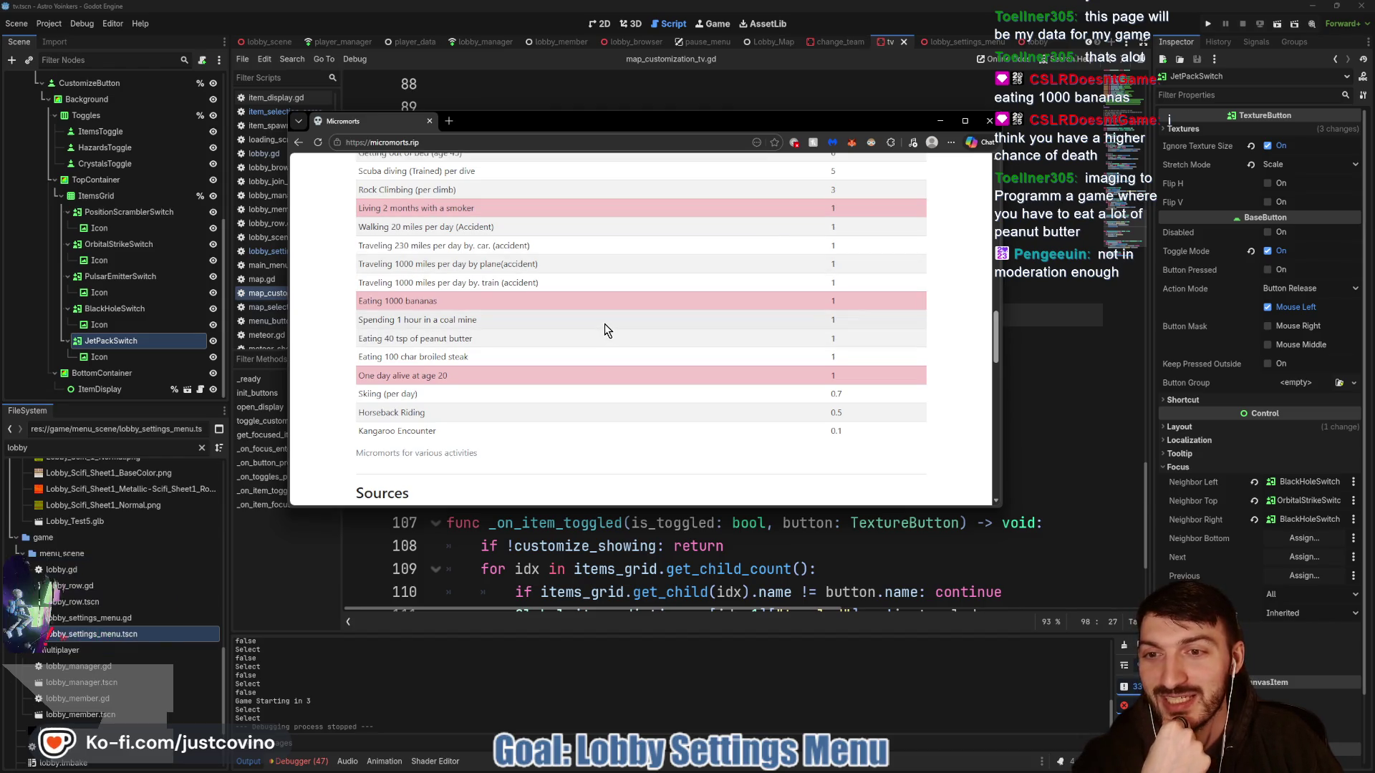
drag(359, 320, 482, 322)
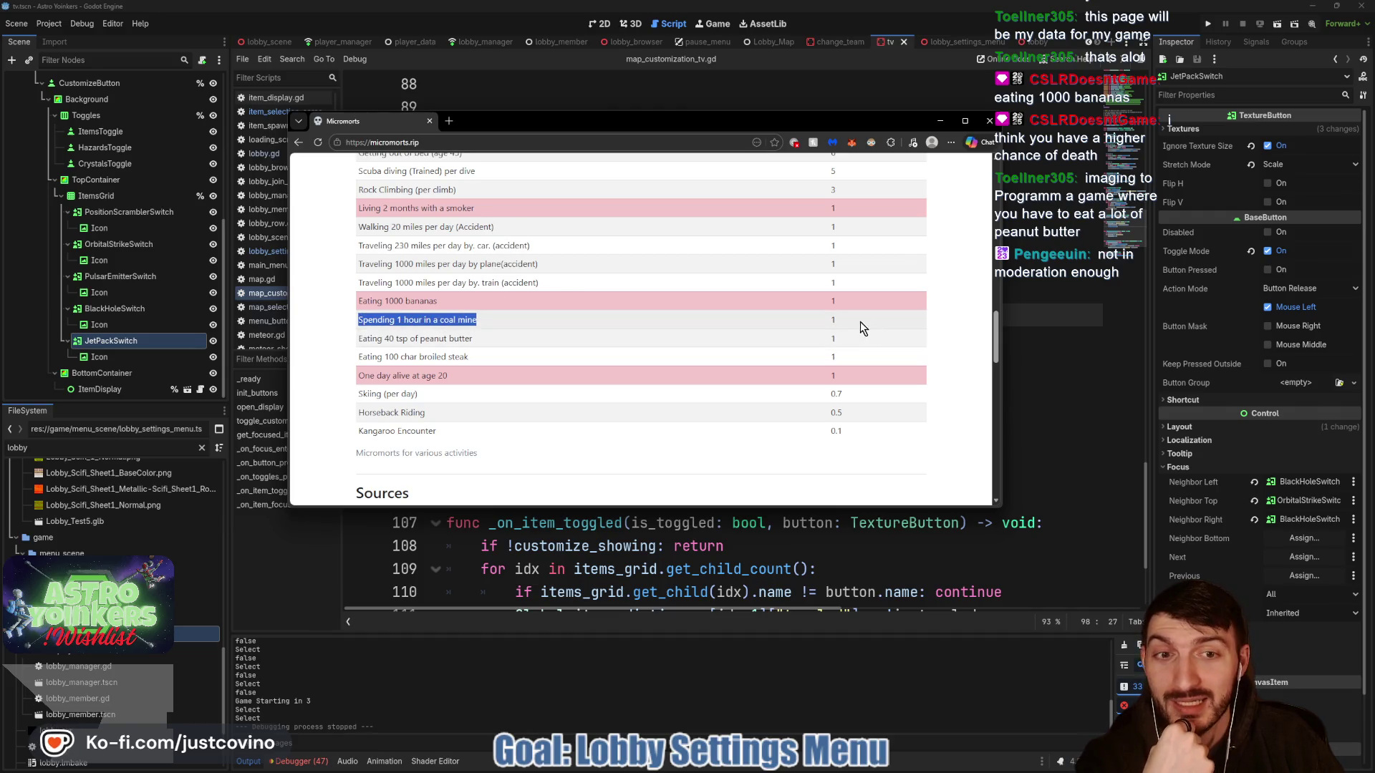
drag(863, 324, 818, 321)
- Scroll down to the submission form and back up, then close the micromorts page
scroll(773, 364, down, 2)
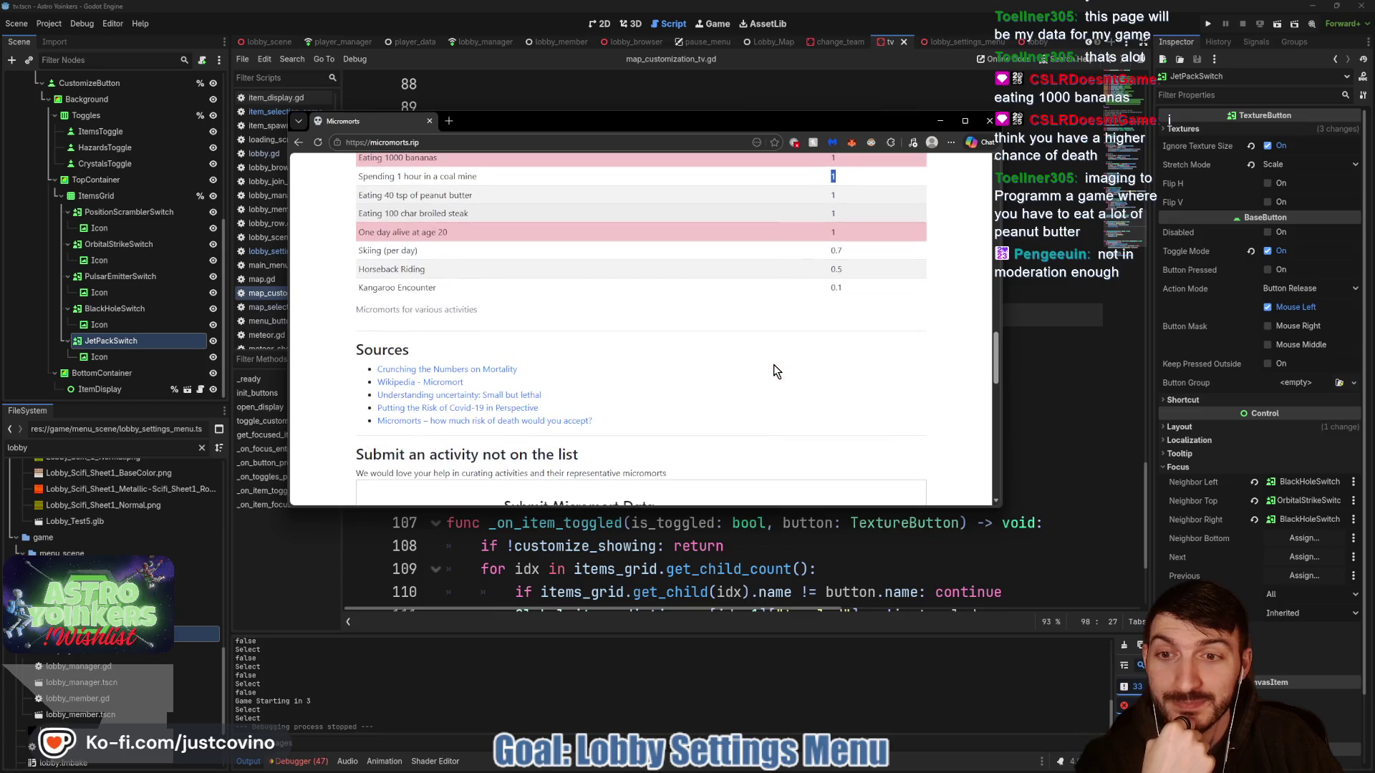
scroll(771, 364, down, 4)
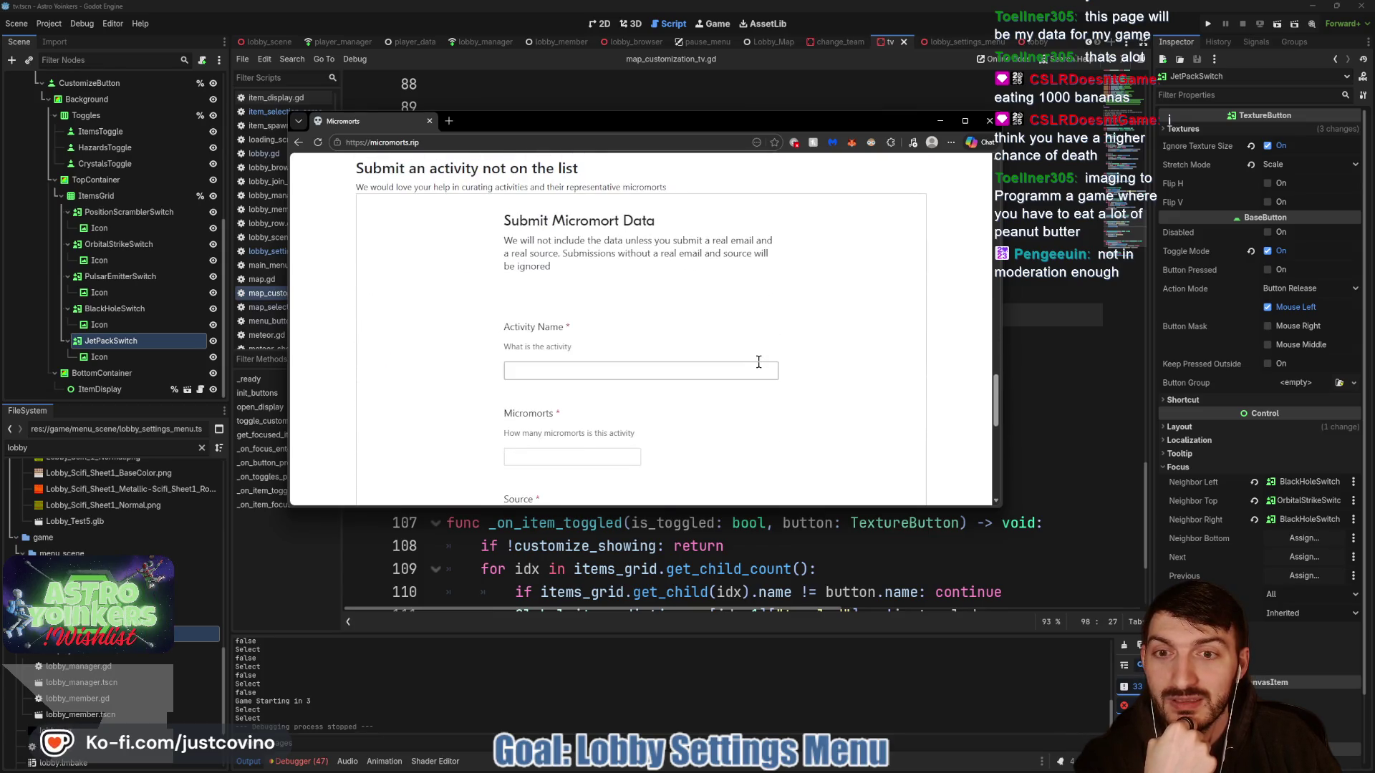
scroll(758, 361, down, 2)
scroll(758, 362, up, 3)
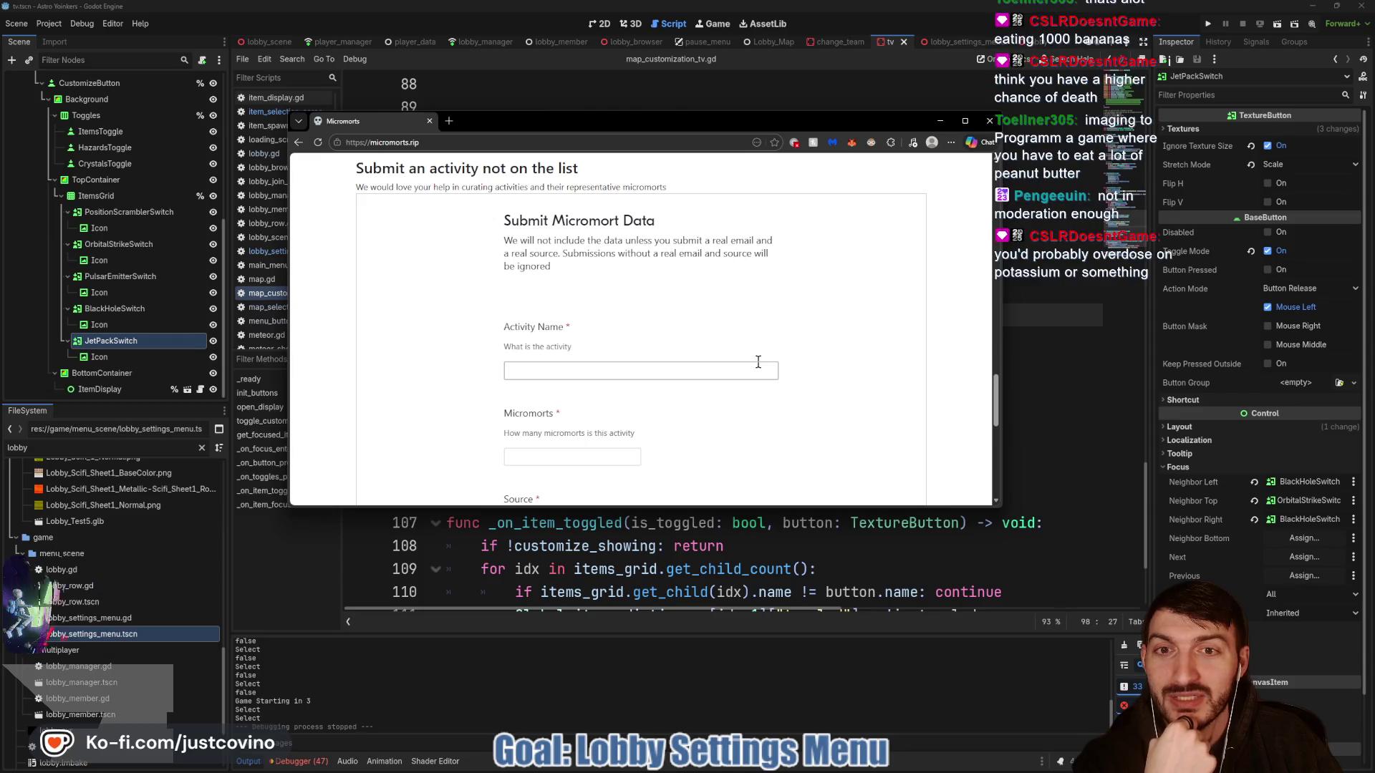
scroll(758, 363, down, 6)
scroll(752, 364, up, 15)
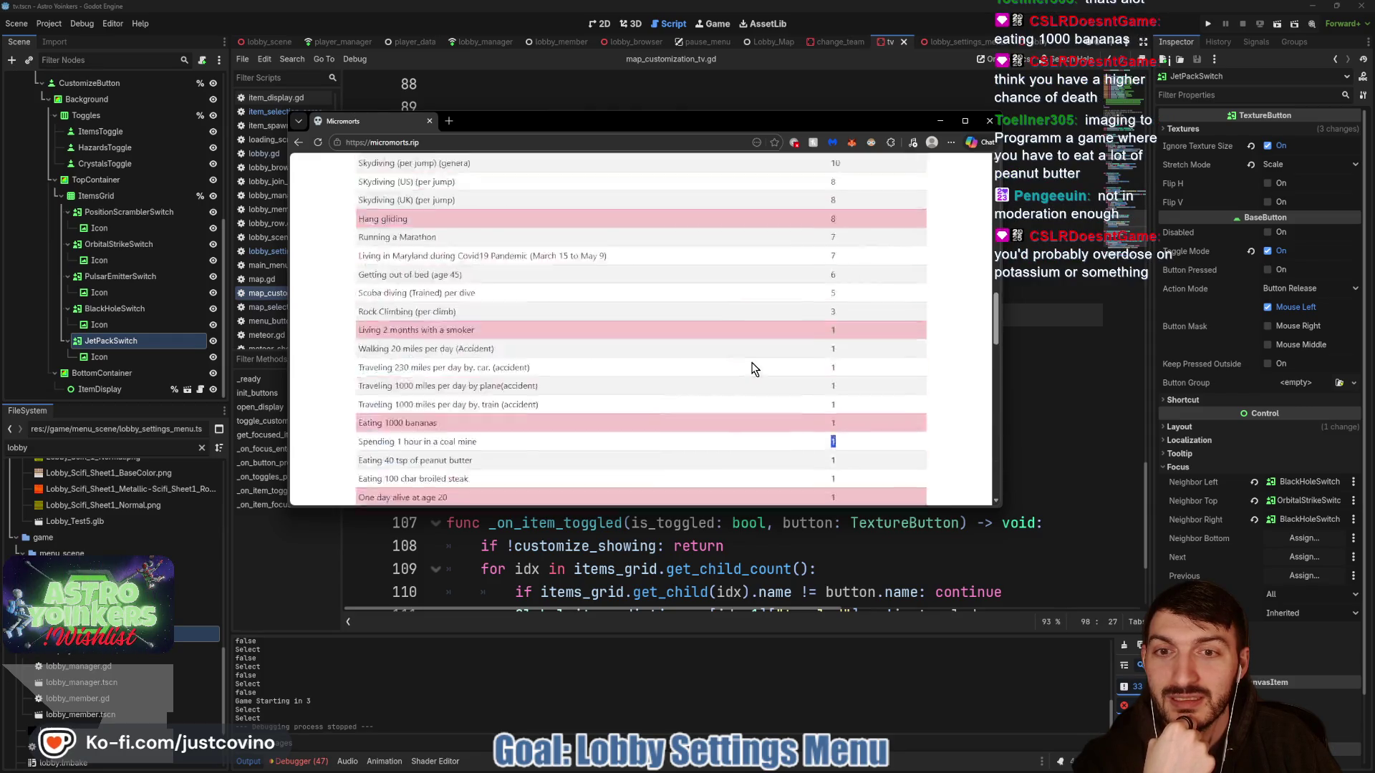
scroll(752, 368, down, 2)
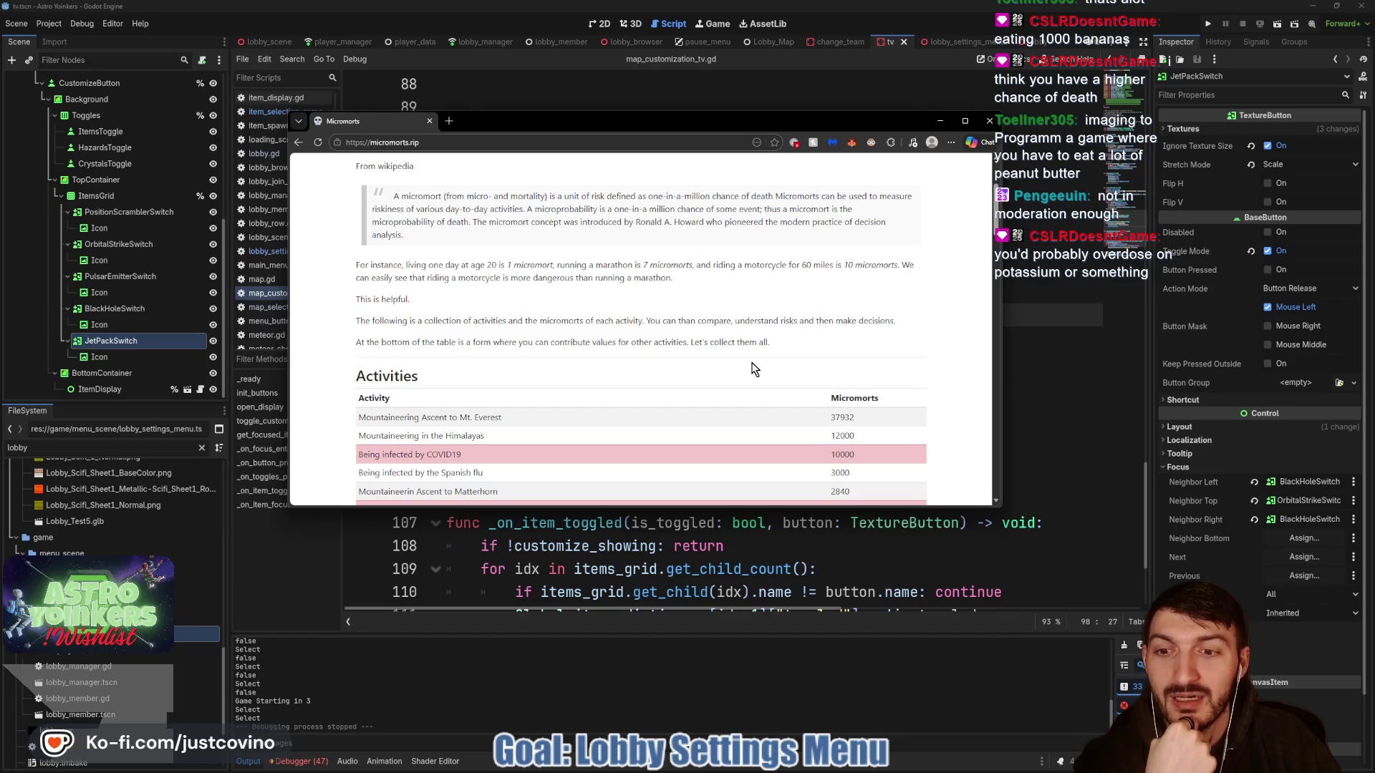
scroll(754, 370, down, 1)
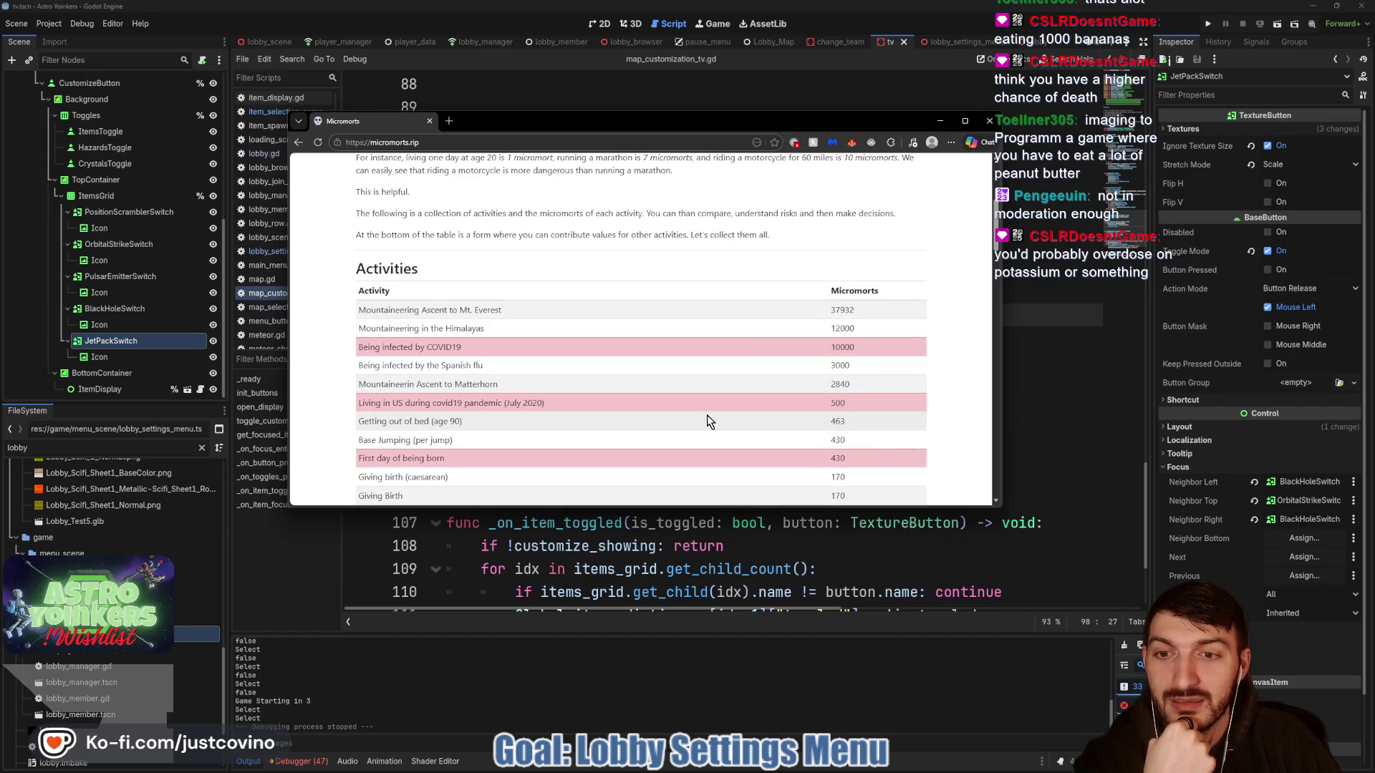
scroll(764, 328, up, 4)
click(990, 122)
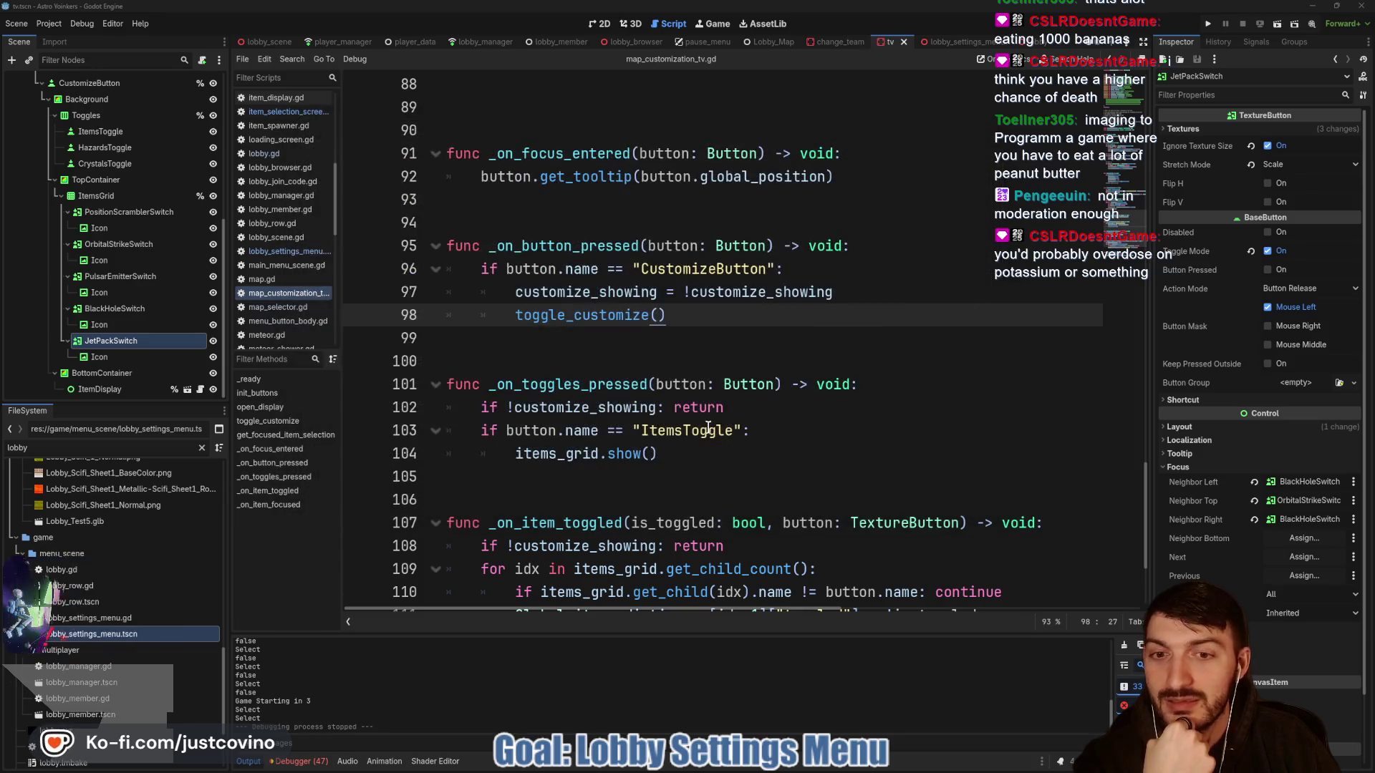
click(706, 353)
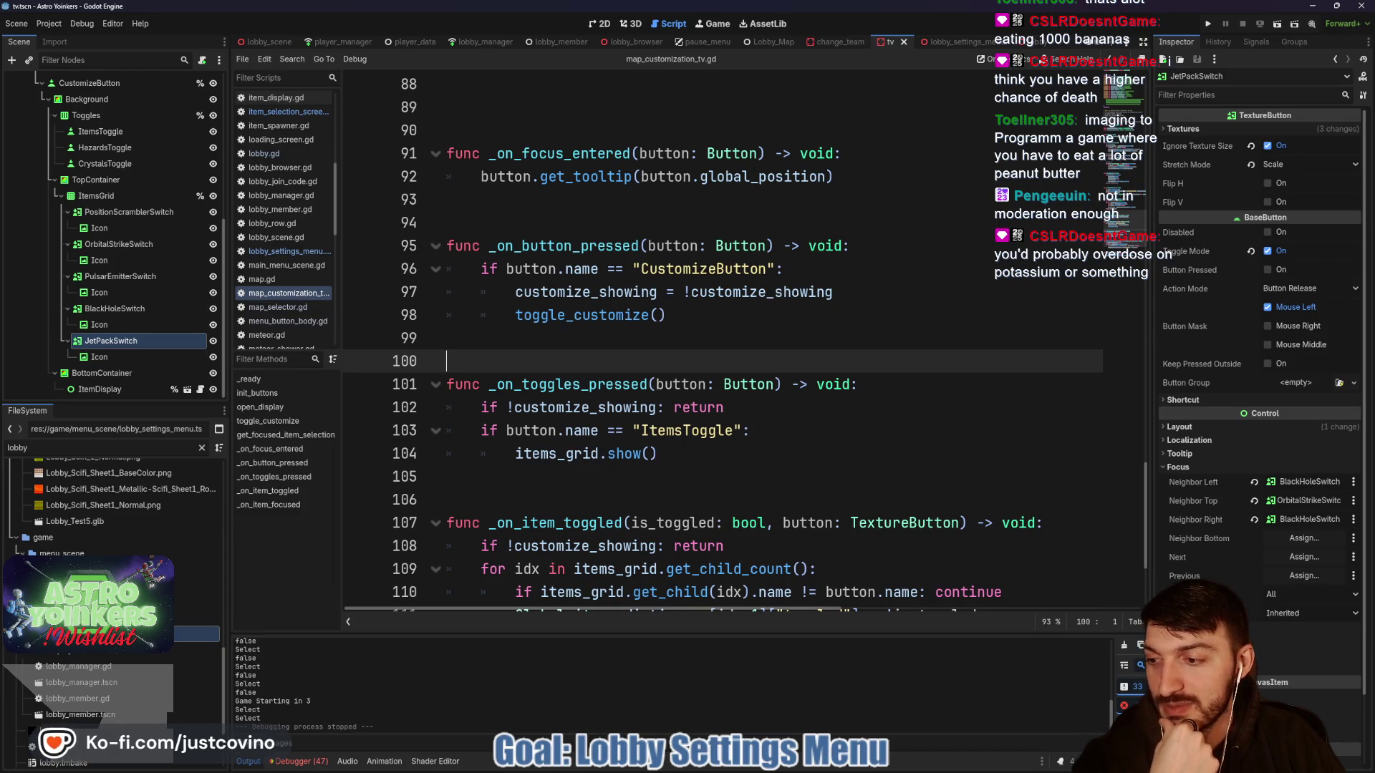
click(593, 345)
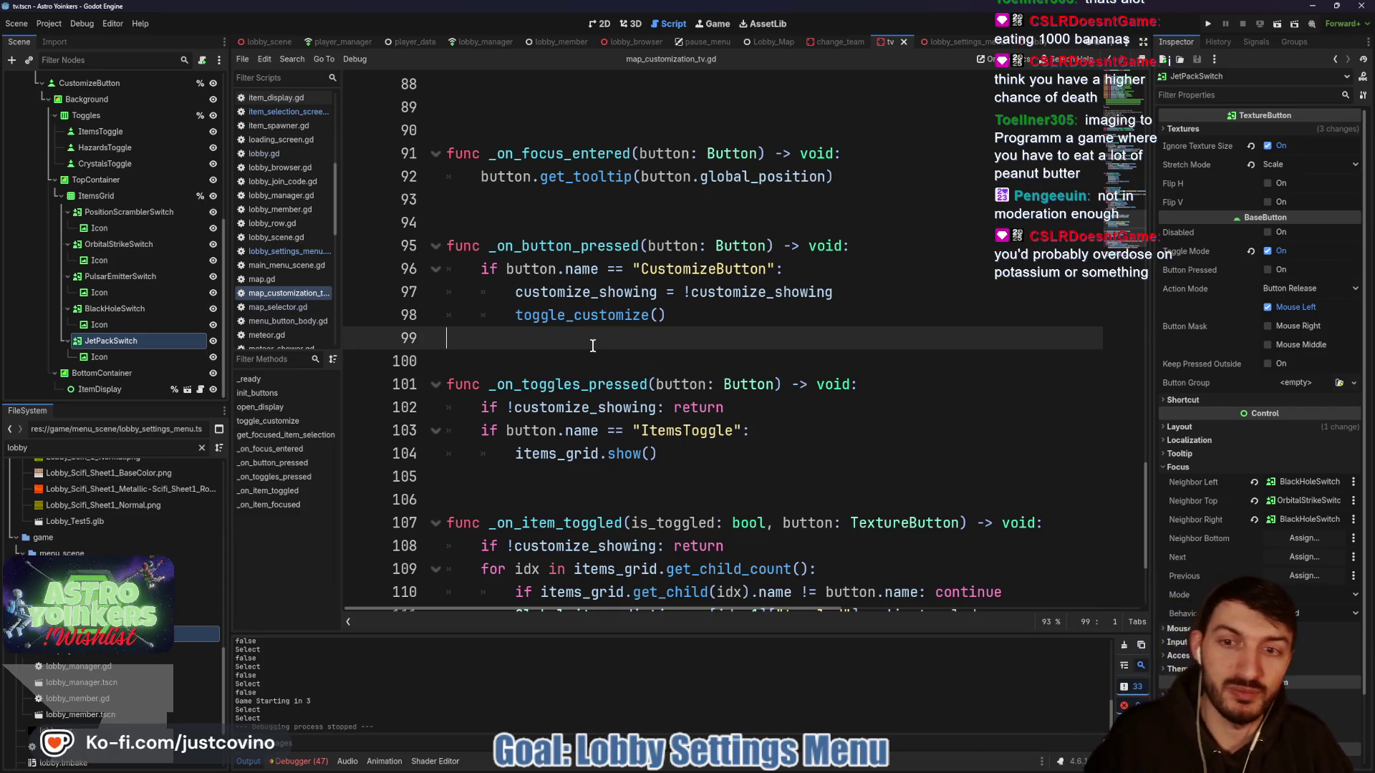
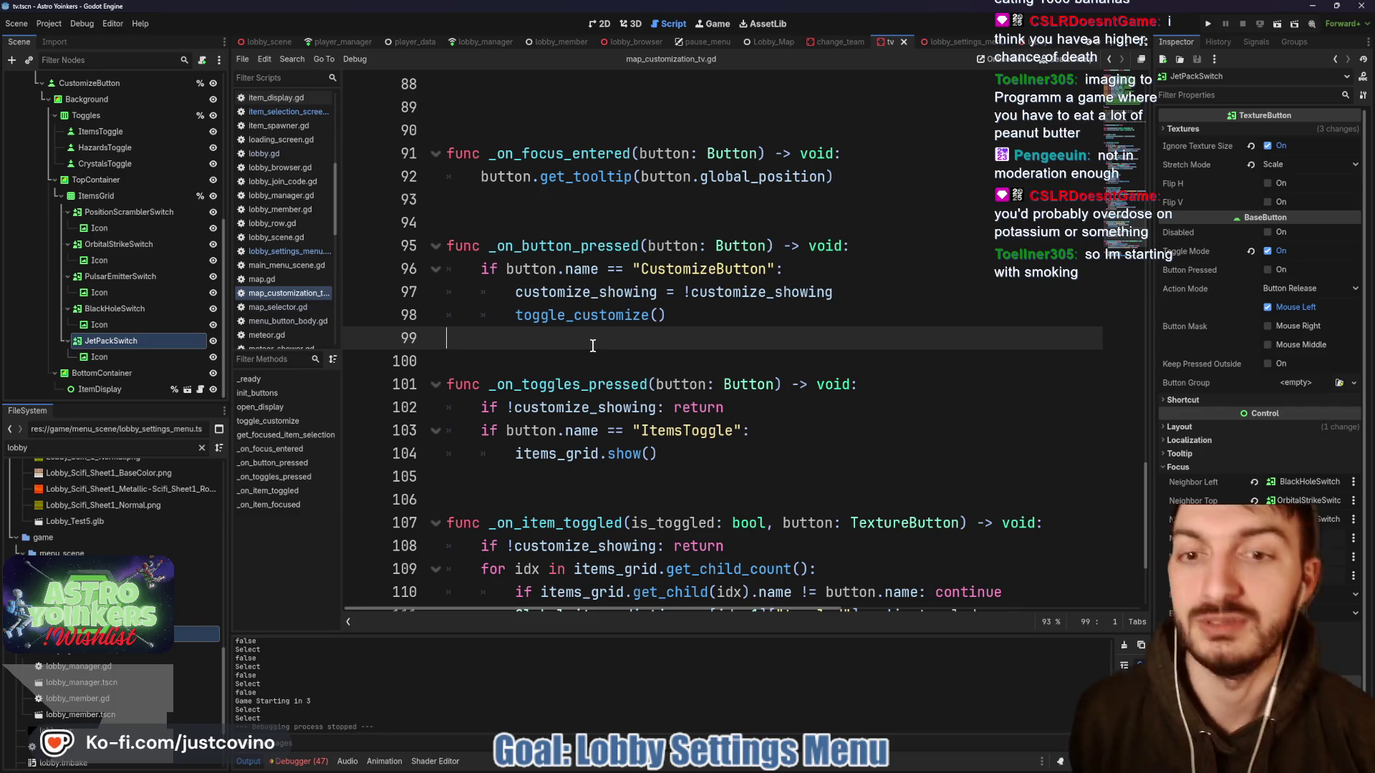
- Save the tv scene
key(ctrl+s)
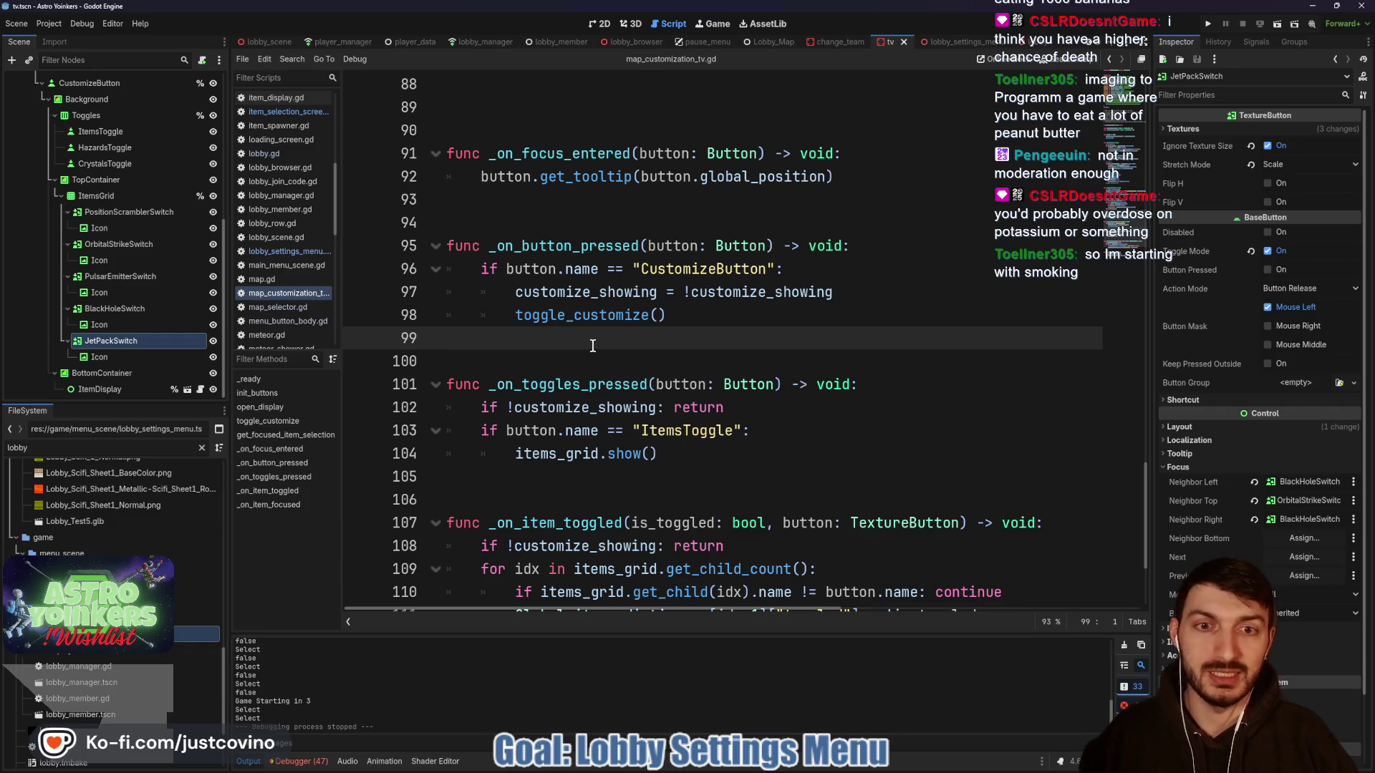
scroll(575, 354, down, 2)
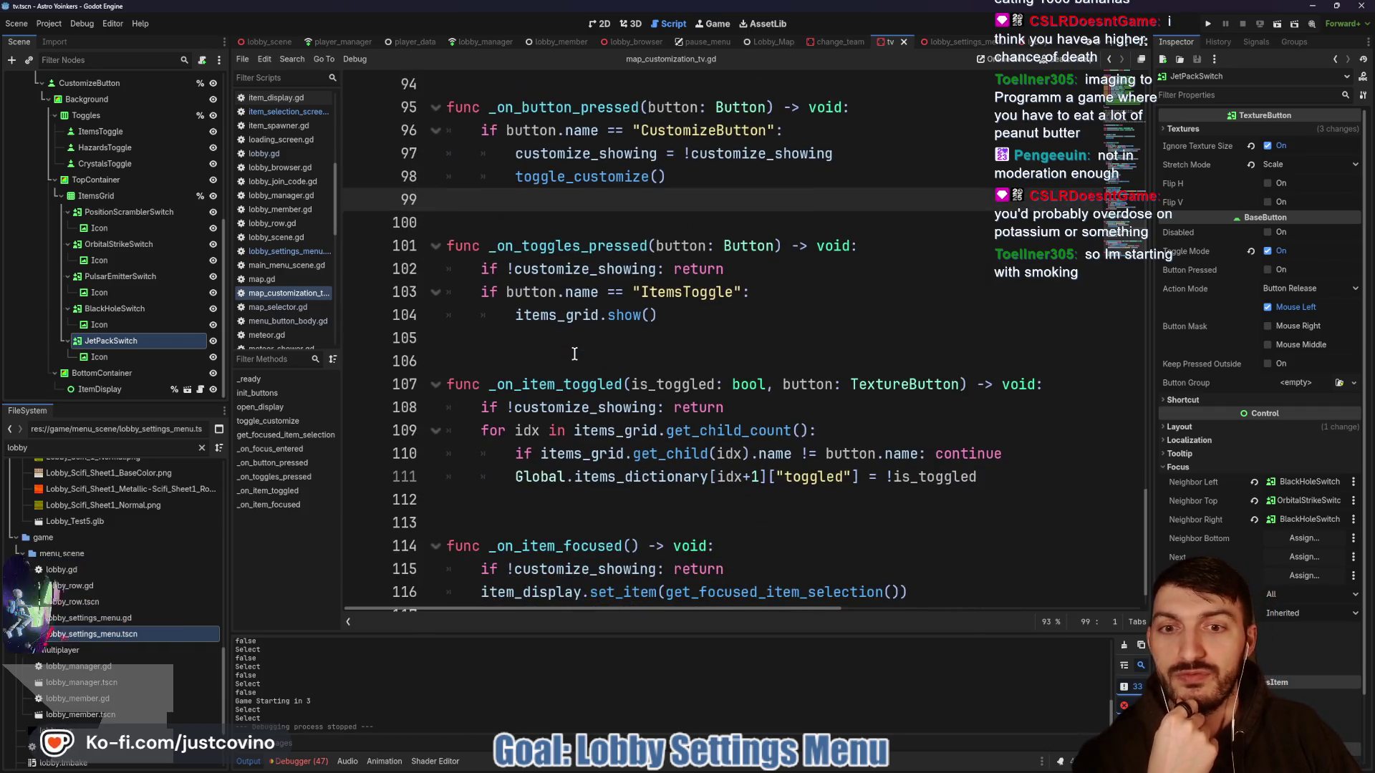
scroll(574, 354, down, 1)
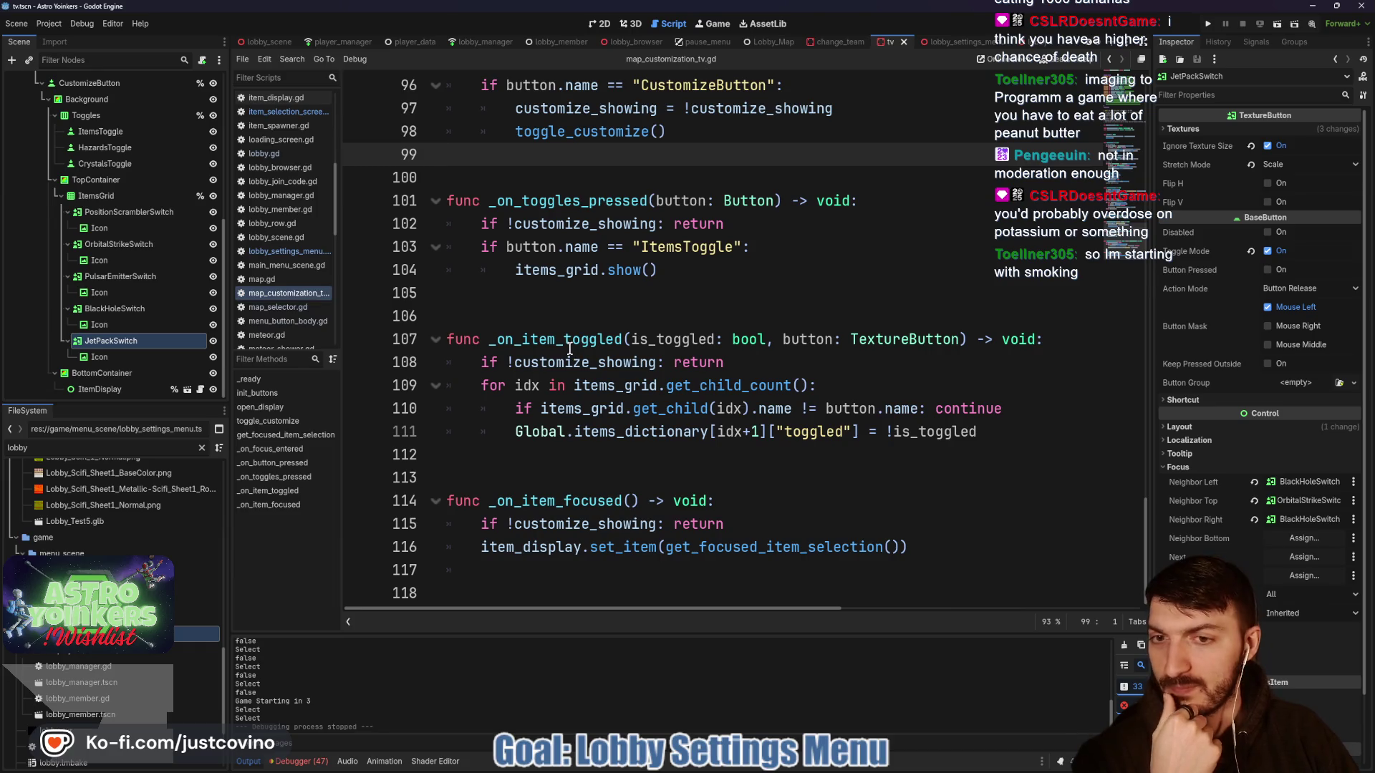
- Review the _on_toggles_pressed and _on_item_toggled handlers in map_customization_tv.gd
click(587, 457)
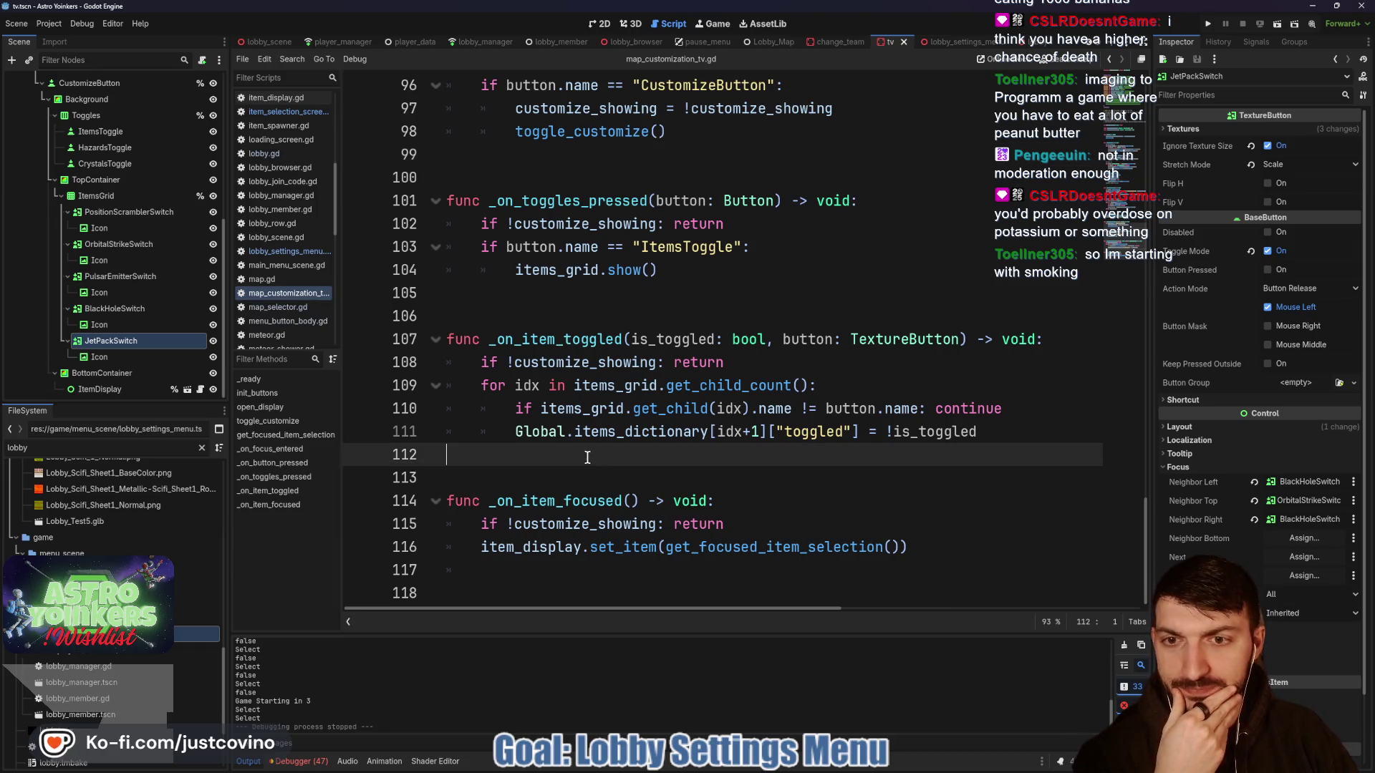
click(543, 316)
scroll(562, 322, up, 3)
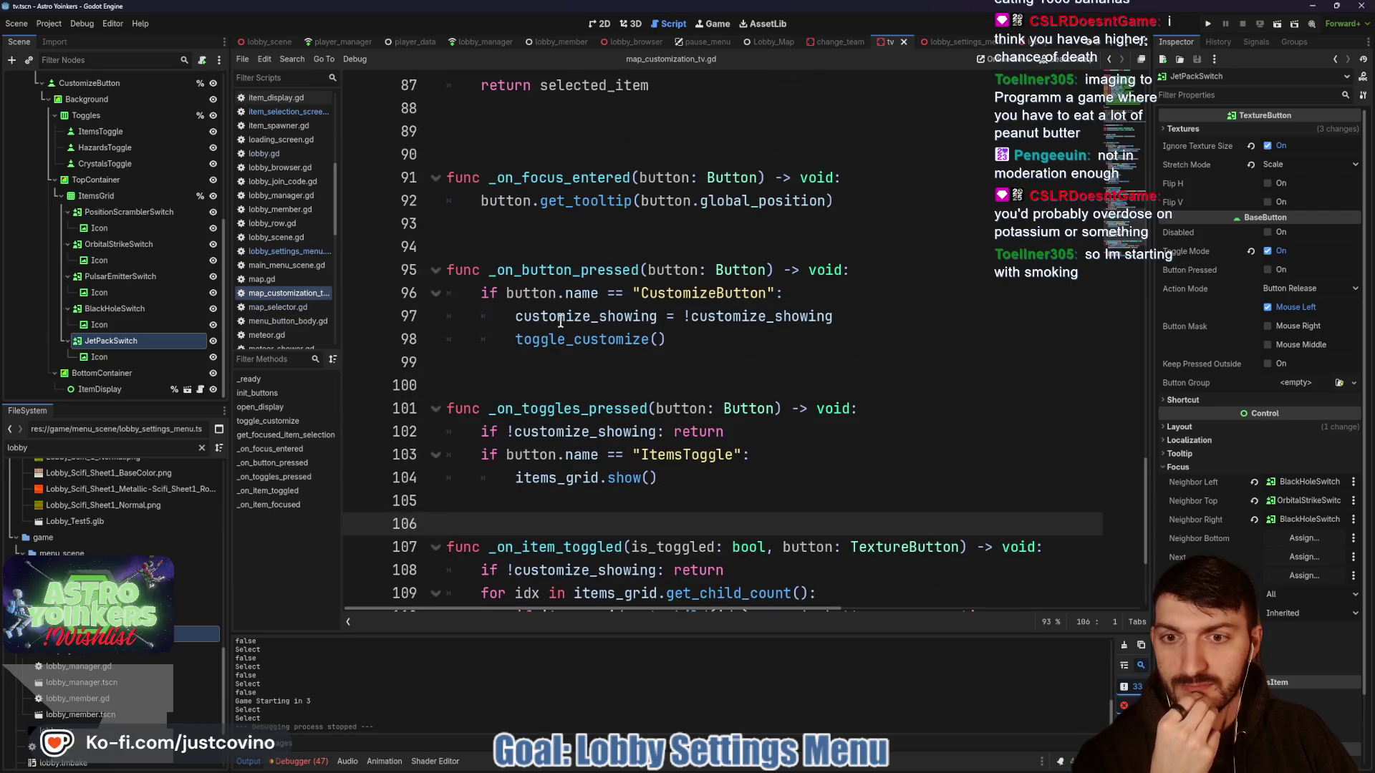
click(525, 361)
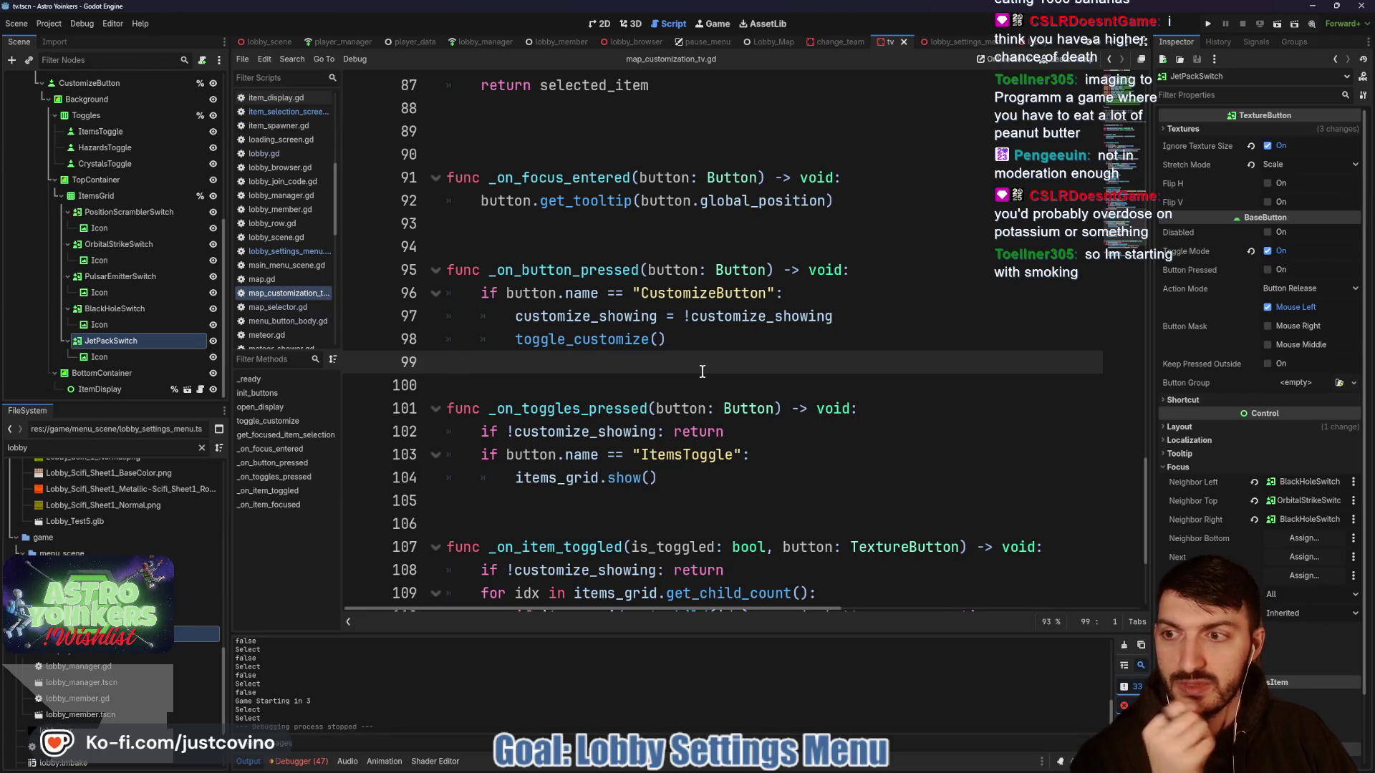
scroll(698, 368, down, 3)
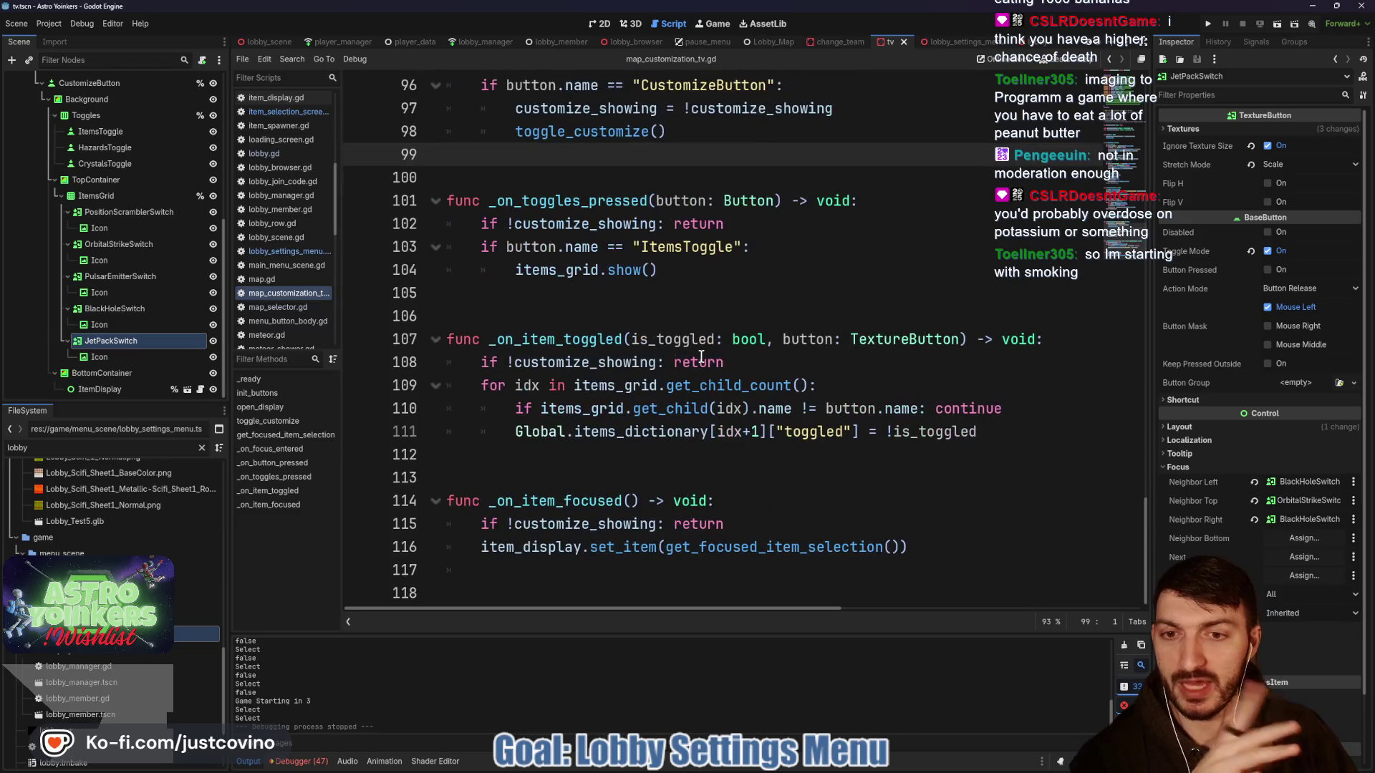
scroll(705, 362, up, 3)
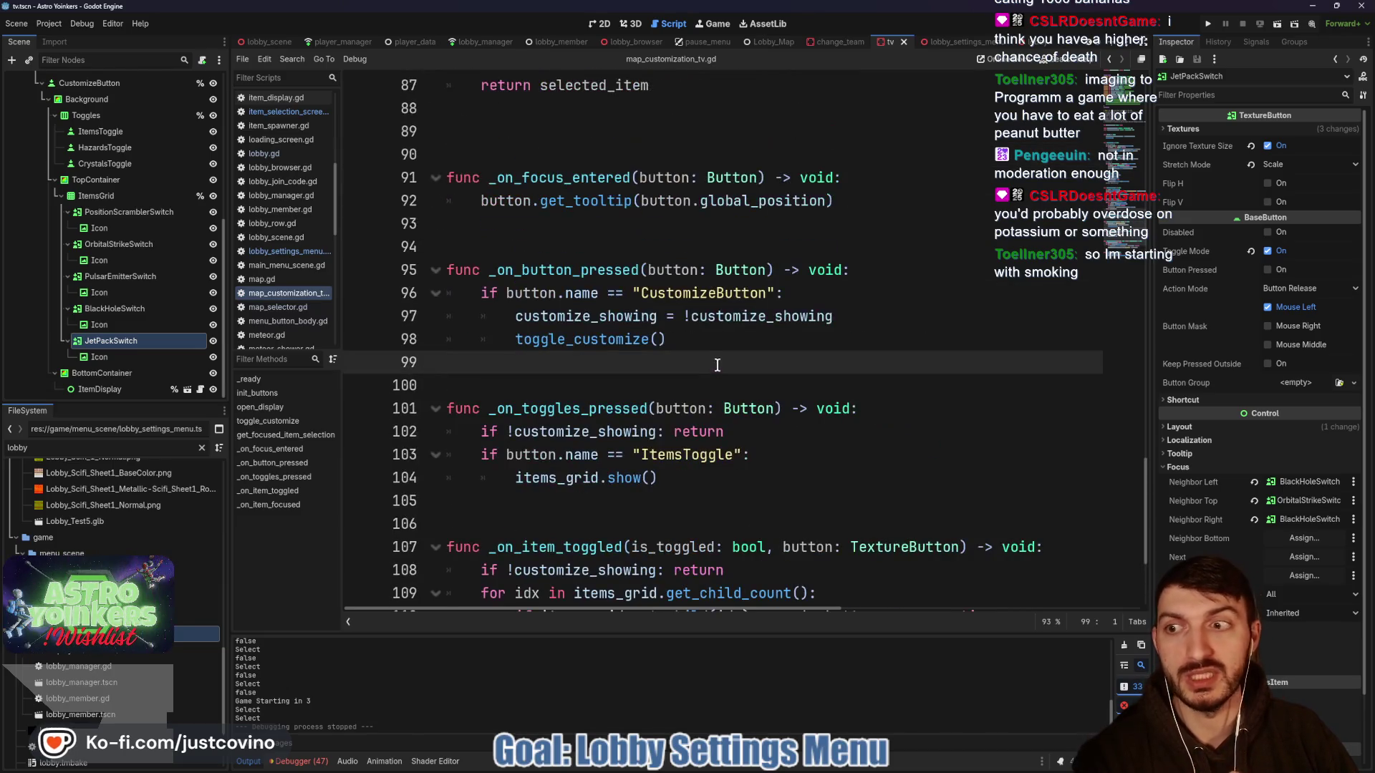
scroll(626, 315, up, 3)
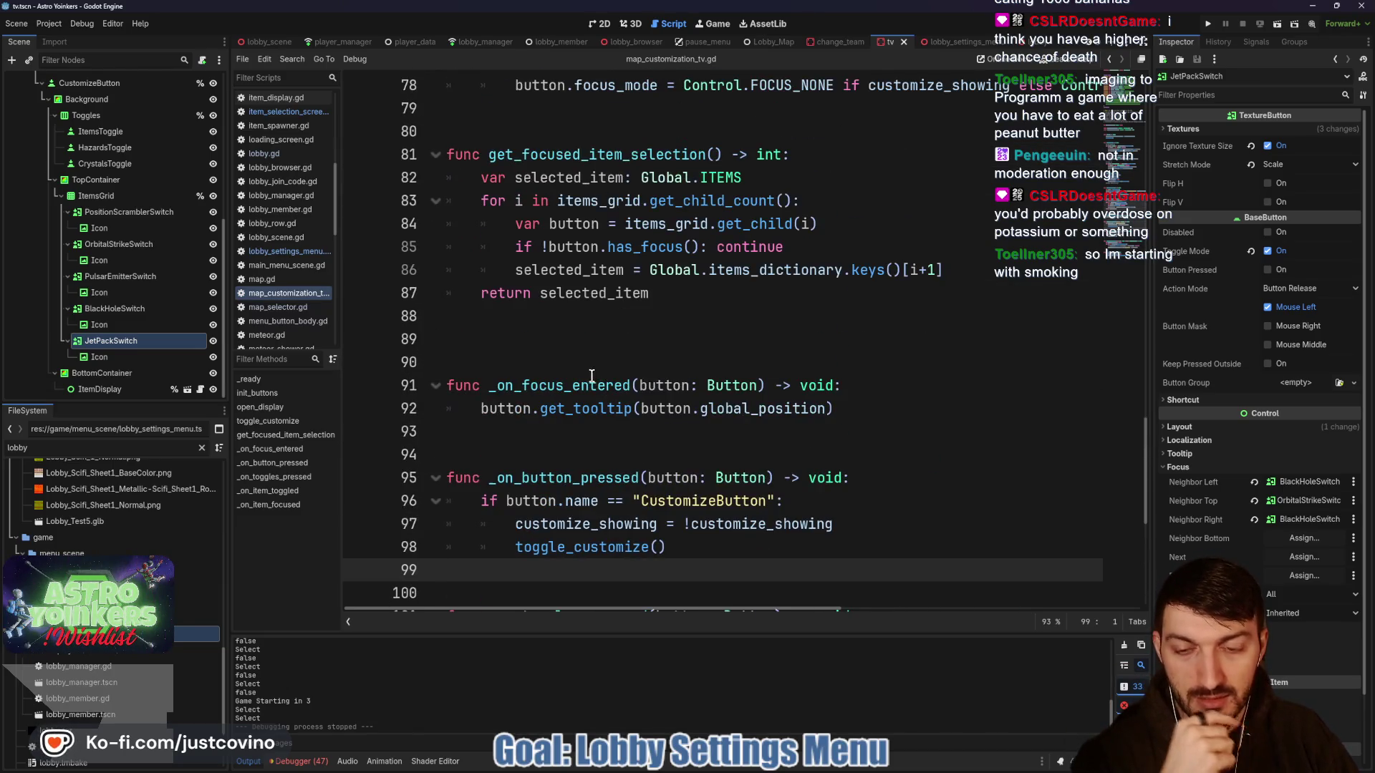
scroll(592, 375, down, 6)
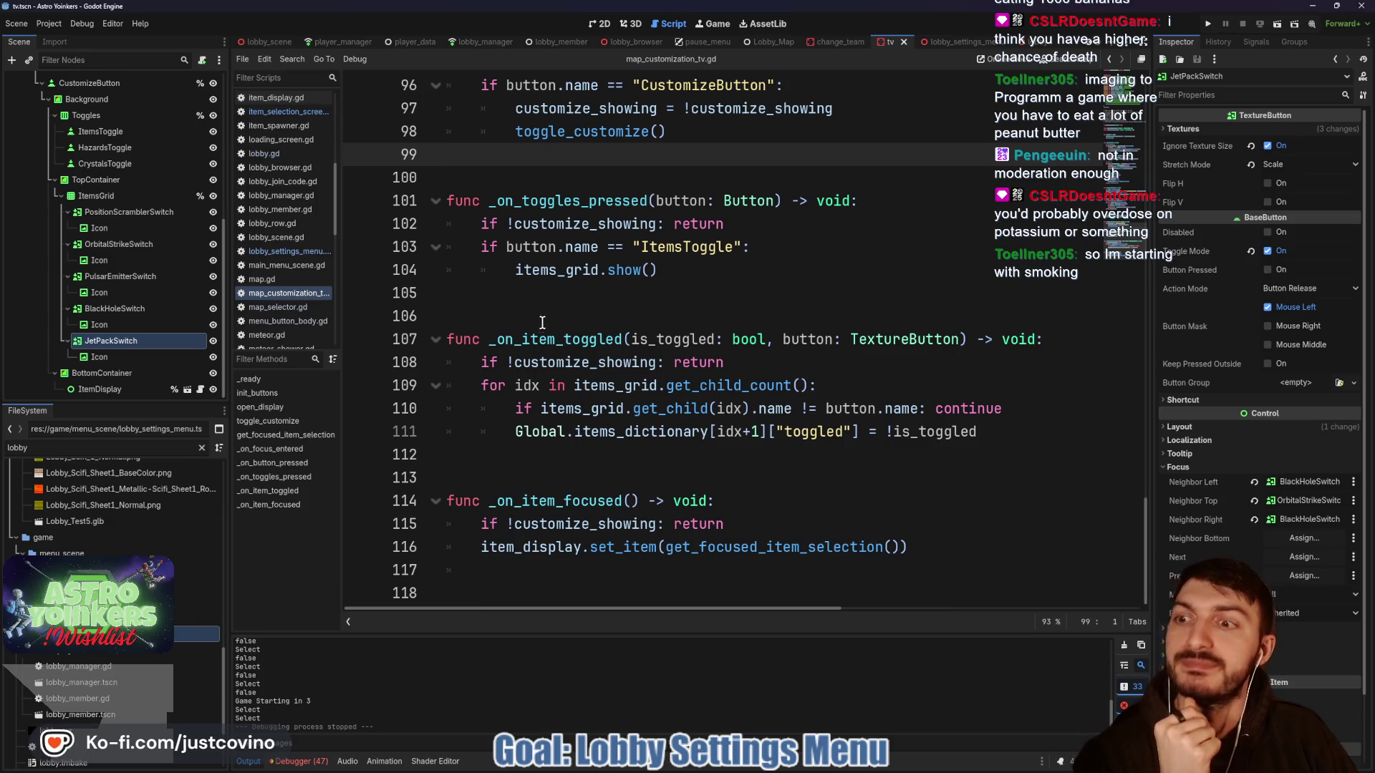
- Show the tv scene's 2D layout and select the ItemsGrid node
click(600, 24)
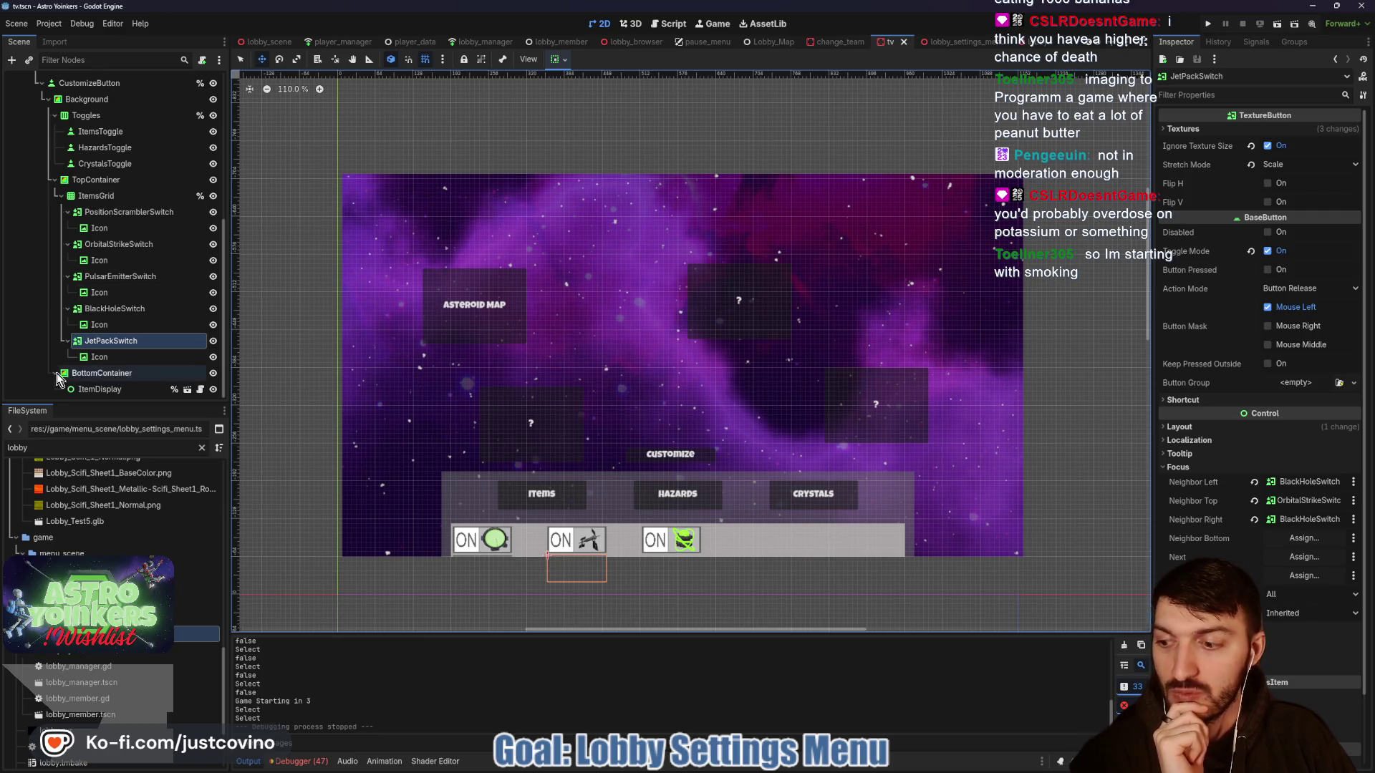
scroll(108, 272, up, 1)
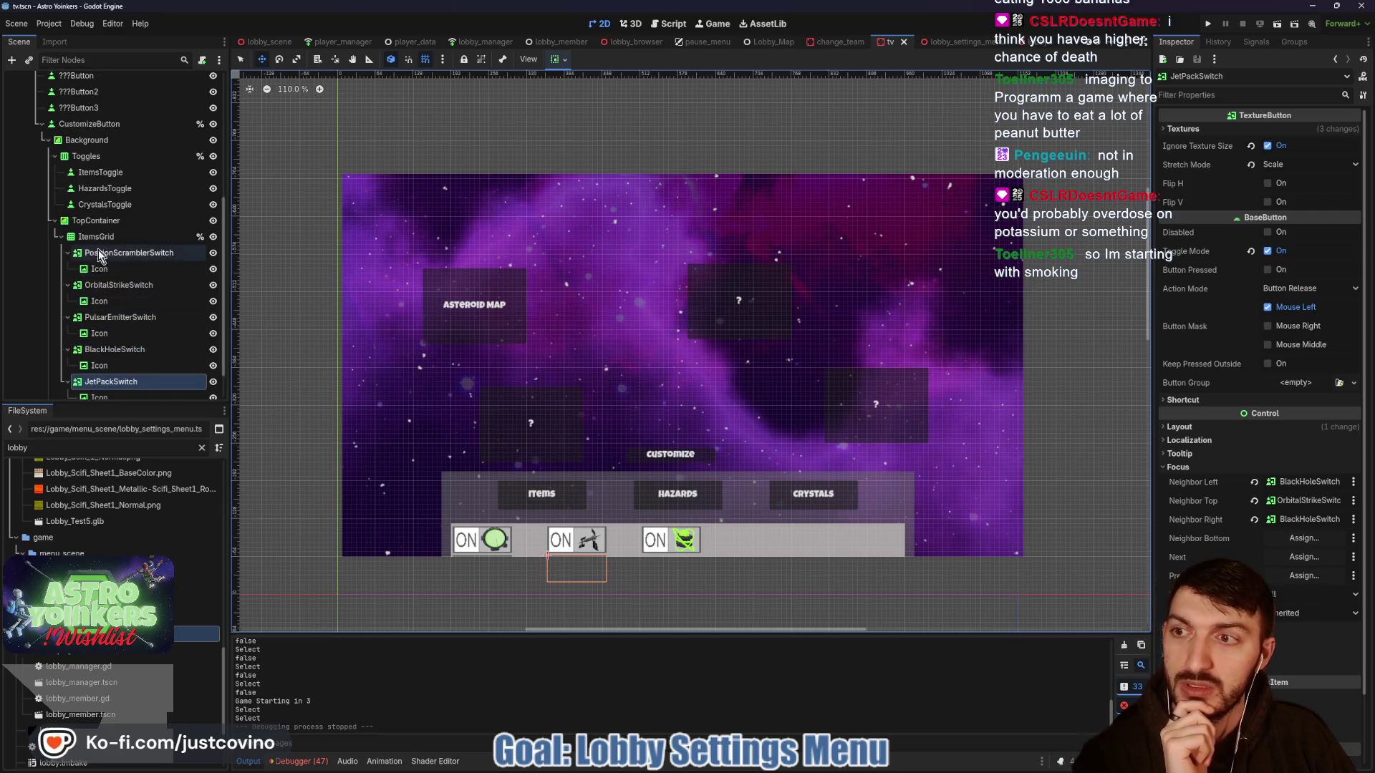
click(94, 237)
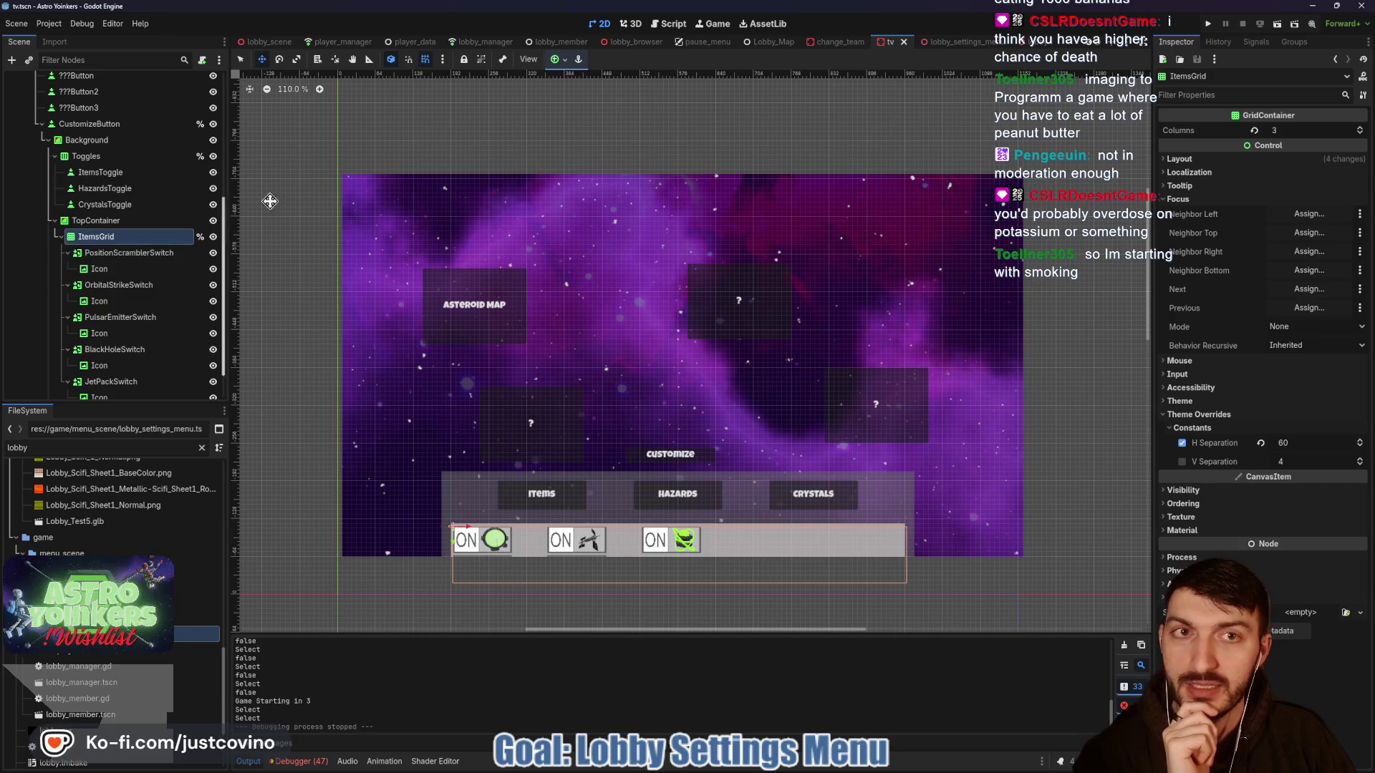
- Open lobby_settings_menu.tscn and collapse its ItemsGrid children in the Scene dock
click(1035, 43)
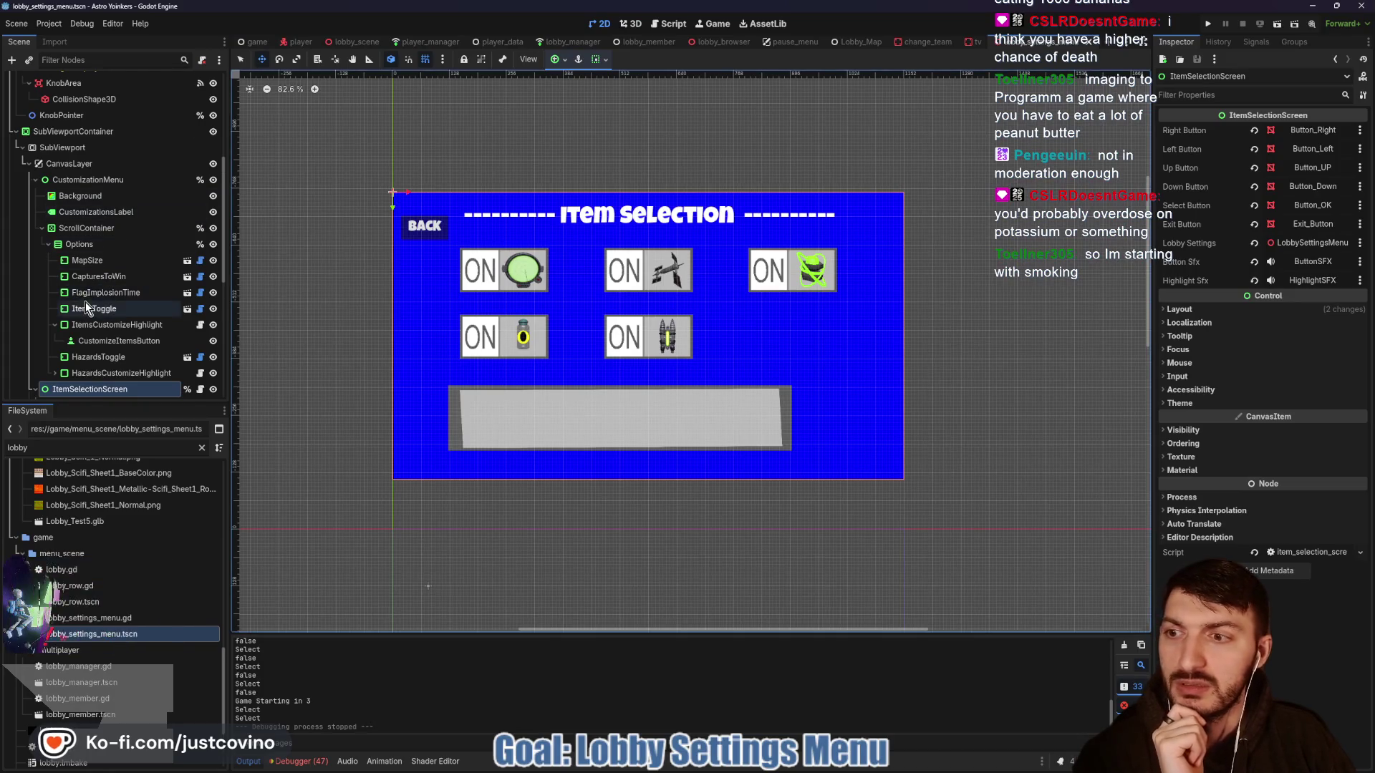
scroll(85, 302, down, 1)
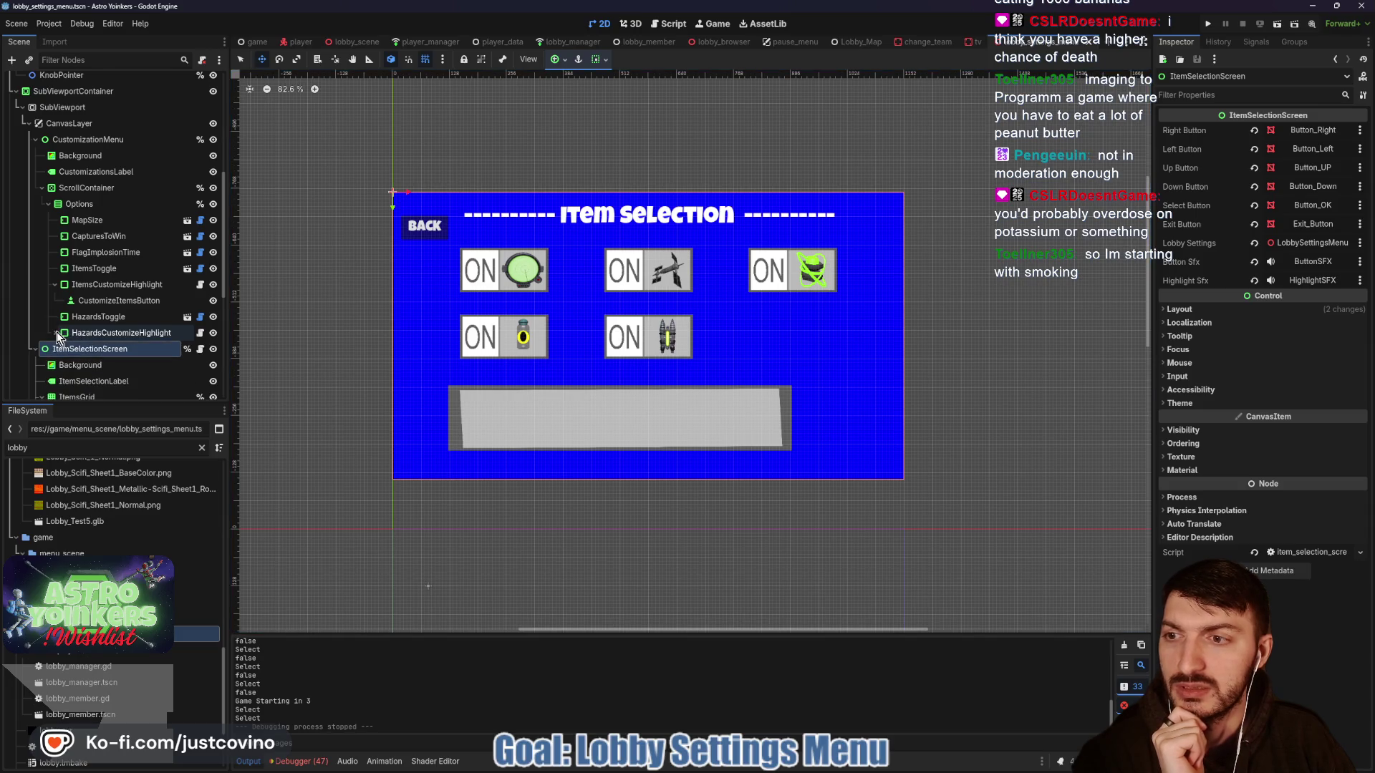
scroll(106, 316, down, 2)
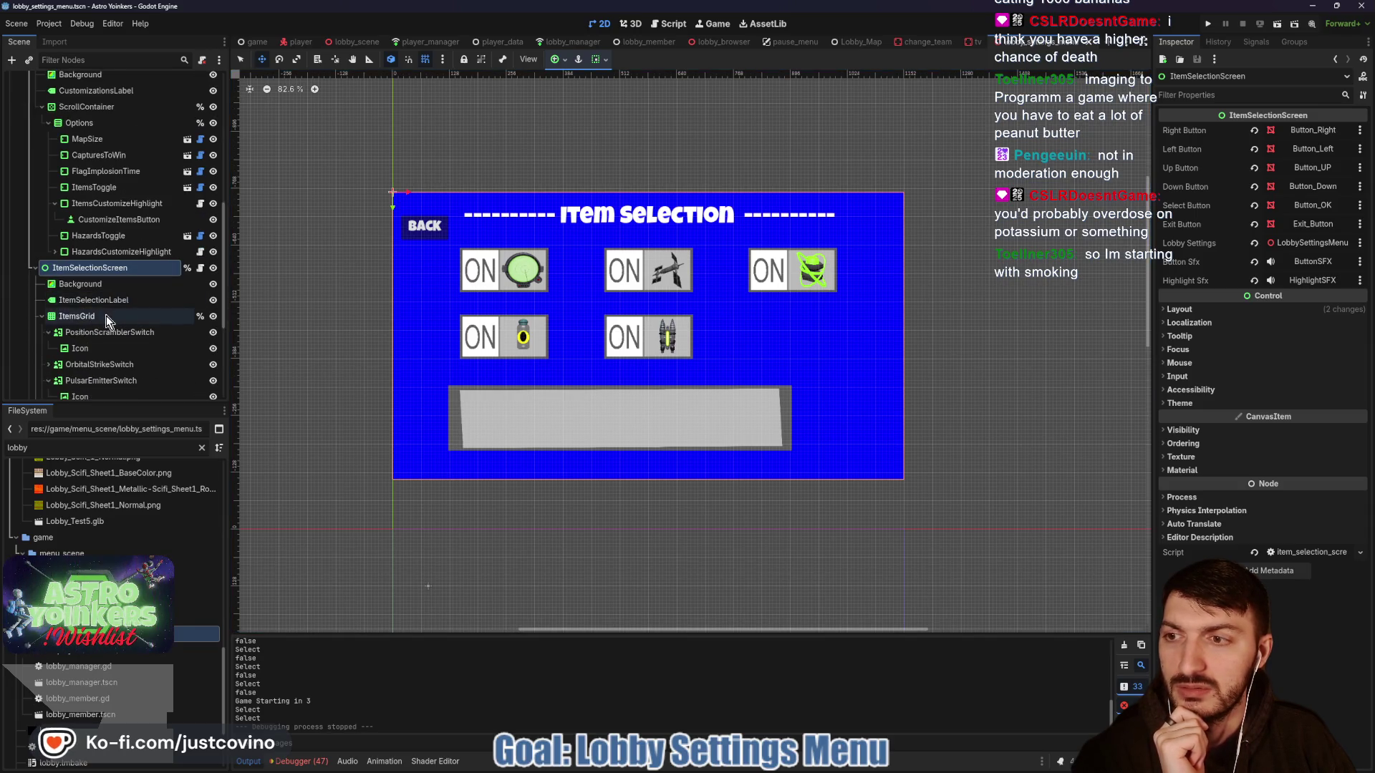
scroll(106, 316, down, 2)
click(42, 235)
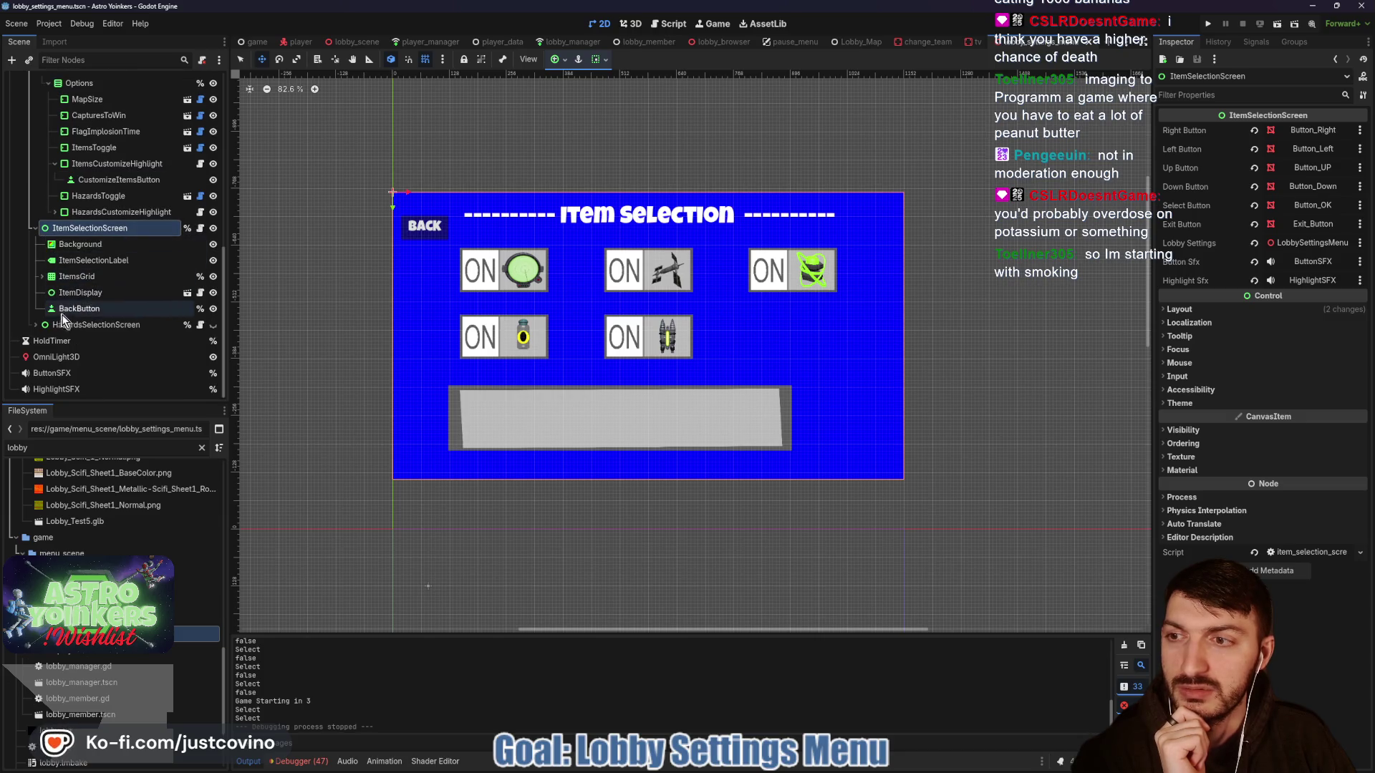
scroll(91, 324, down, 1)
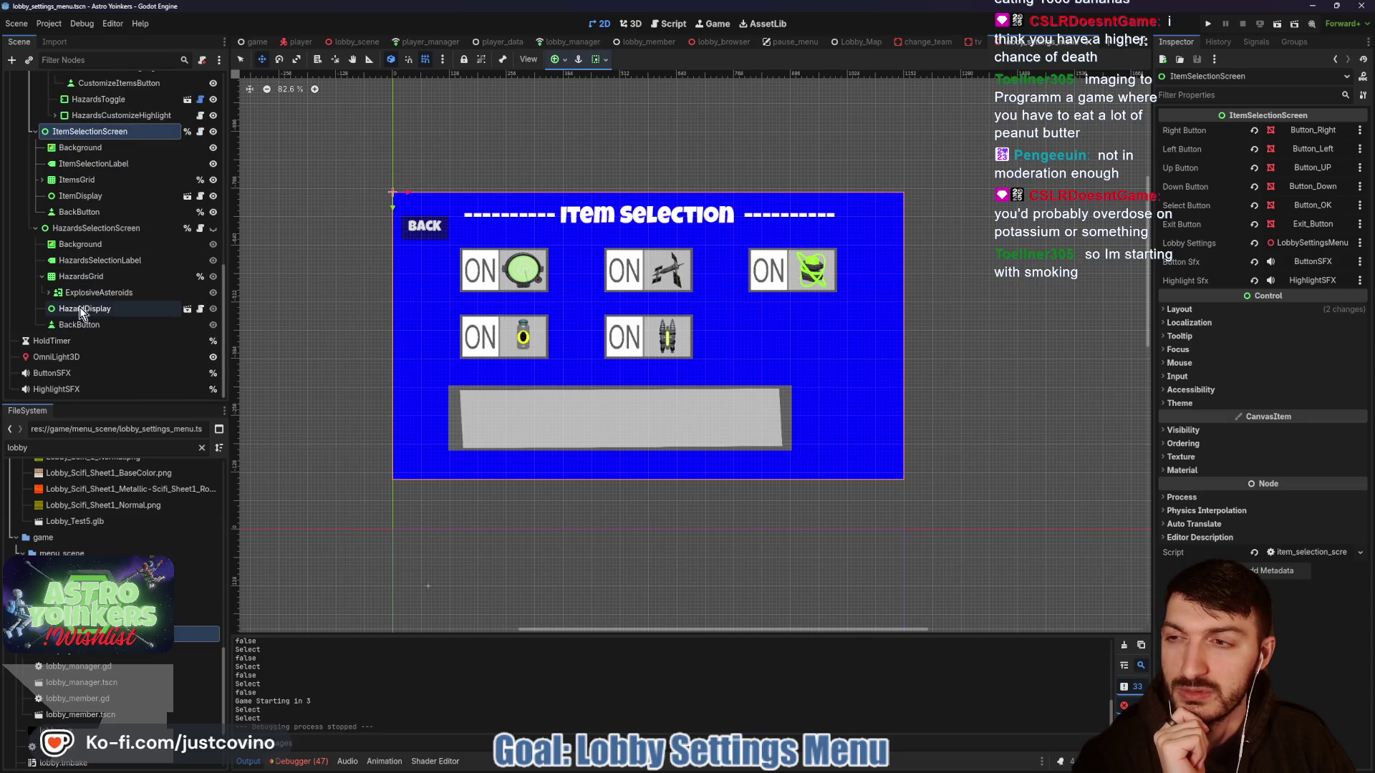
- Inspect HazardsGrid and its ExplosiveAsteroids switch, then return to the tv scene
click(40, 279)
click(42, 292)
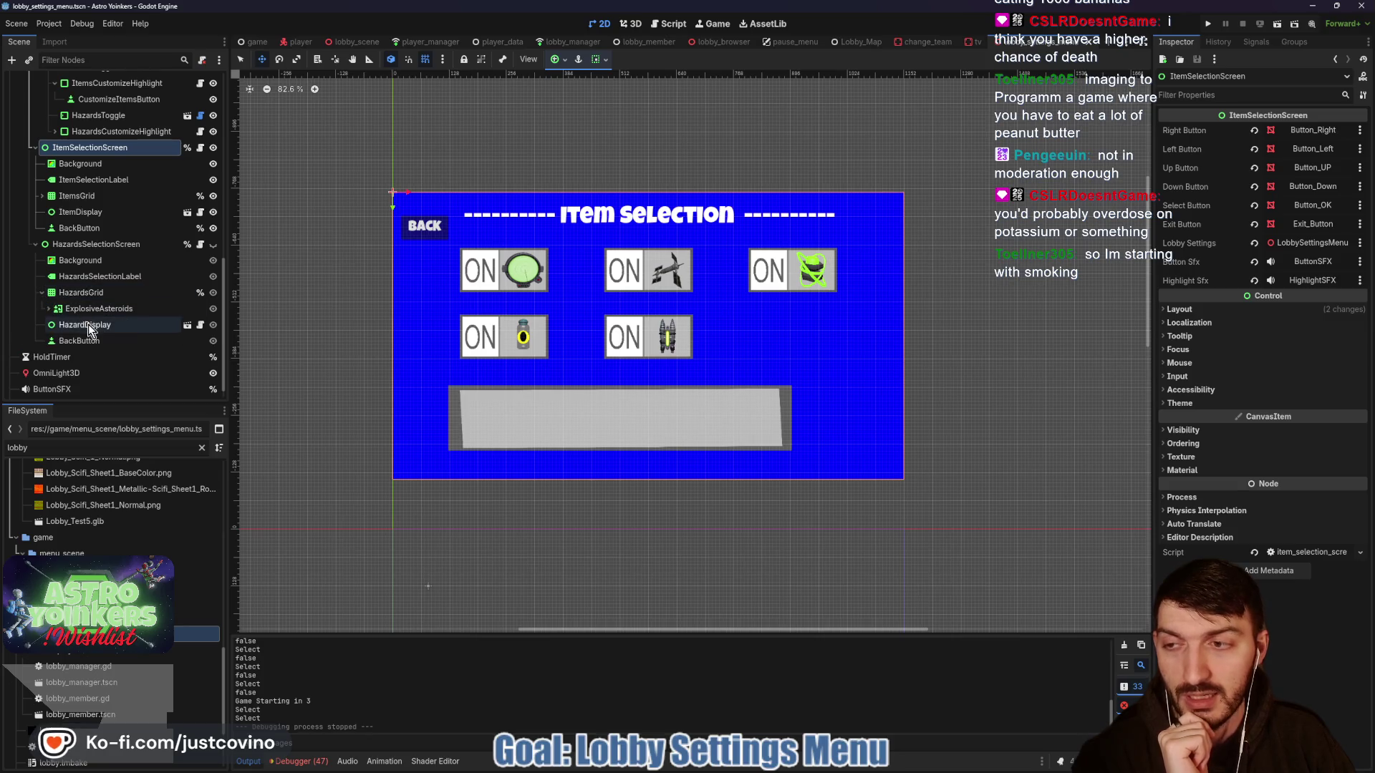
click(50, 310)
click(46, 309)
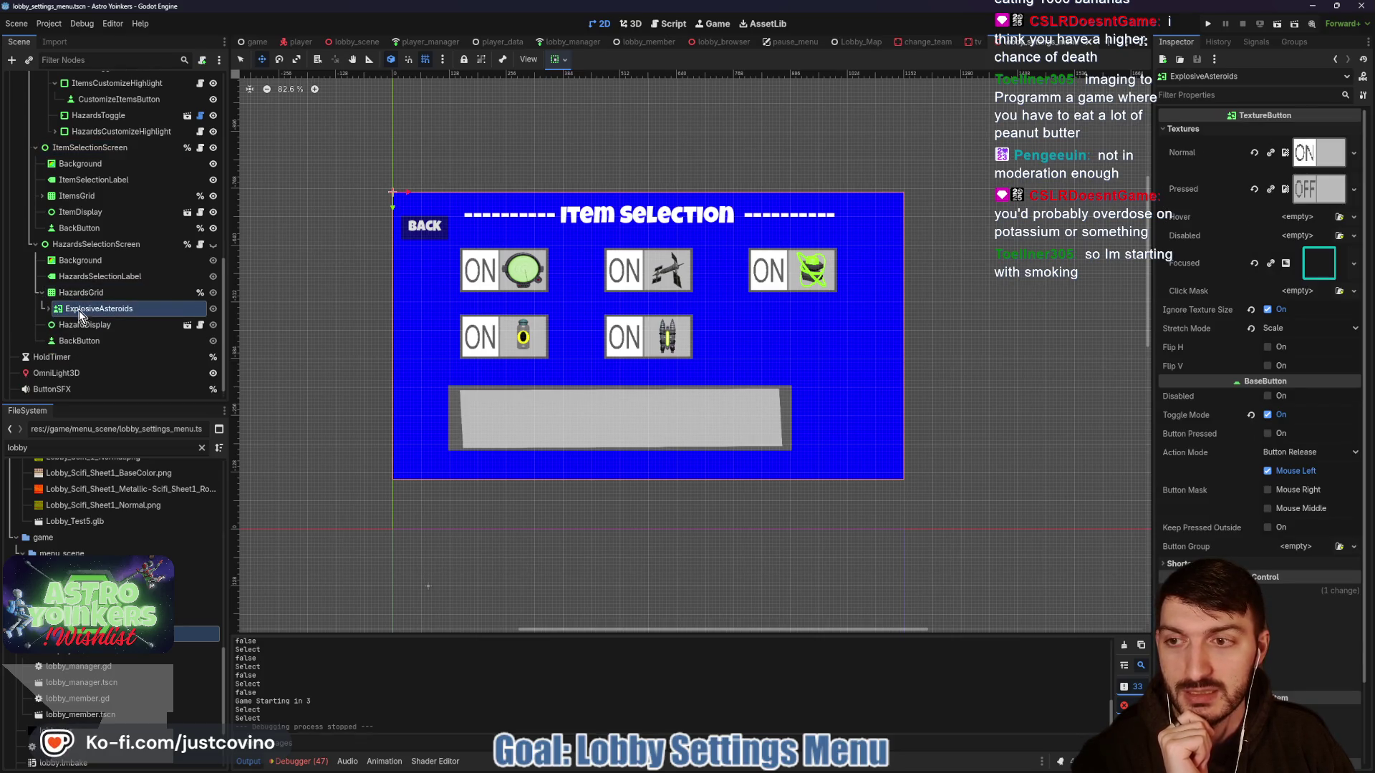
drag(79, 316, 87, 309)
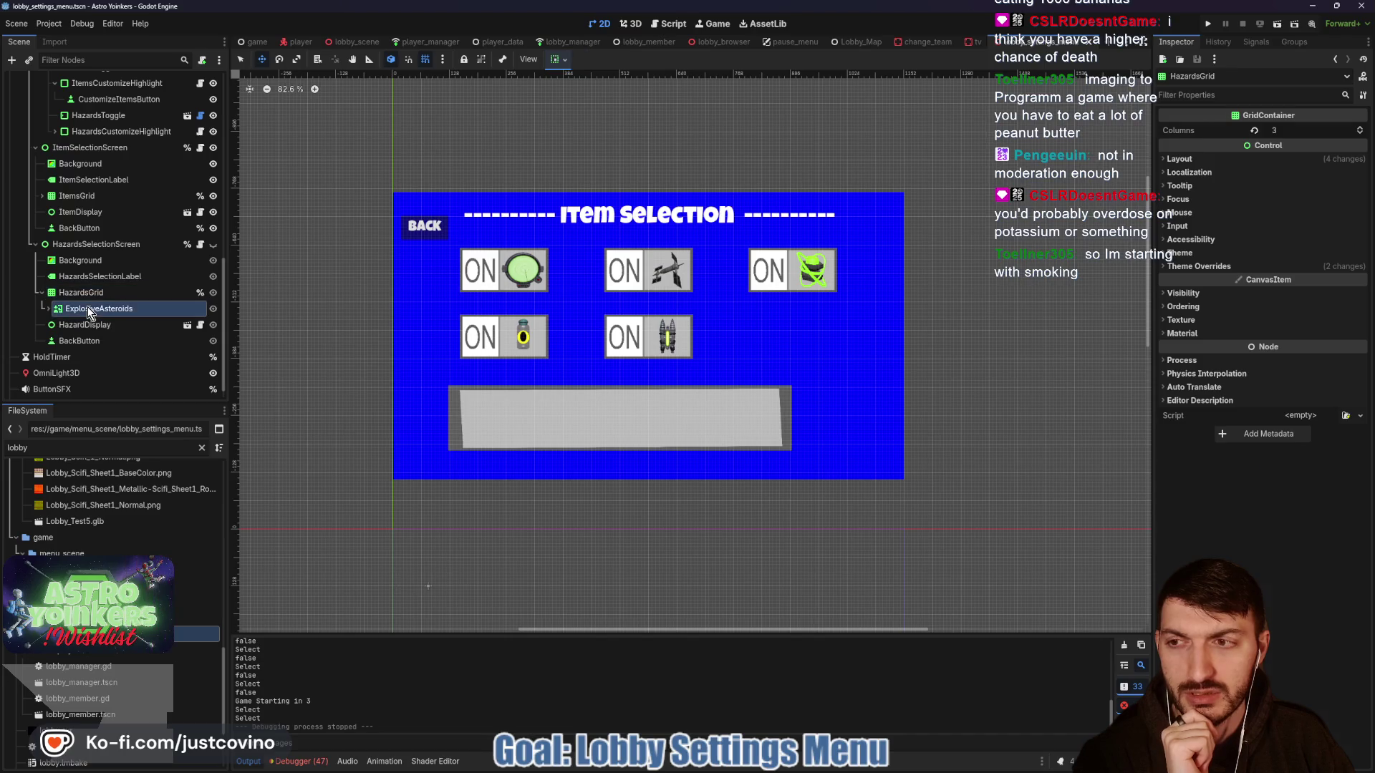
click(87, 308)
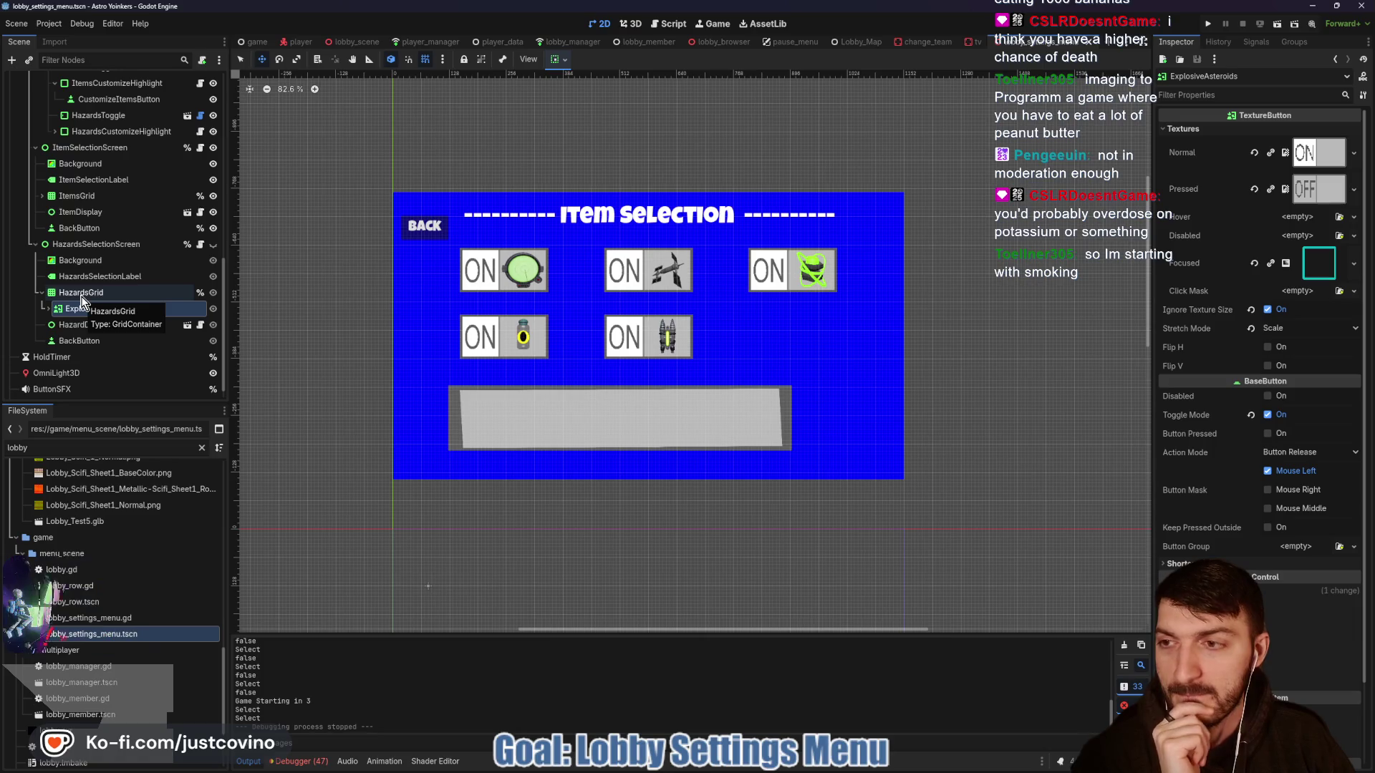
click(82, 293)
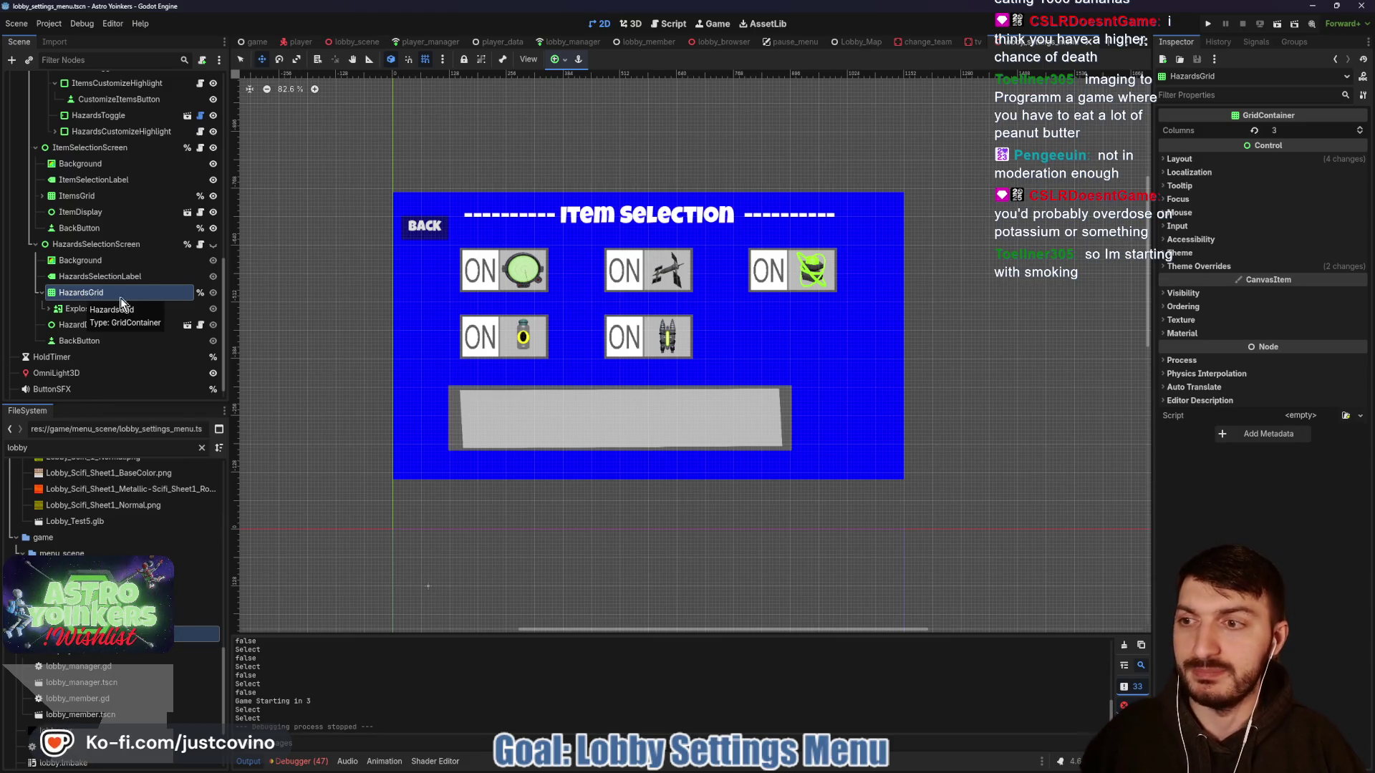
click(976, 42)
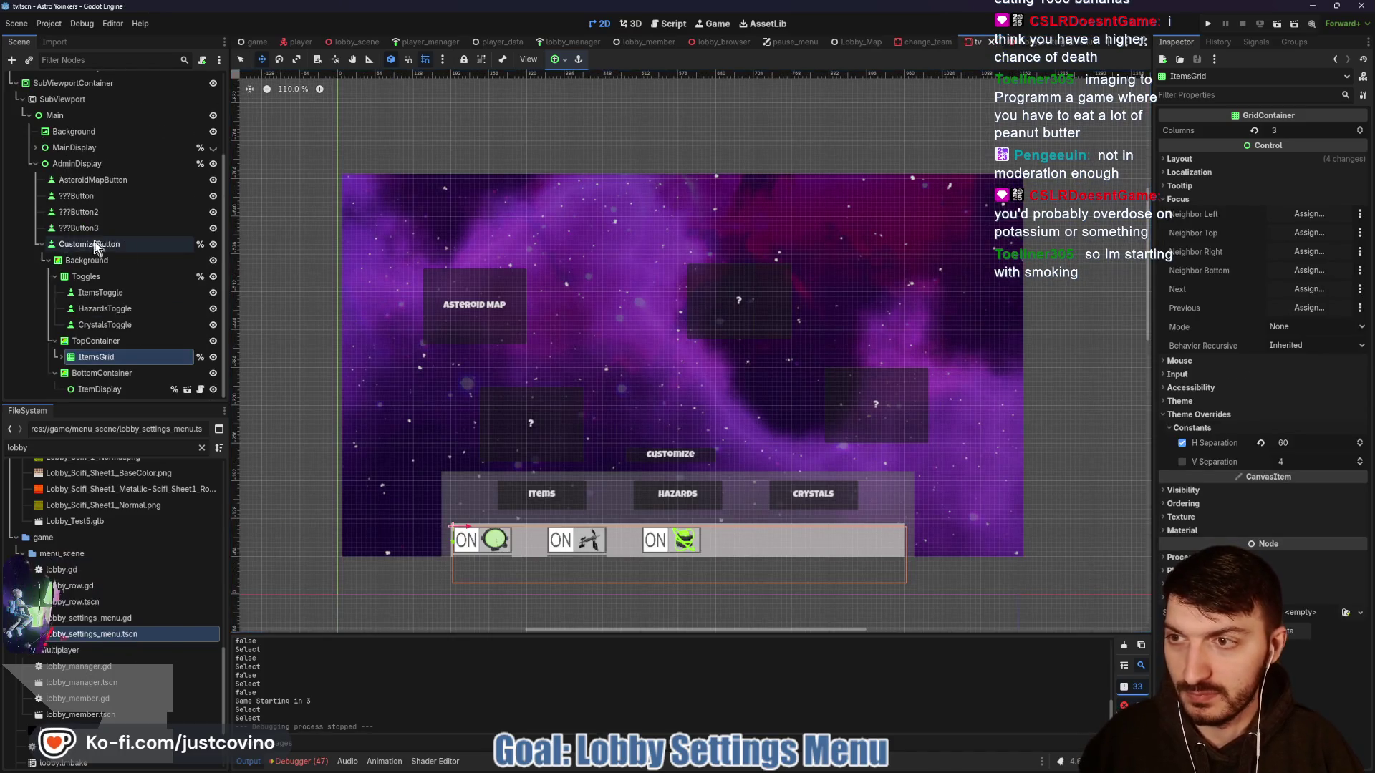
- Delete the HazardsGrid that was pasted under TopContainer, including its children
click(92, 343)
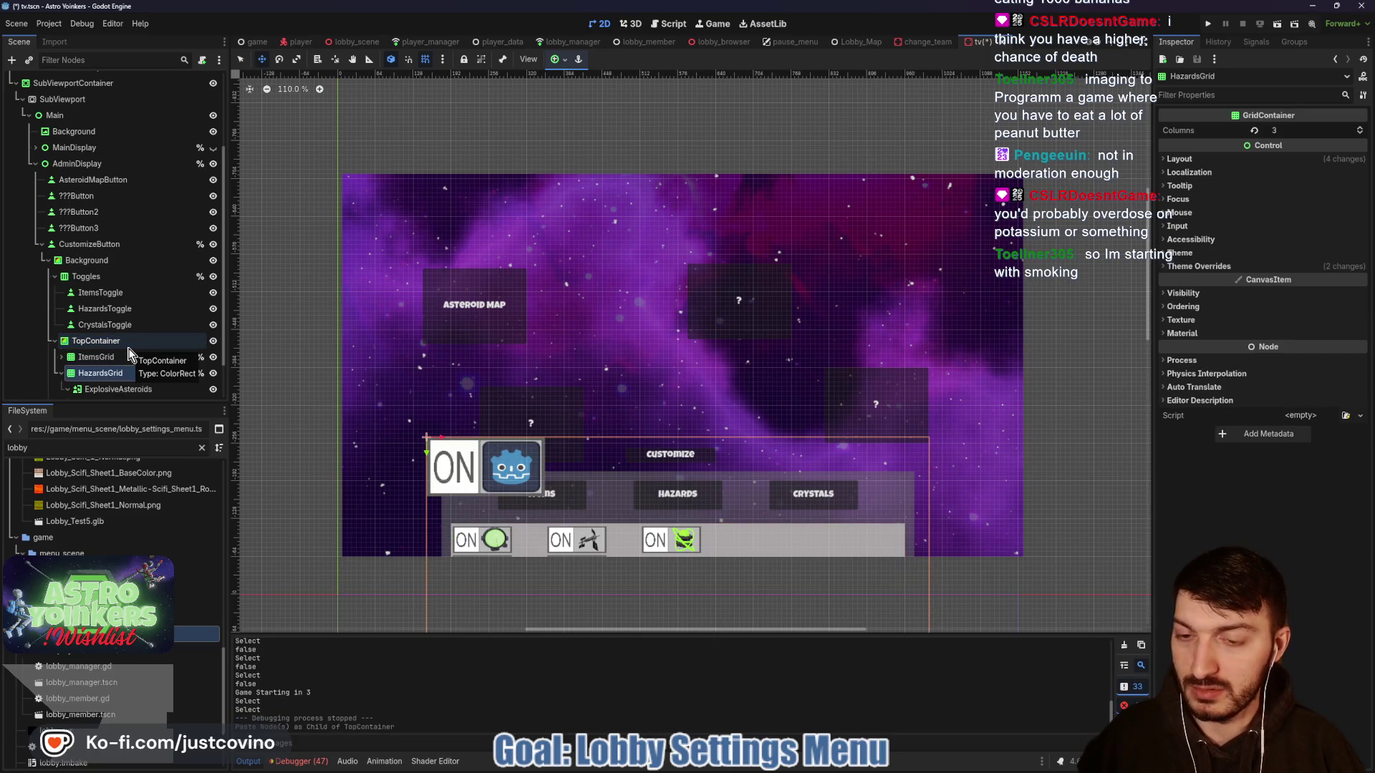
click(92, 356)
click(101, 374)
key(Delete)
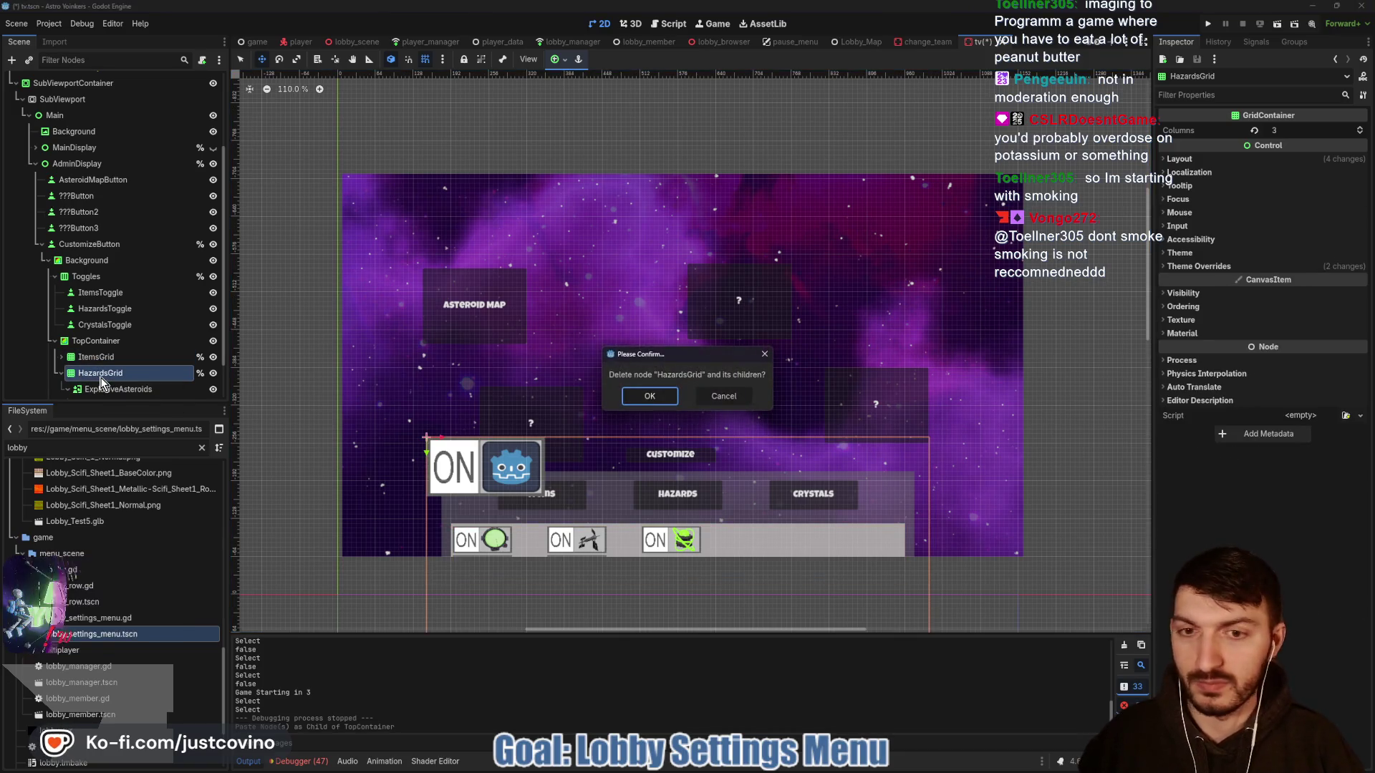
key(Return)
- Duplicate ItemsGrid with Ctrl+D and hide the new ItemsGrid2
click(109, 363)
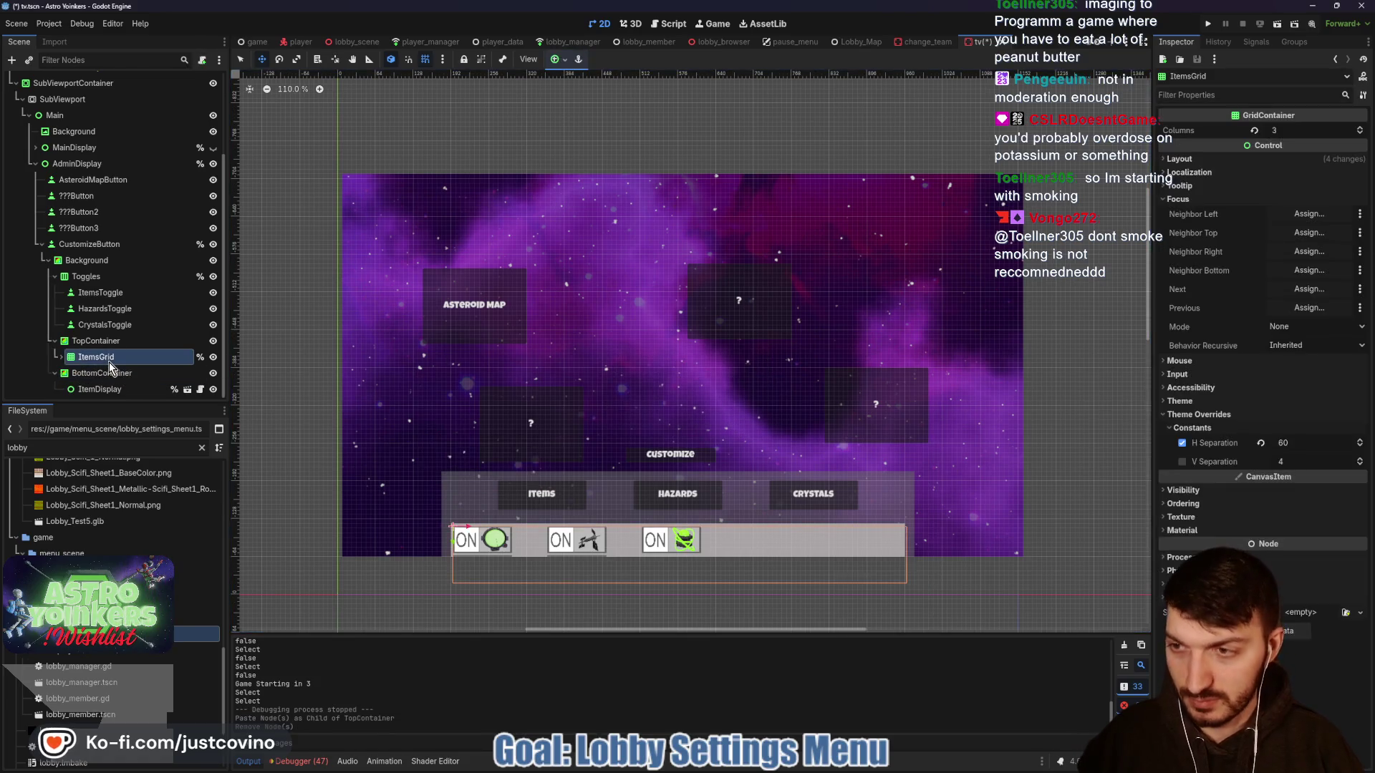
key(ctrl+d)
click(213, 373)
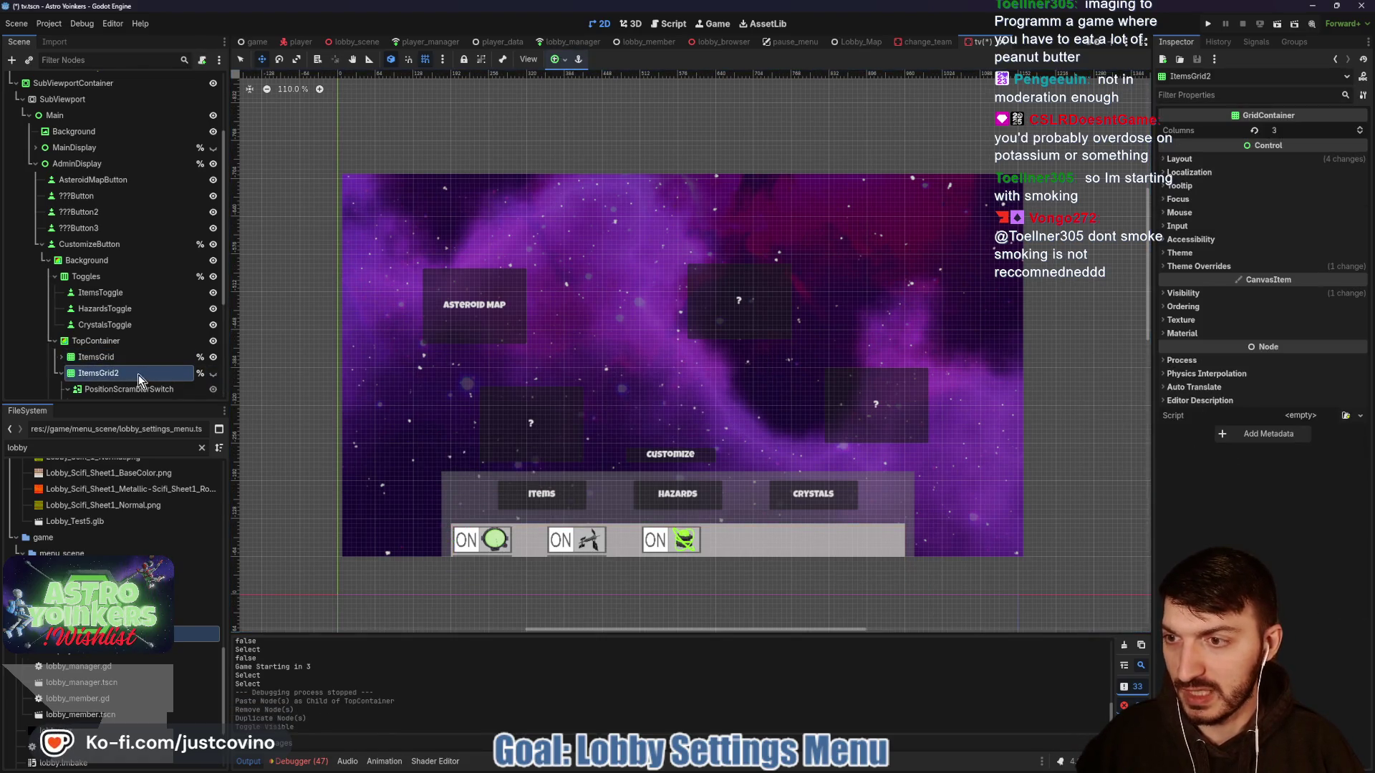
- Rename ItemsGrid2 to HazardsGrid
double_click(139, 375)
double_click(133, 372)
text(Hazard)
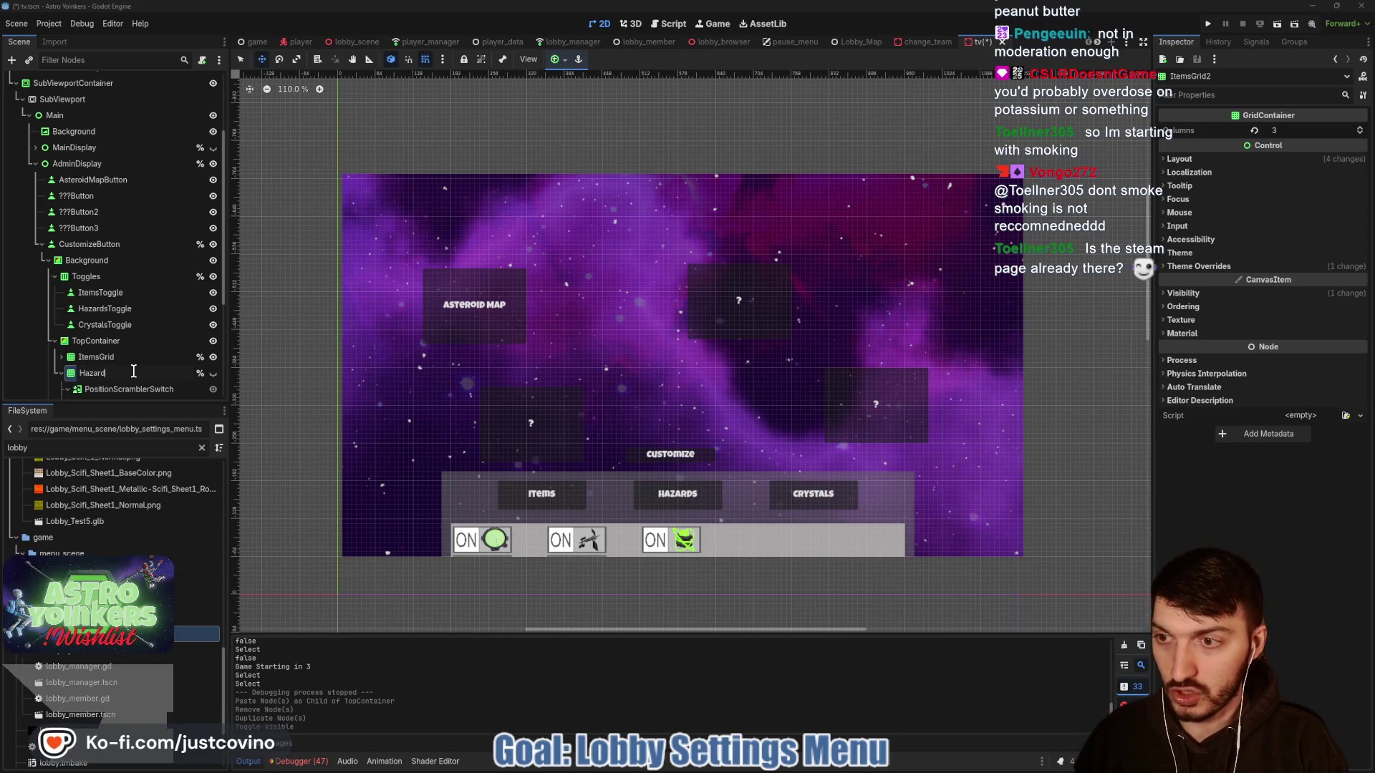
key(Return)
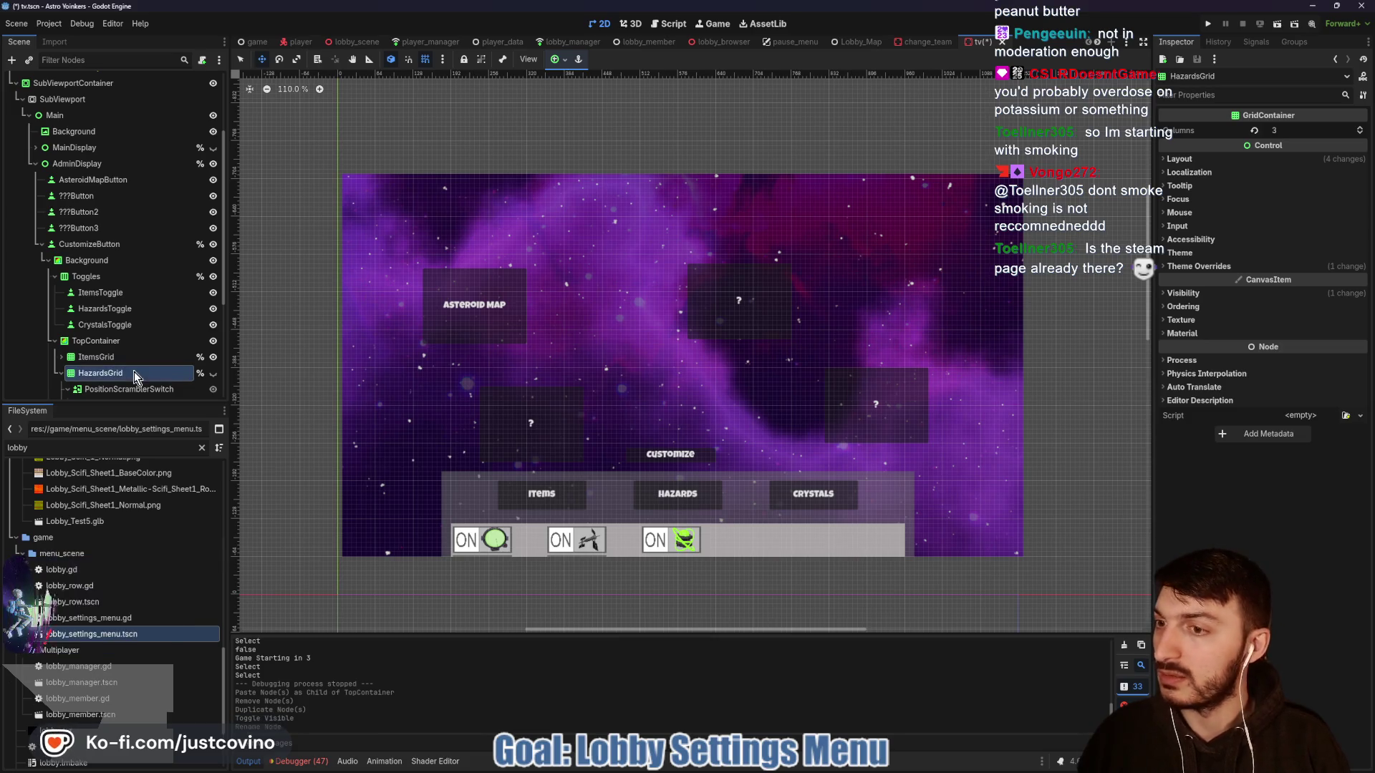
scroll(125, 358, down, 3)
- Rename the PositionScramblerSwitch node to ExplosiveAsteroidsSwitch
double_click(147, 269)
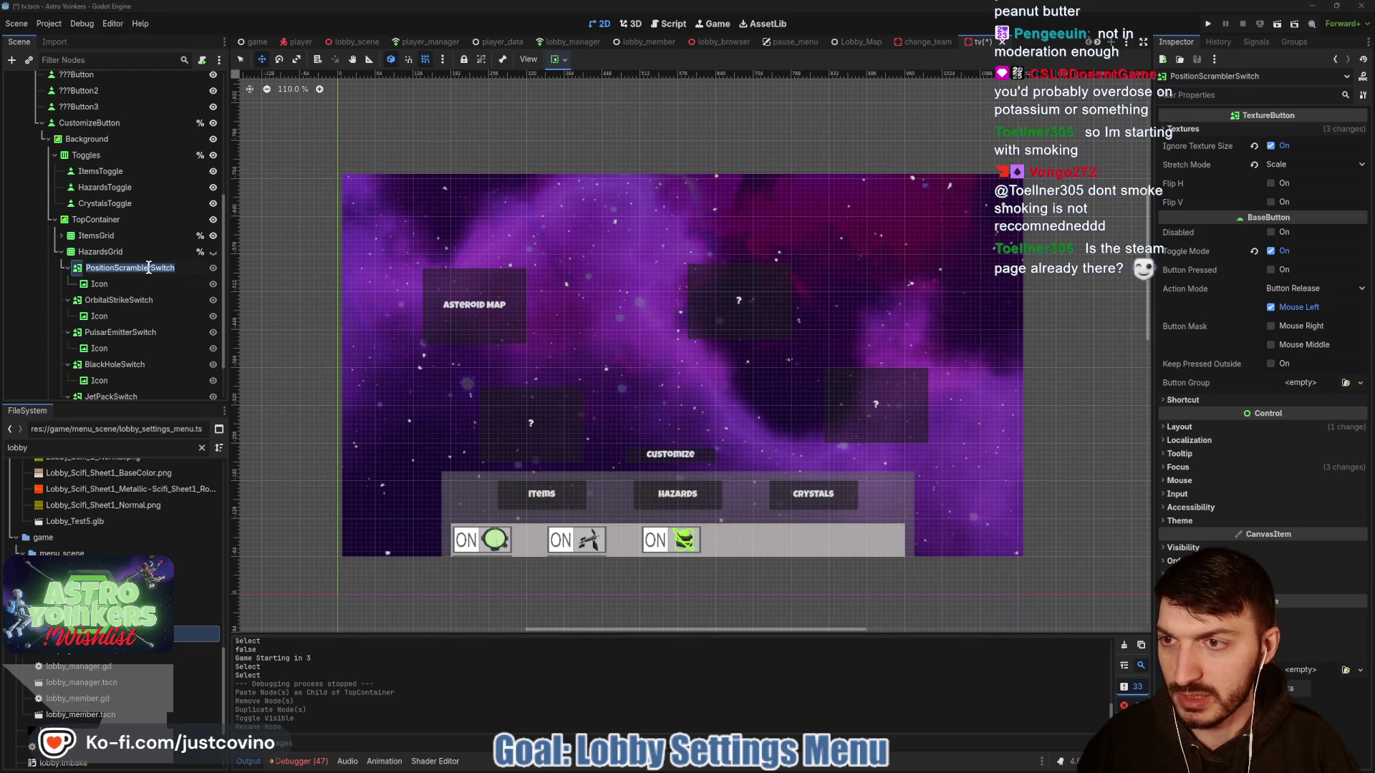
click(131, 268)
key(shift+Home)
key(BackSpace)
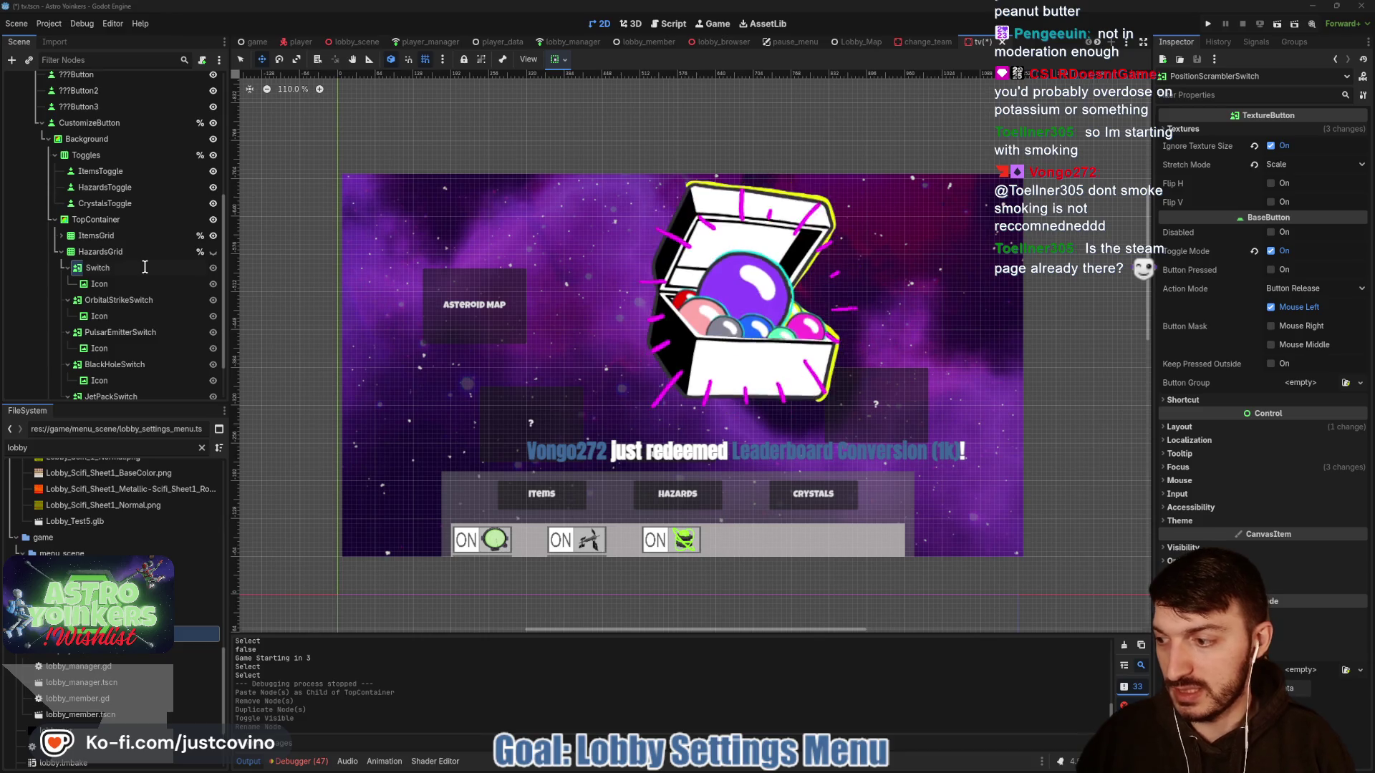
key(Return)
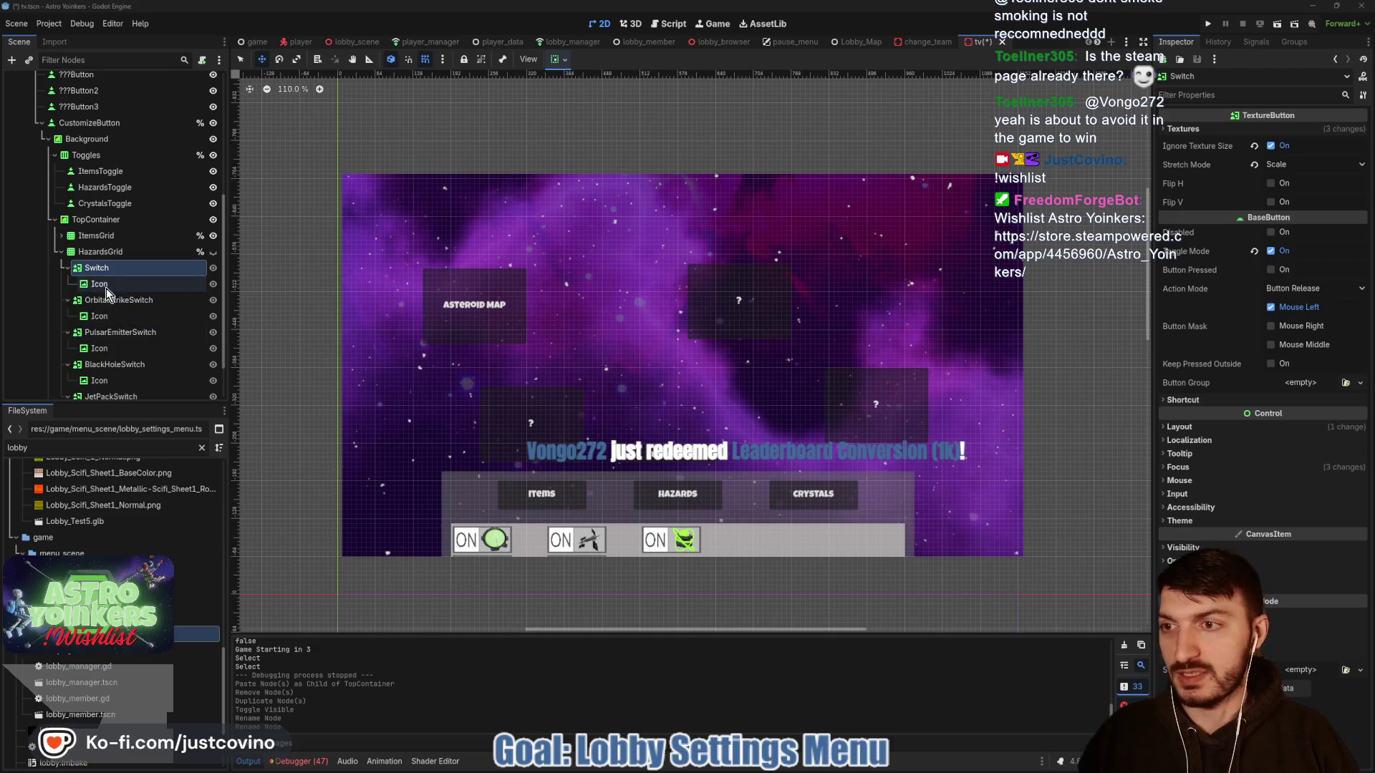
mouse_move(871, 769)
click(807, 768)
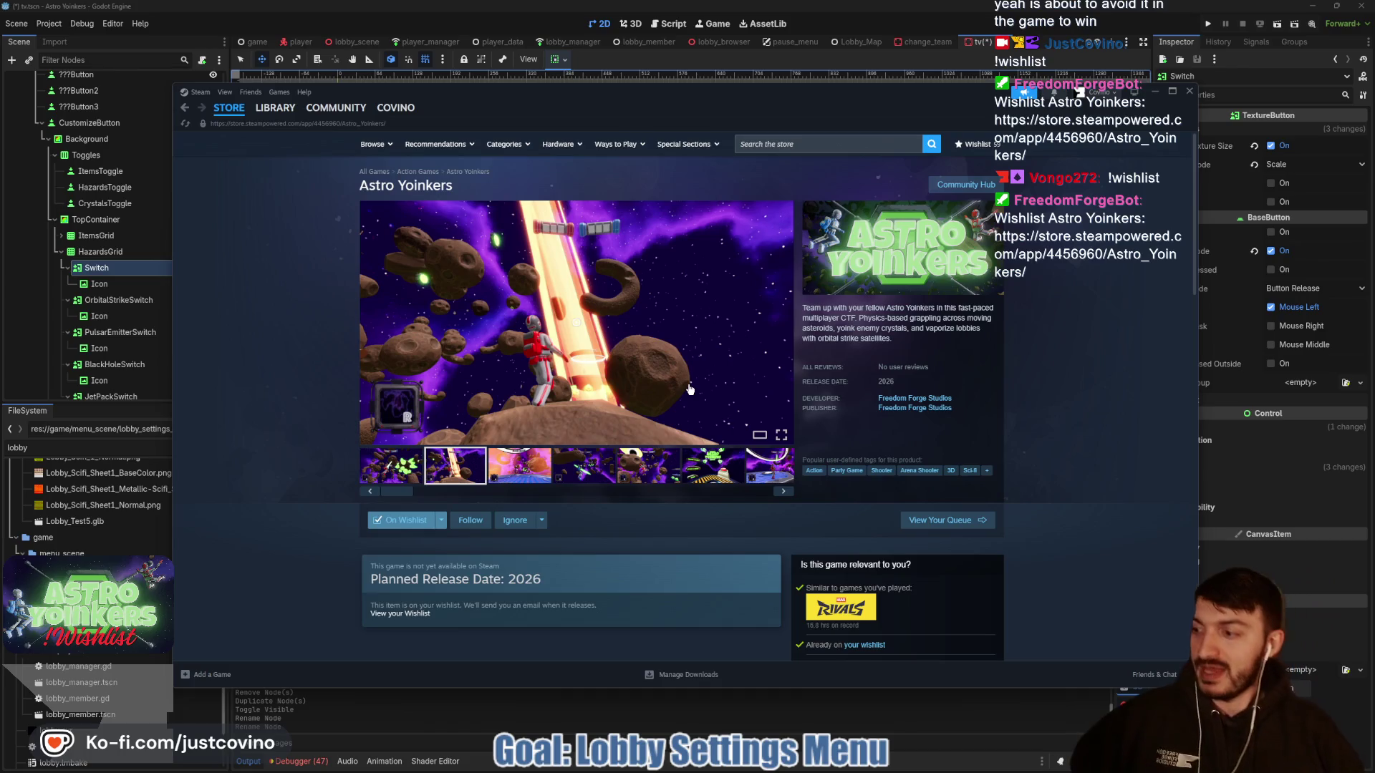
click(89, 269)
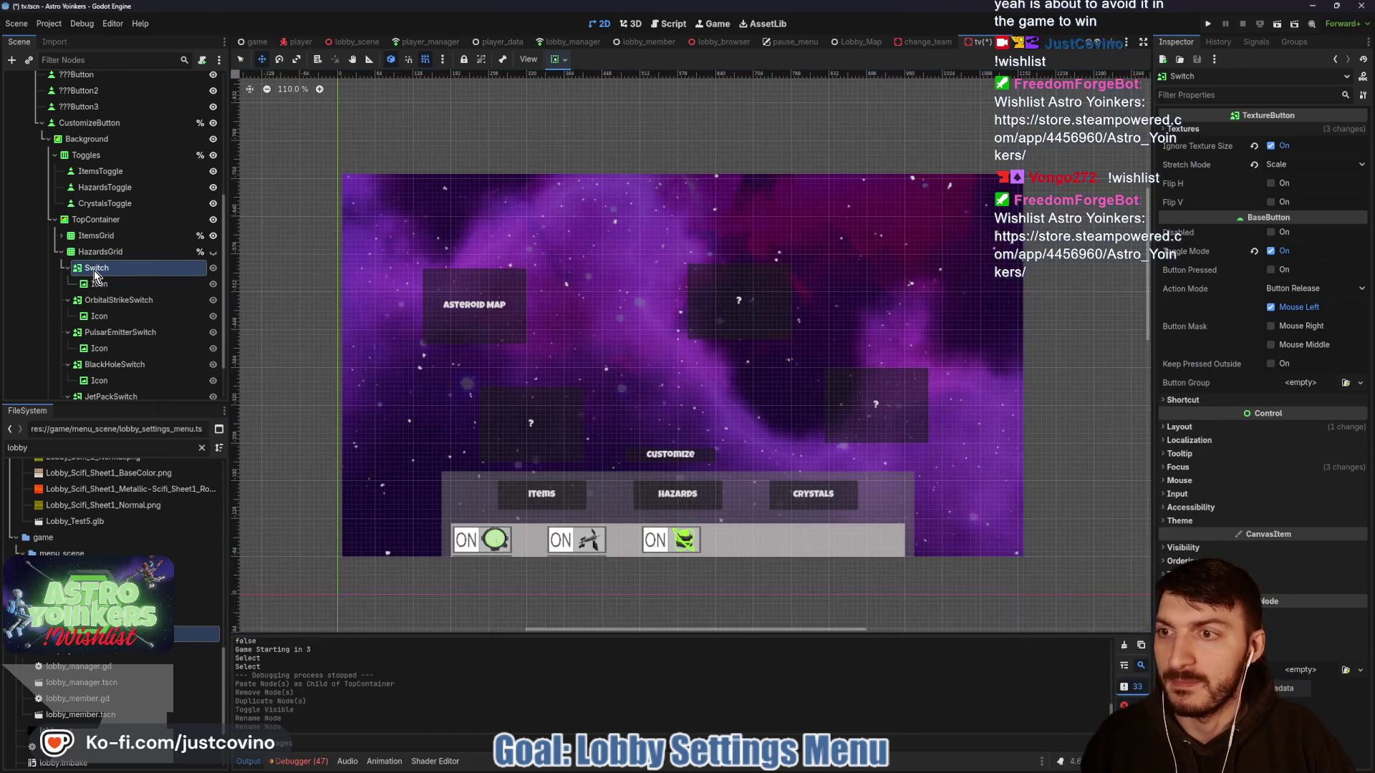
click(87, 268)
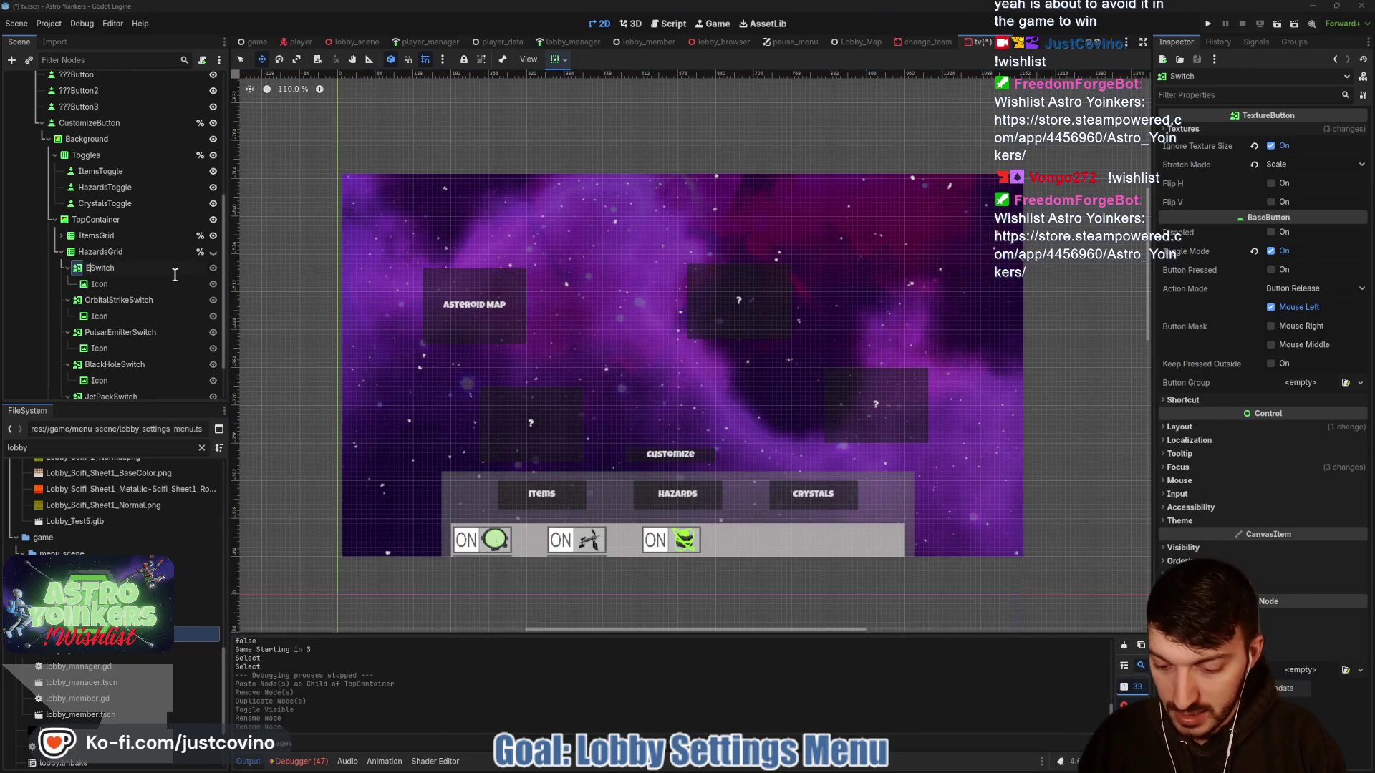
text(xplosiveAsteroids)
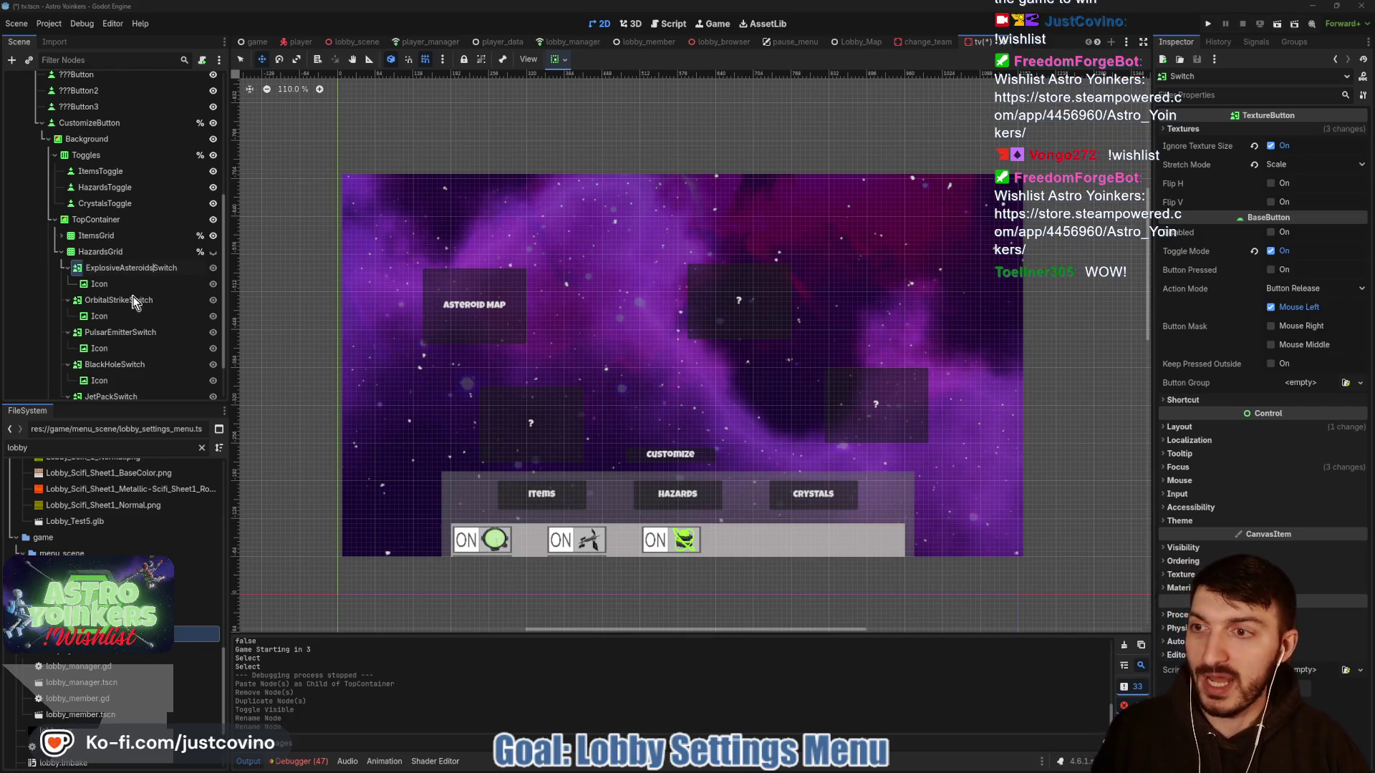
key(Return)
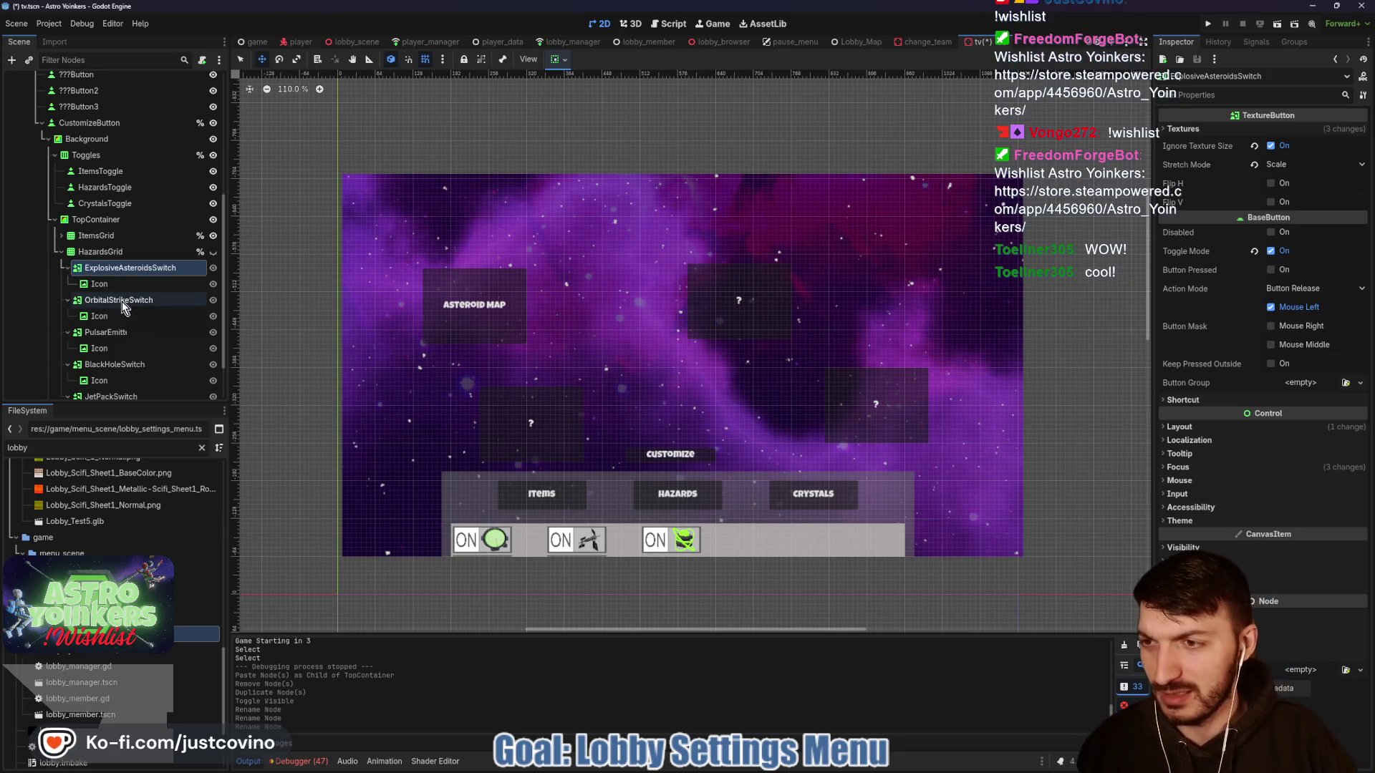
- Toggle Access as Unique Name off and back on for HazardsGrid
right_click(111, 256)
click(134, 550)
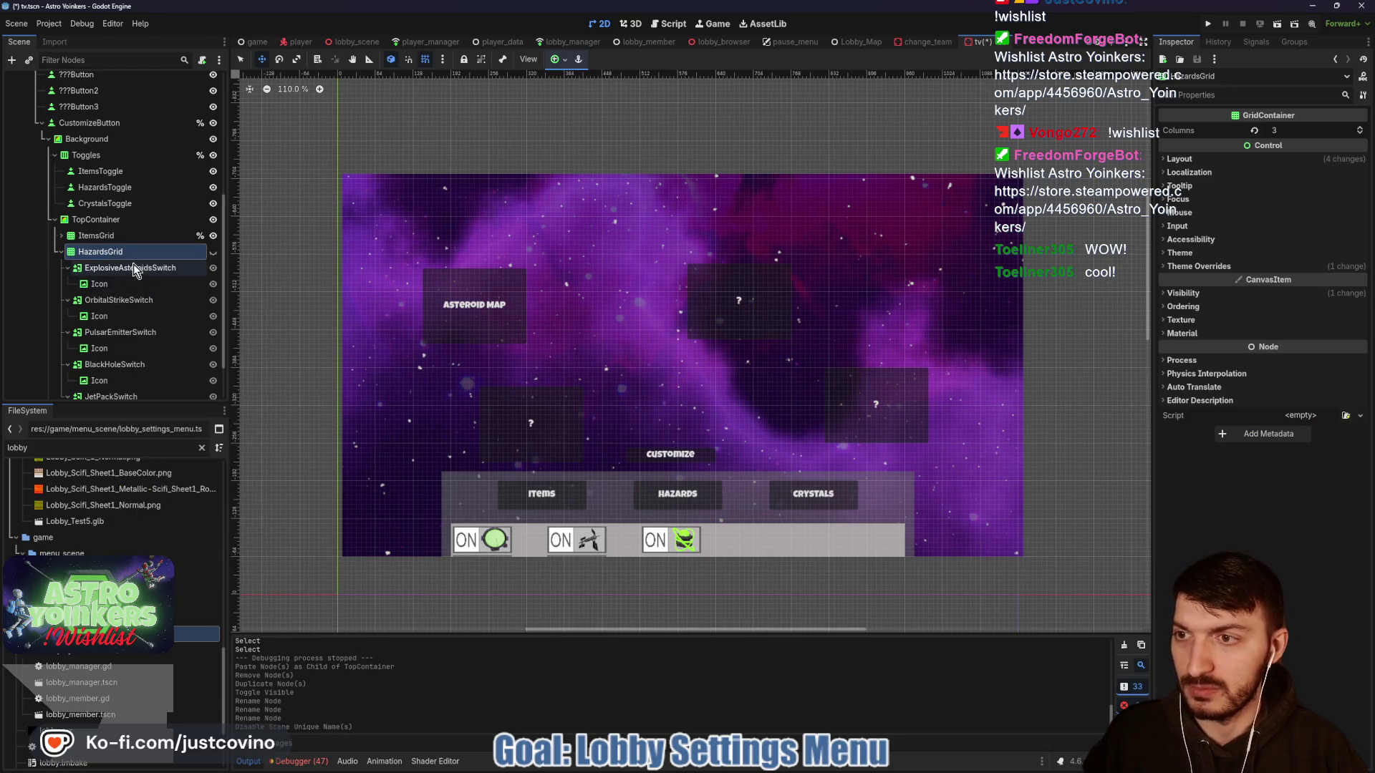
right_click(120, 252)
click(143, 551)
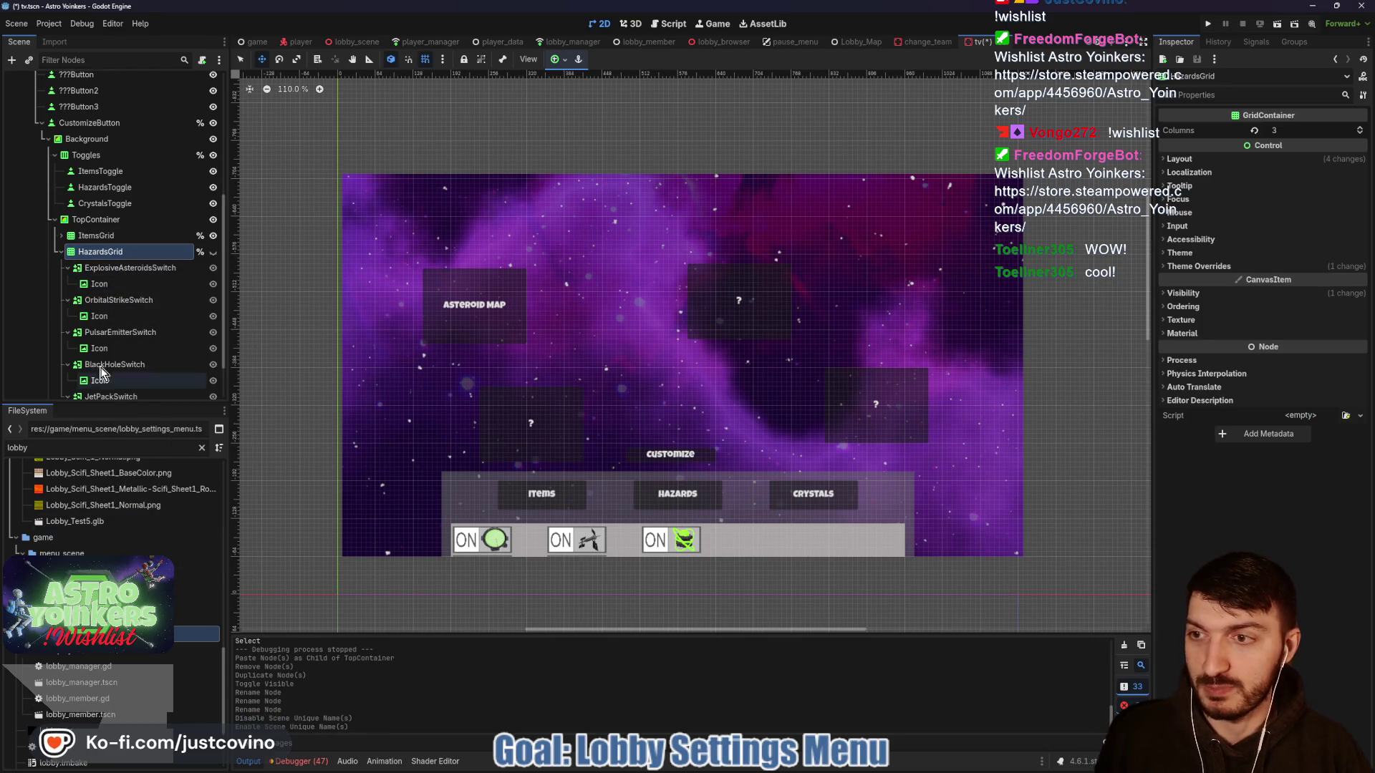
- Delete the PulsarEmitter, BlackHole and JetPack switches and save the scene
click(118, 300)
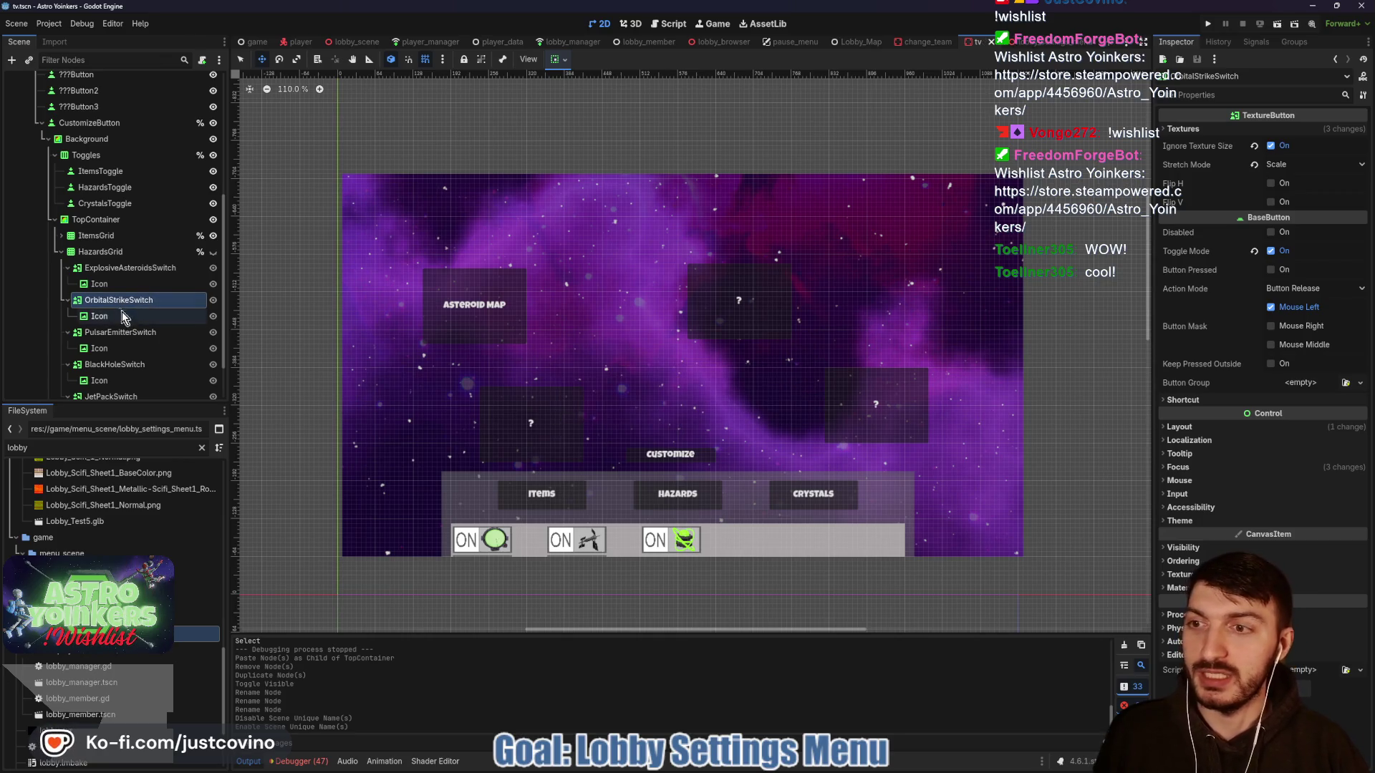
scroll(118, 338, down, 2)
click(91, 293)
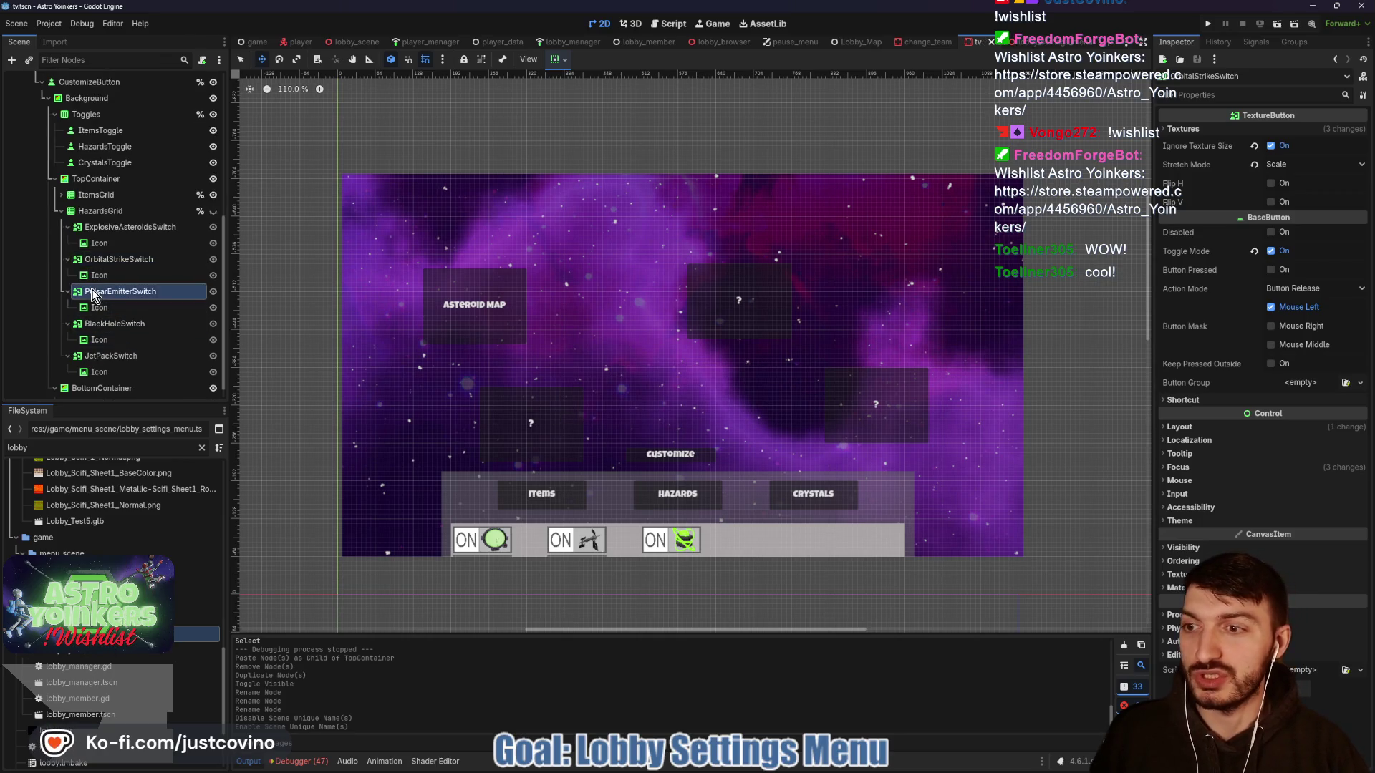
shift+click(98, 358)
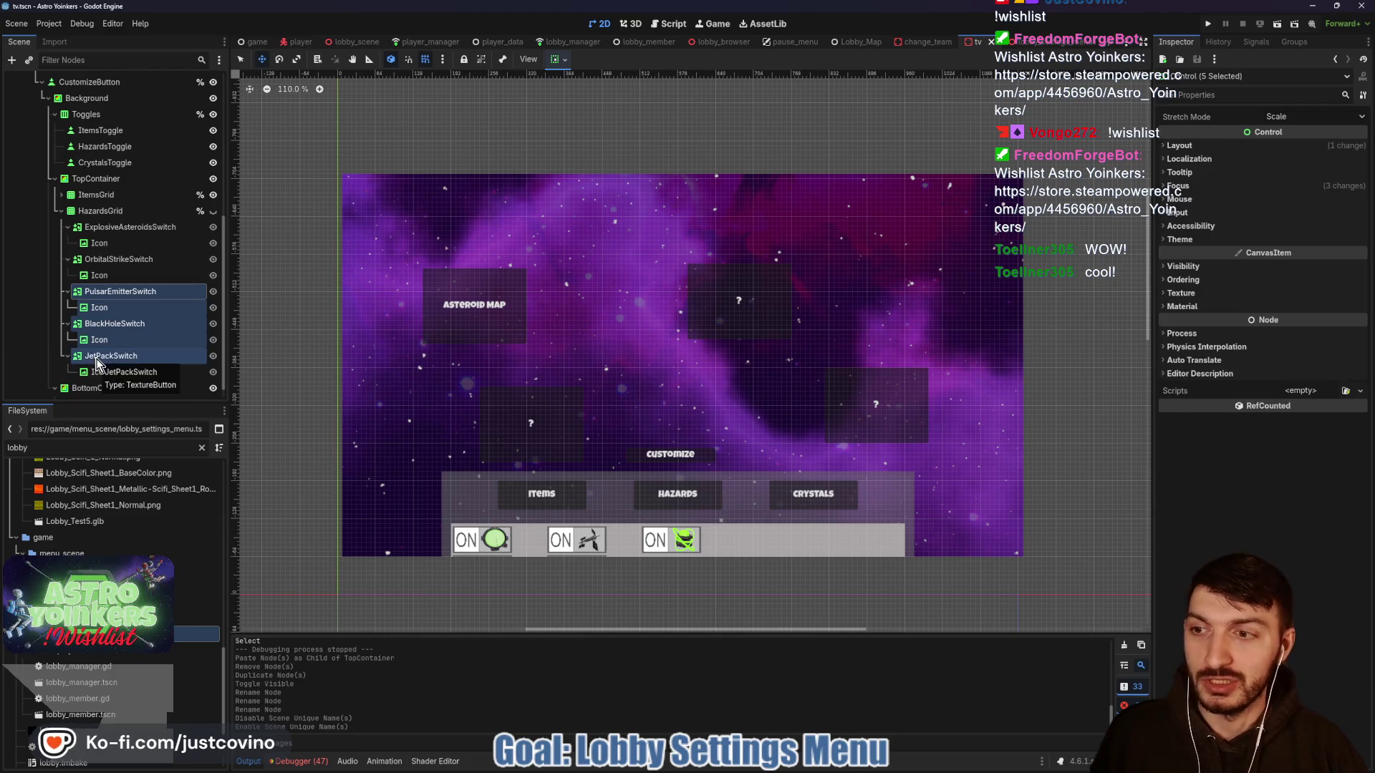
scroll(126, 333, down, 1)
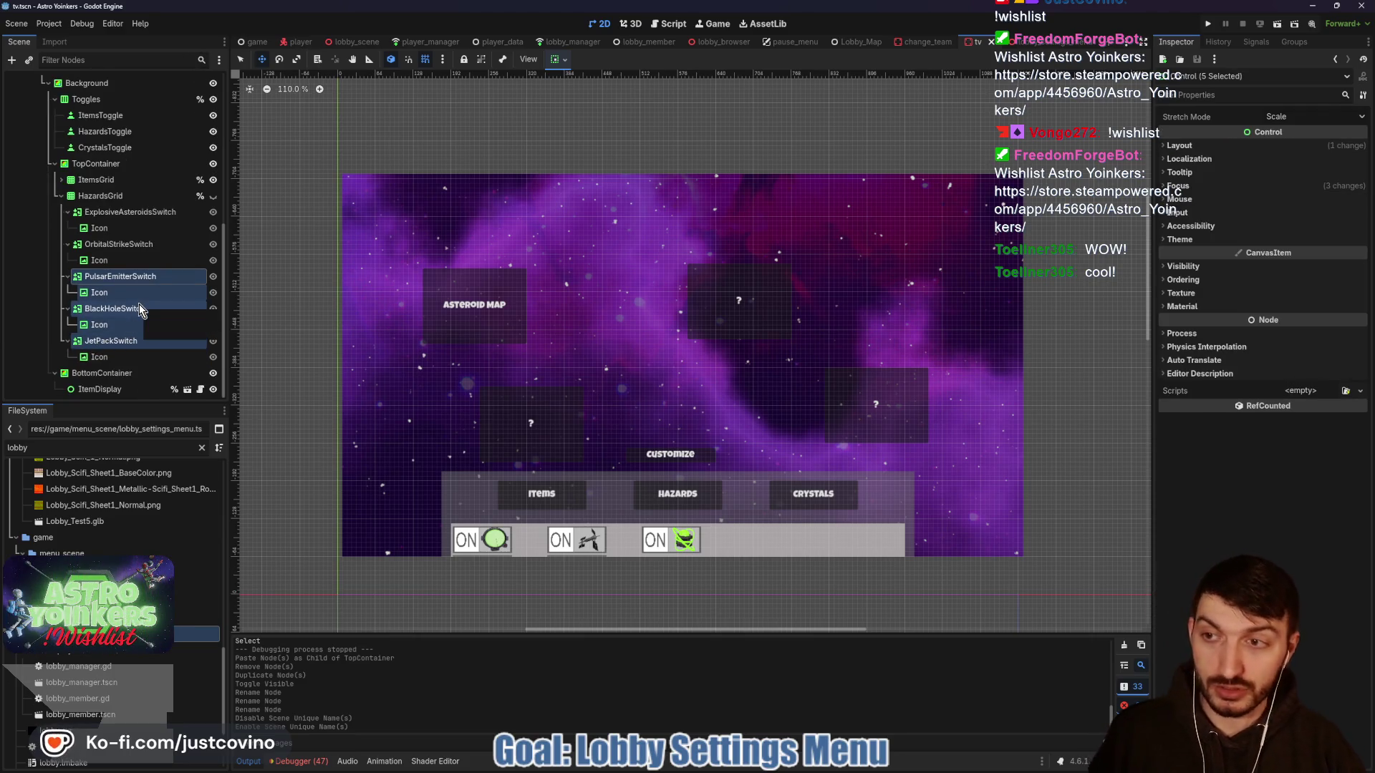
key(Delete)
click(657, 396)
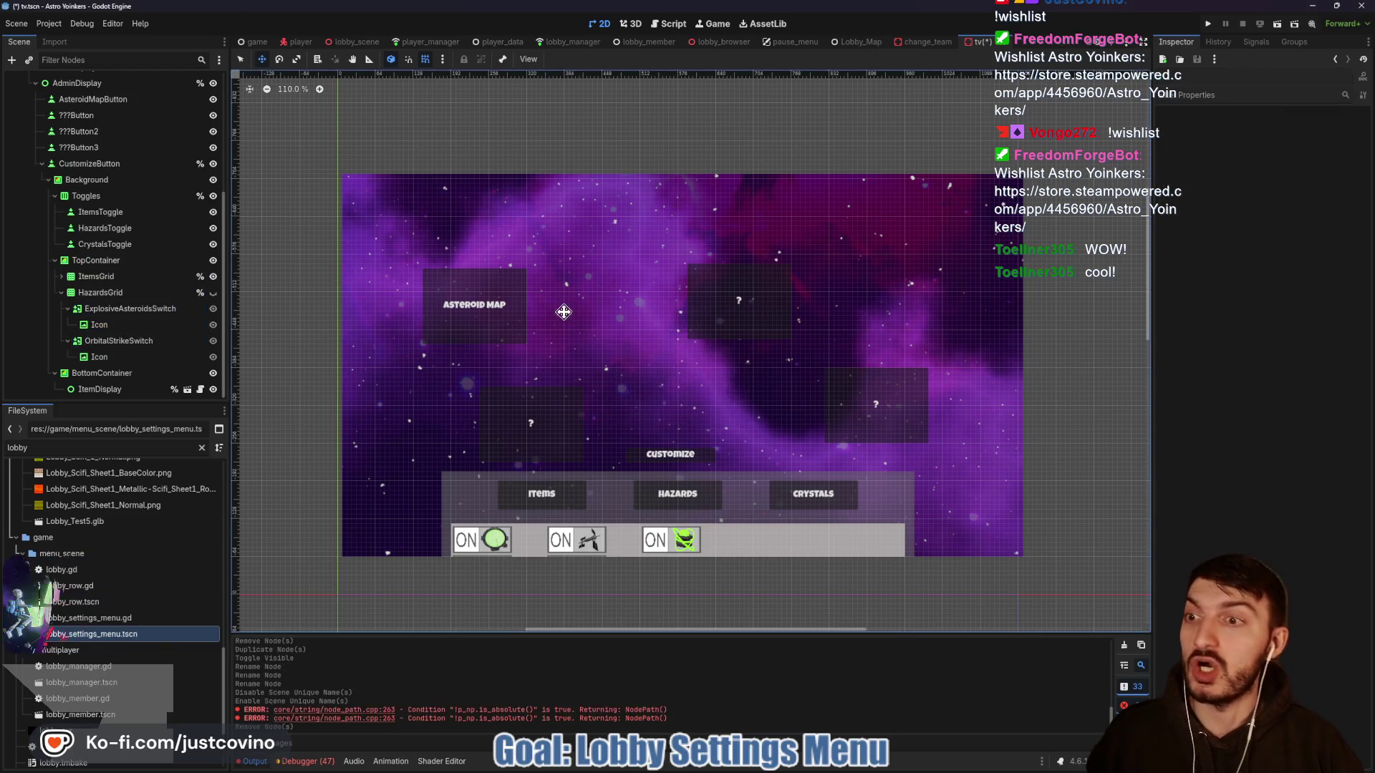
key(ctrl+s)
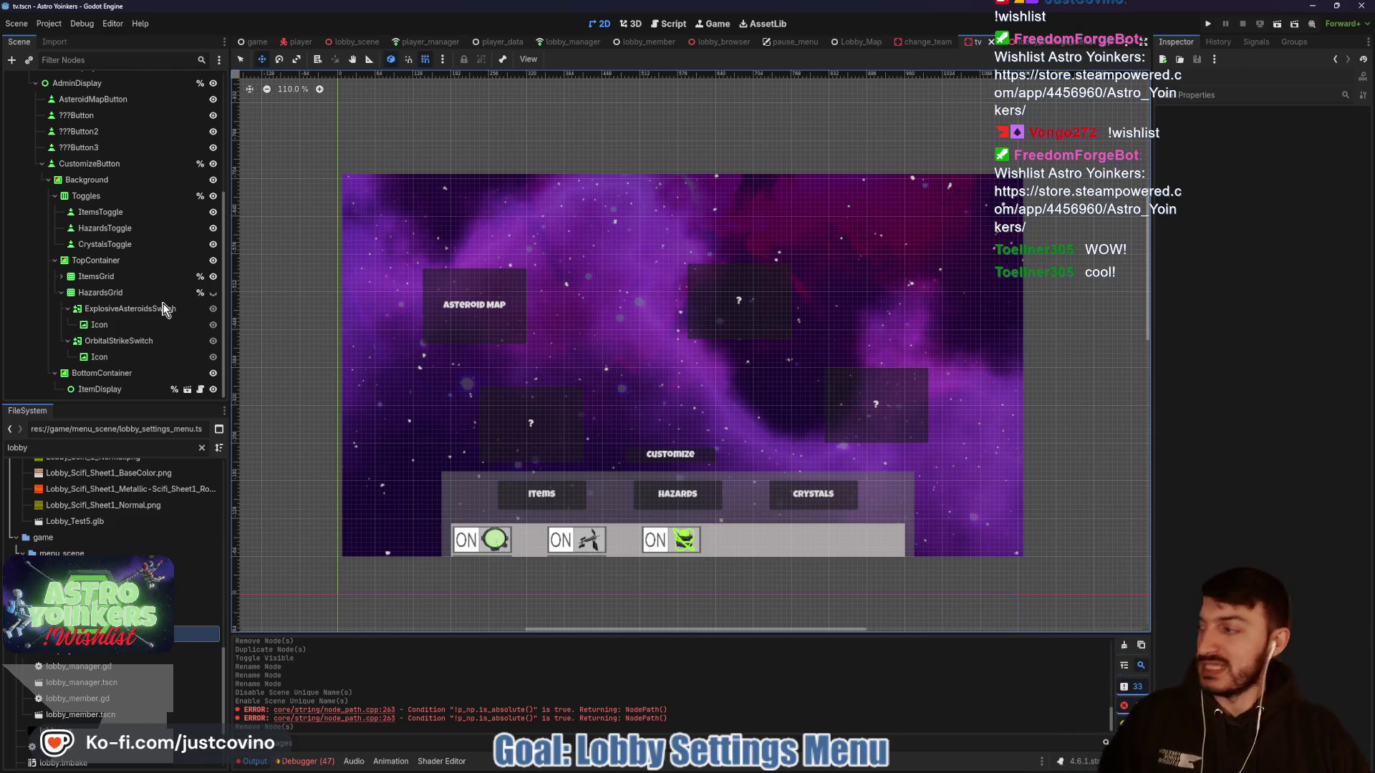
- Rename OrbitalStrikeSwitch to MeteorShowerSwitch, save, and return to map_customization_tv.gd
click(106, 338)
click(129, 340)
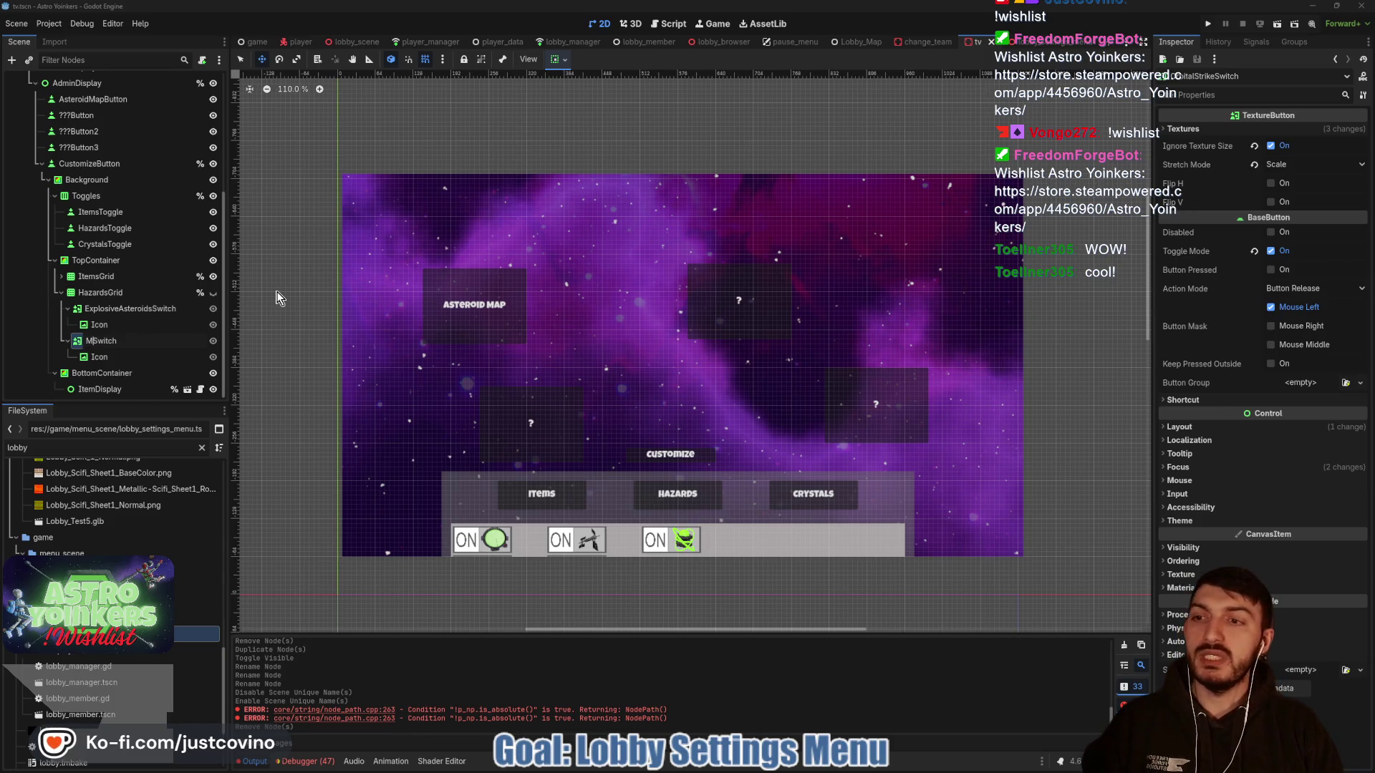
text(eteorShower)
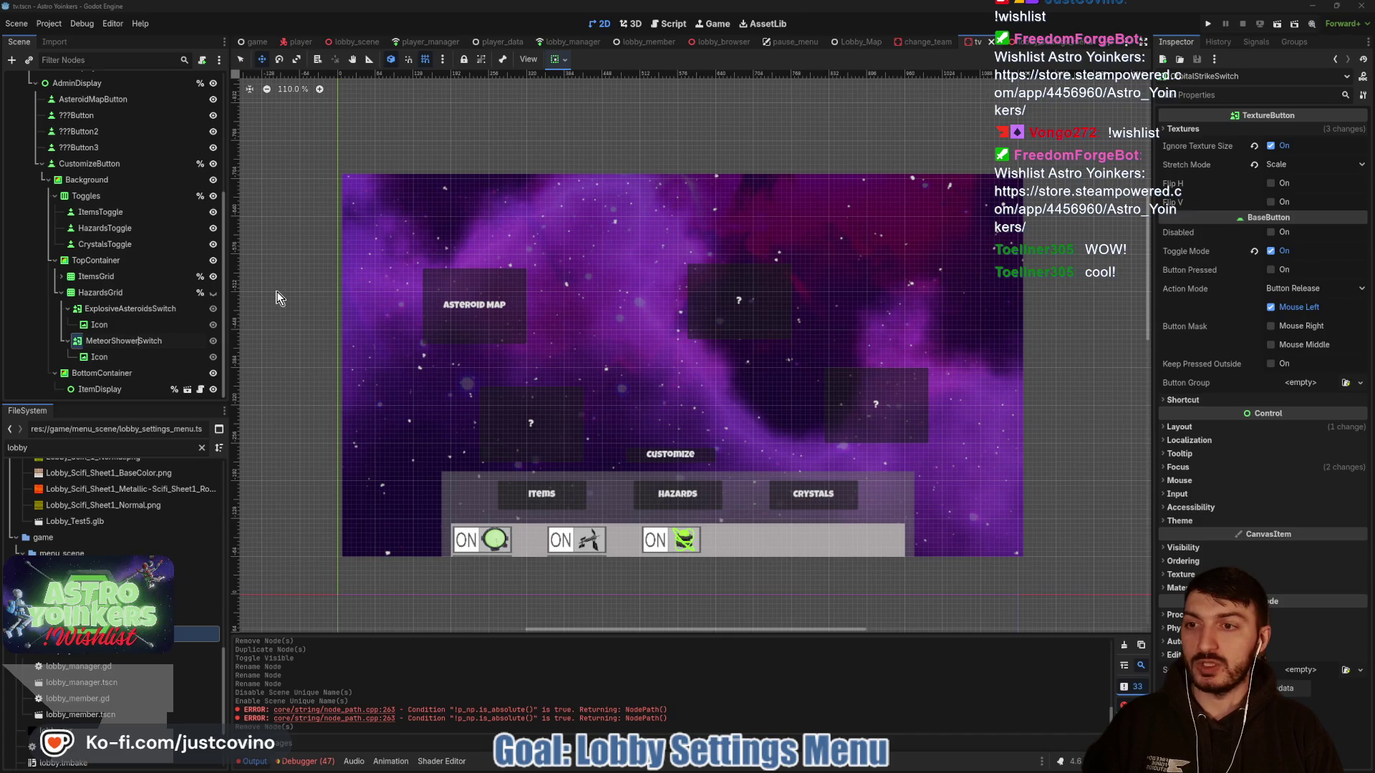
key(Return)
key(ctrl+s)
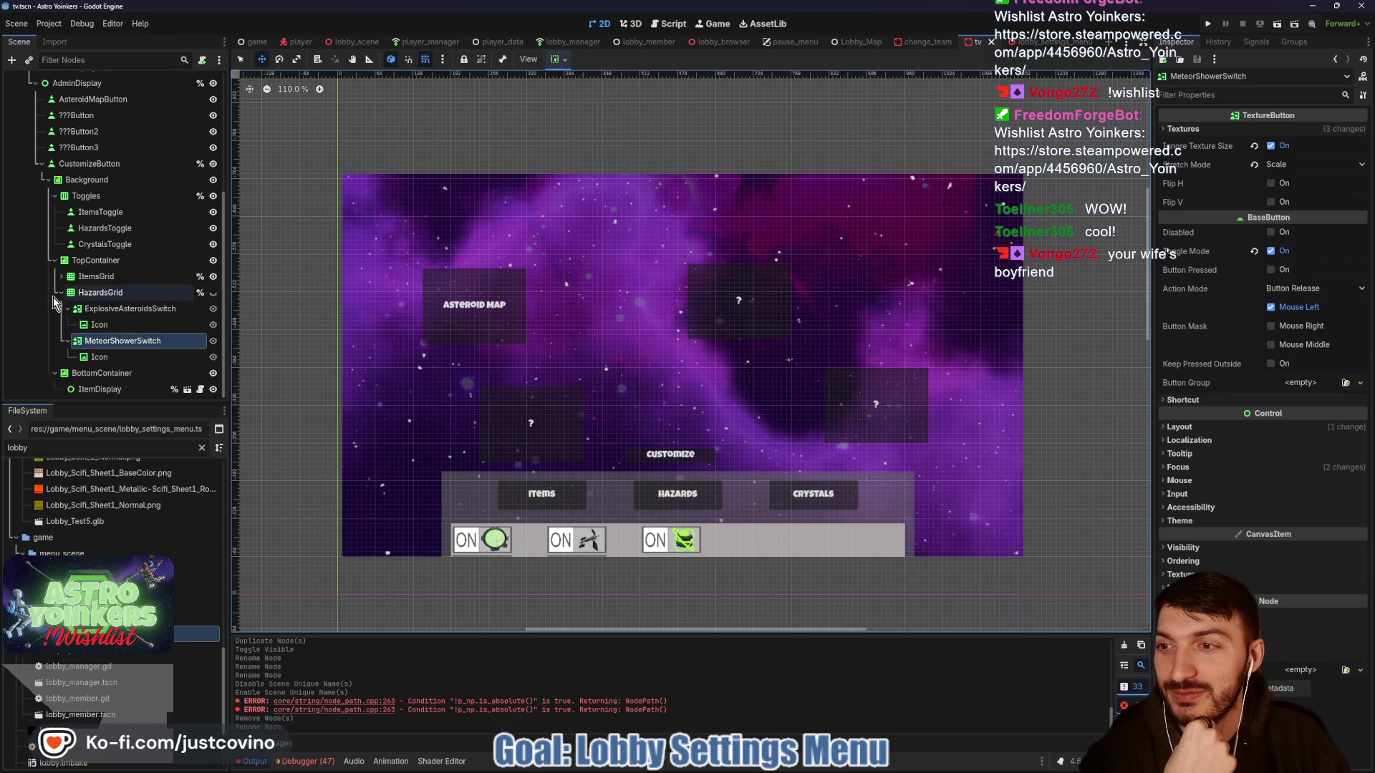
scroll(195, 143, up, 5)
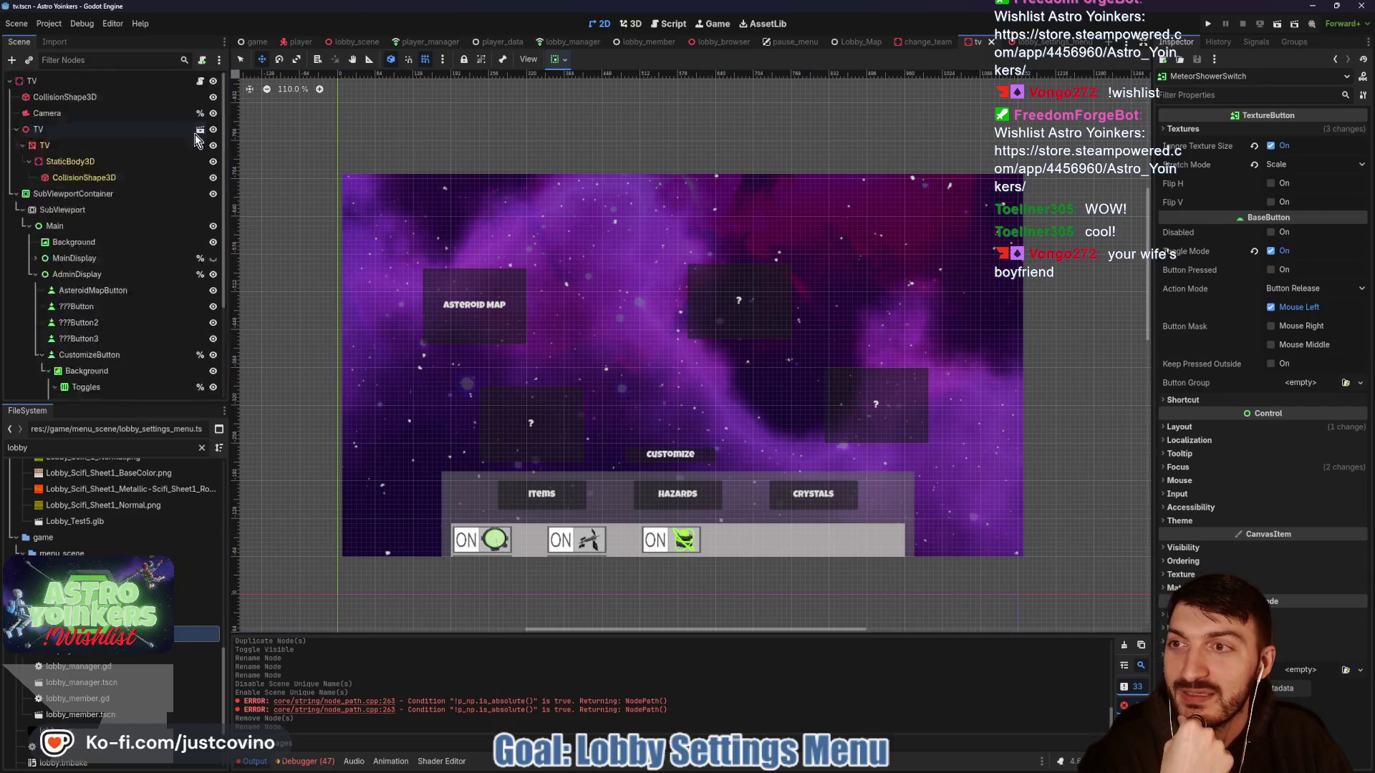
click(200, 81)
scroll(187, 177, down, 3)
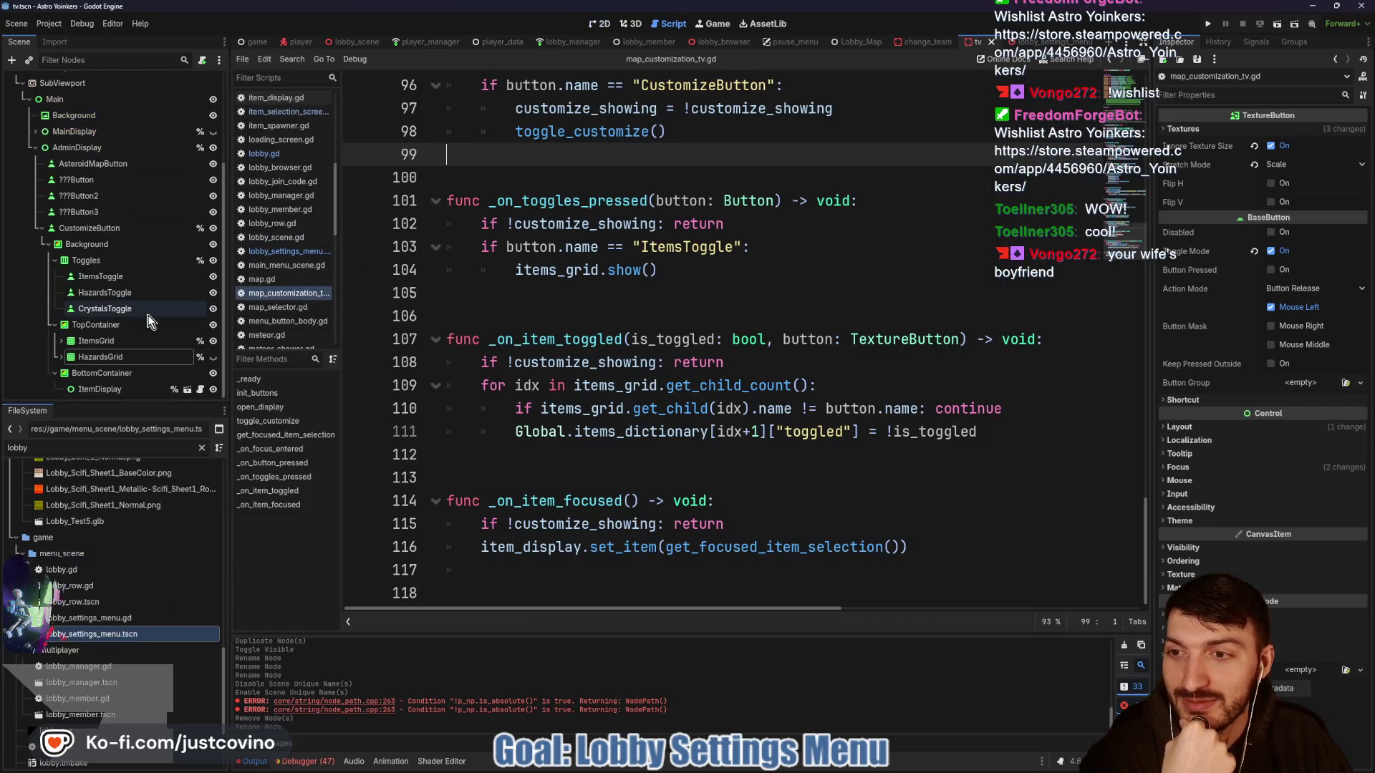
scroll(581, 329, up, 15)
scroll(580, 329, up, 10)
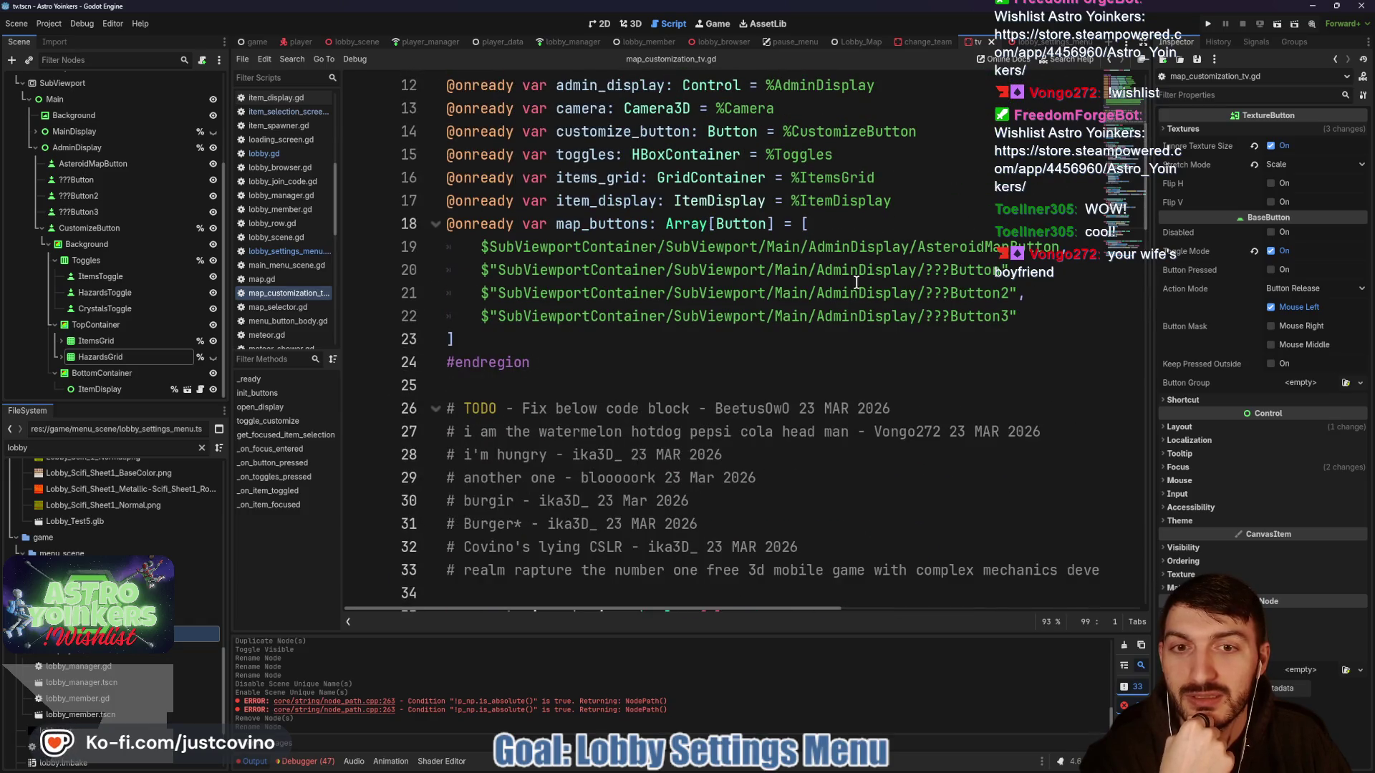
click(955, 200)
key(Return)
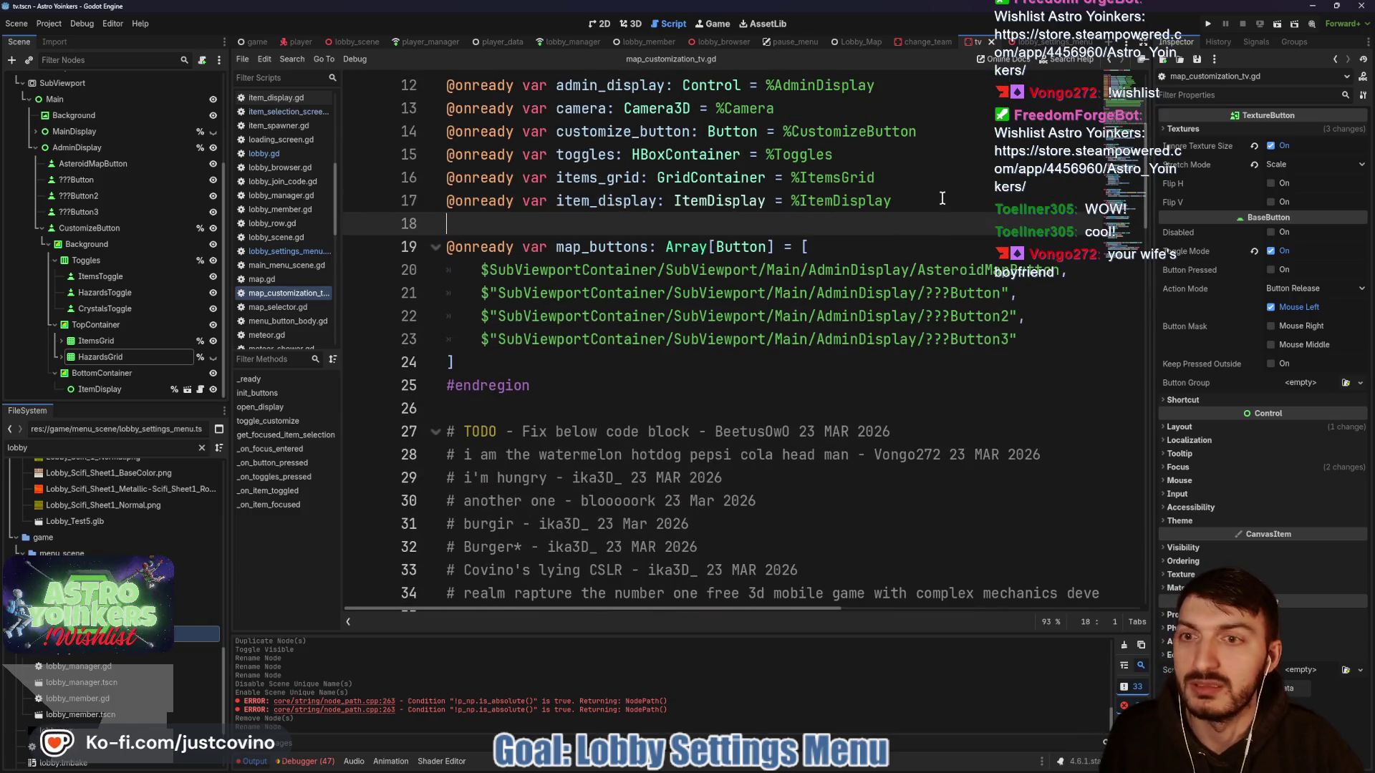
mouse_move(139, 366)
mouse_down()
mouse_move(236, 308)
mouse_move(465, 222)
mouse_up()
key(BackSpace)
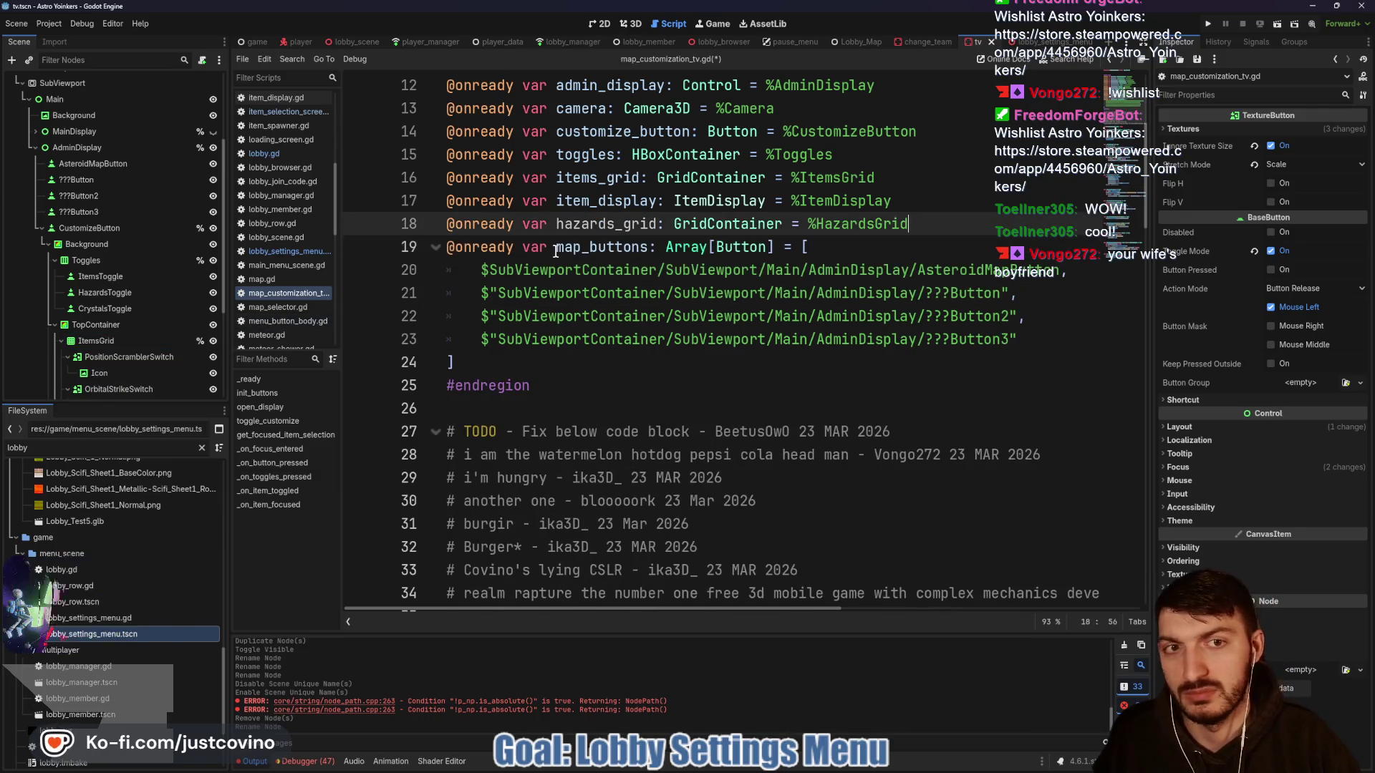
key(ctrl+s)
scroll(802, 247, down, 6)
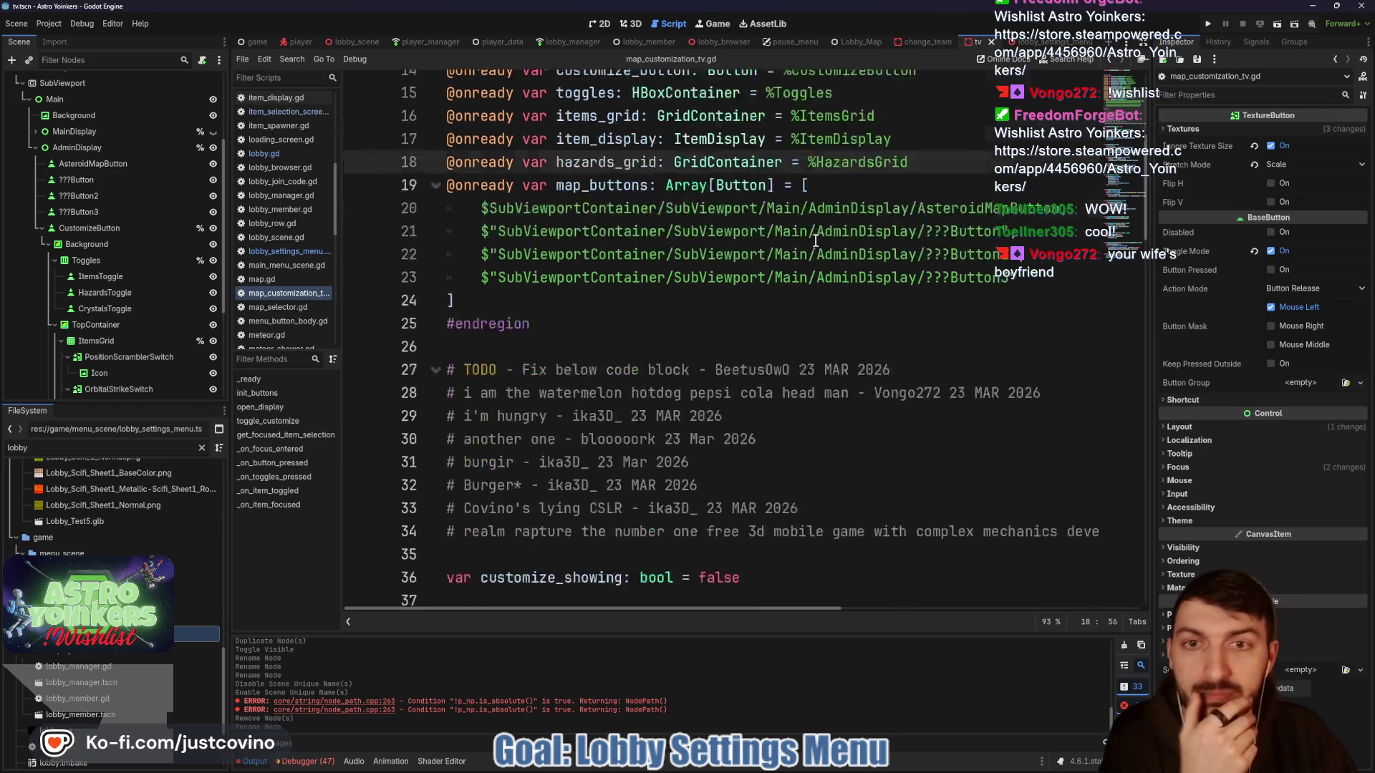
scroll(792, 252, down, 2)
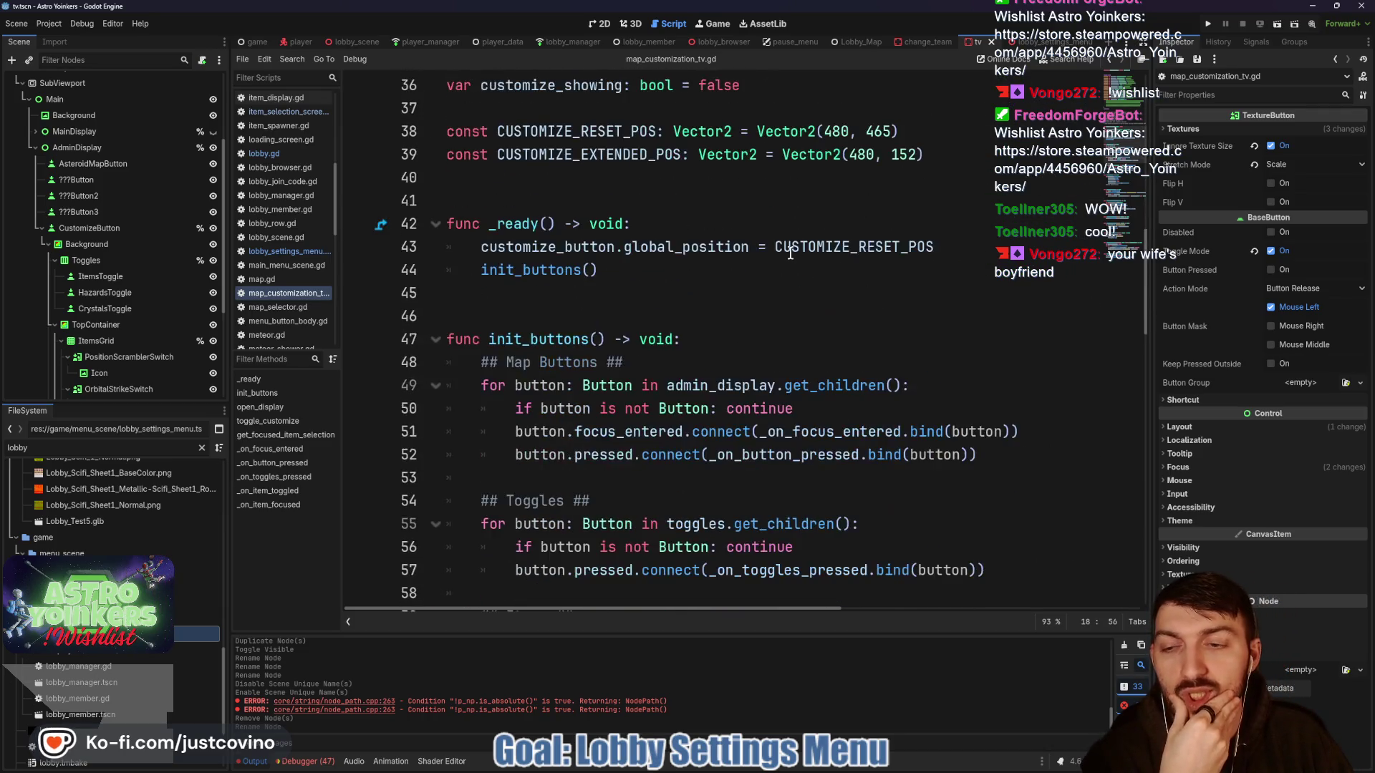
scroll(673, 254, down, 3)
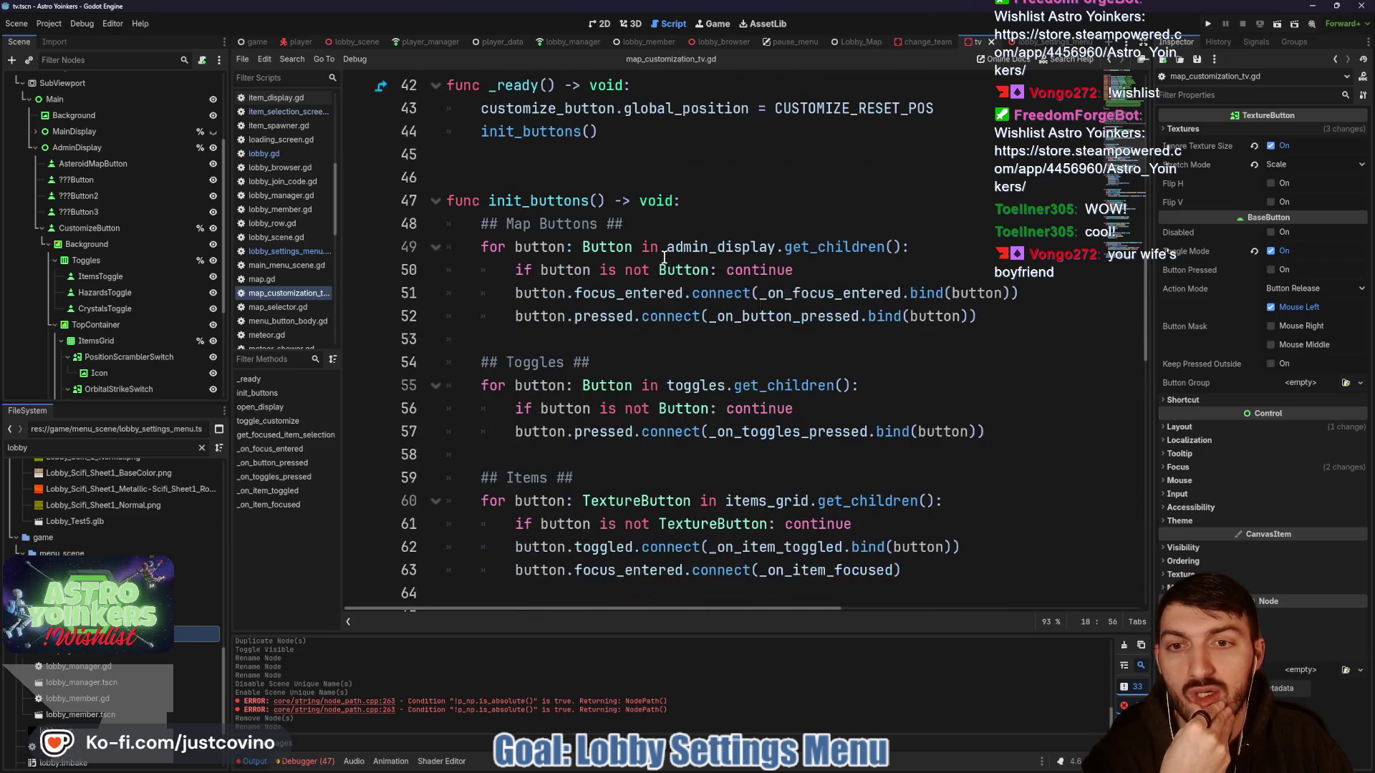
scroll(664, 257, down, 1)
click(549, 462)
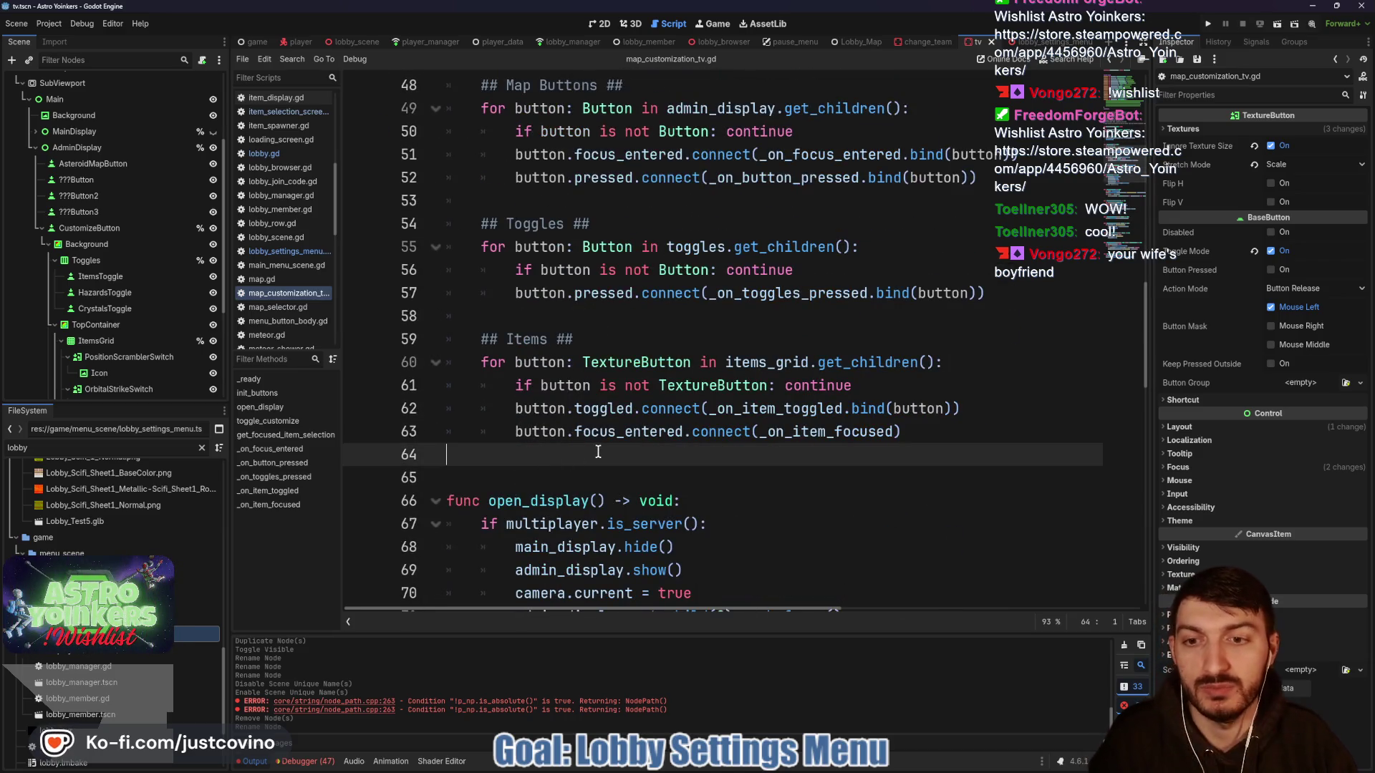
- Add a '## Hazards ##' loop over hazards_grid.get_children() that skips non-TextureButton children
key(Return)
key(Return)
key(Return)
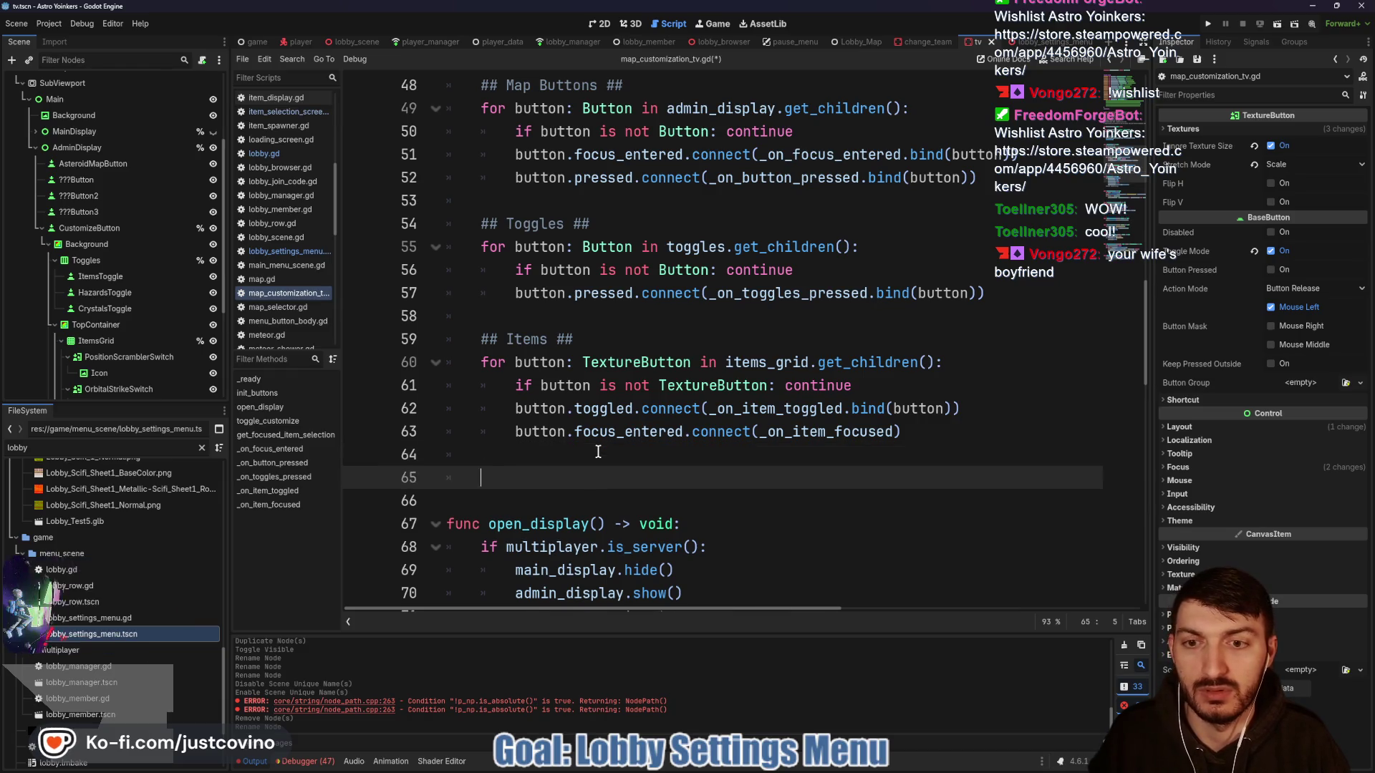
key(Up)
key(Up)
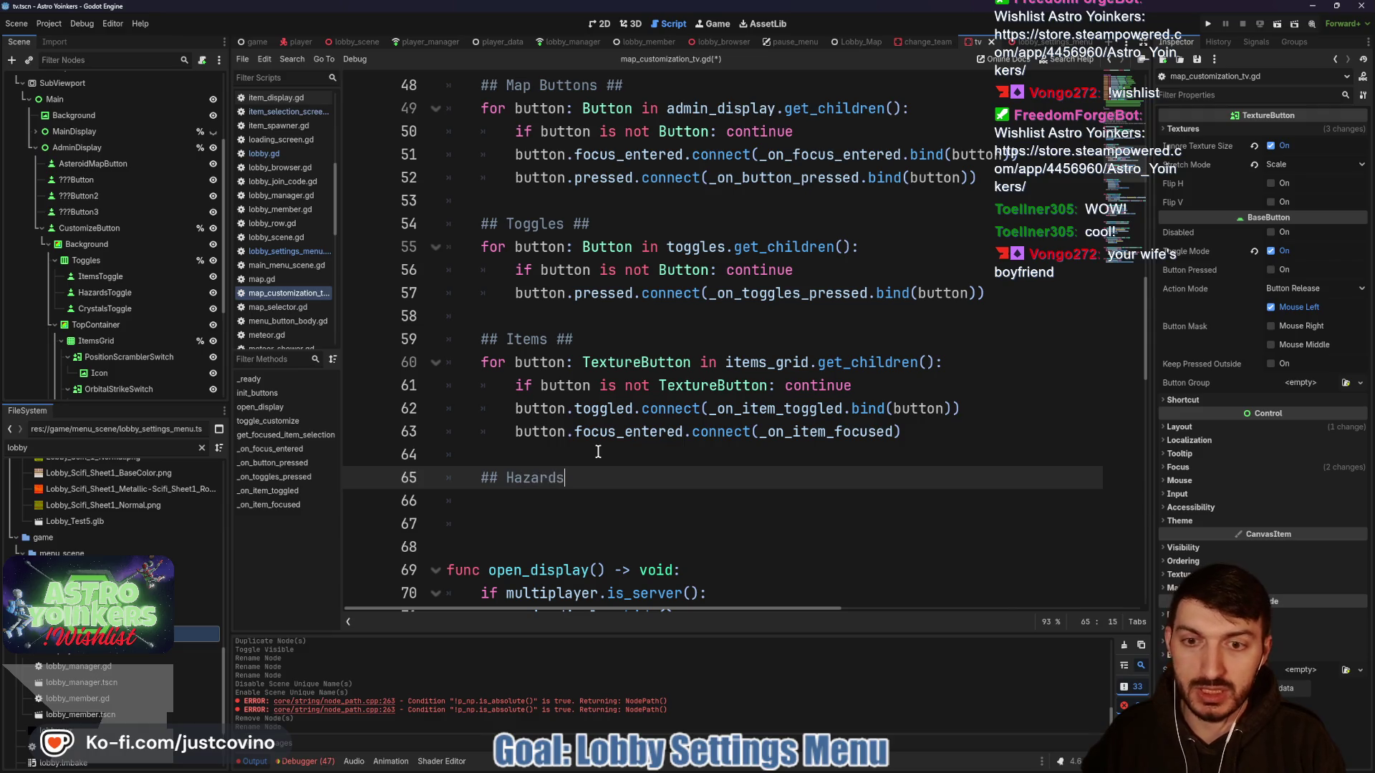
text( ##)
key(Return)
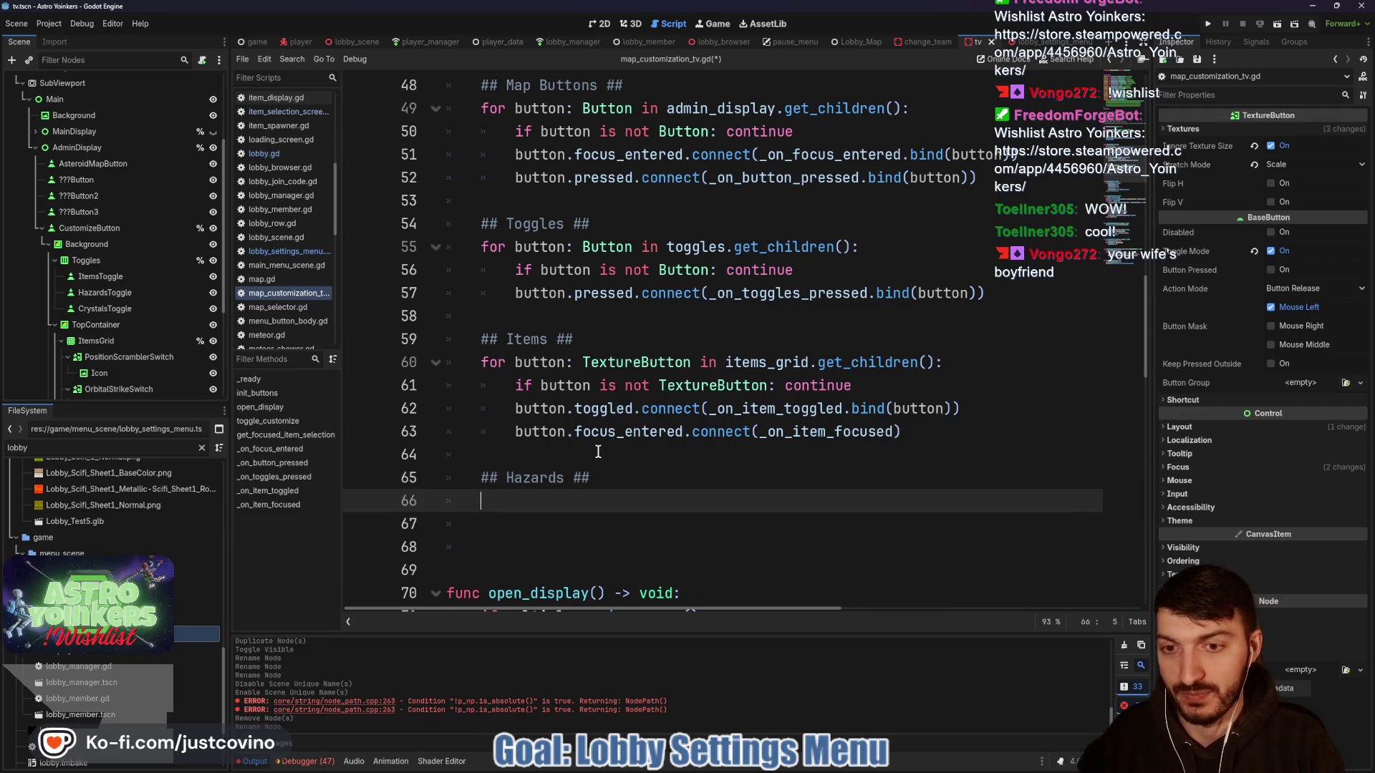
text(for button)
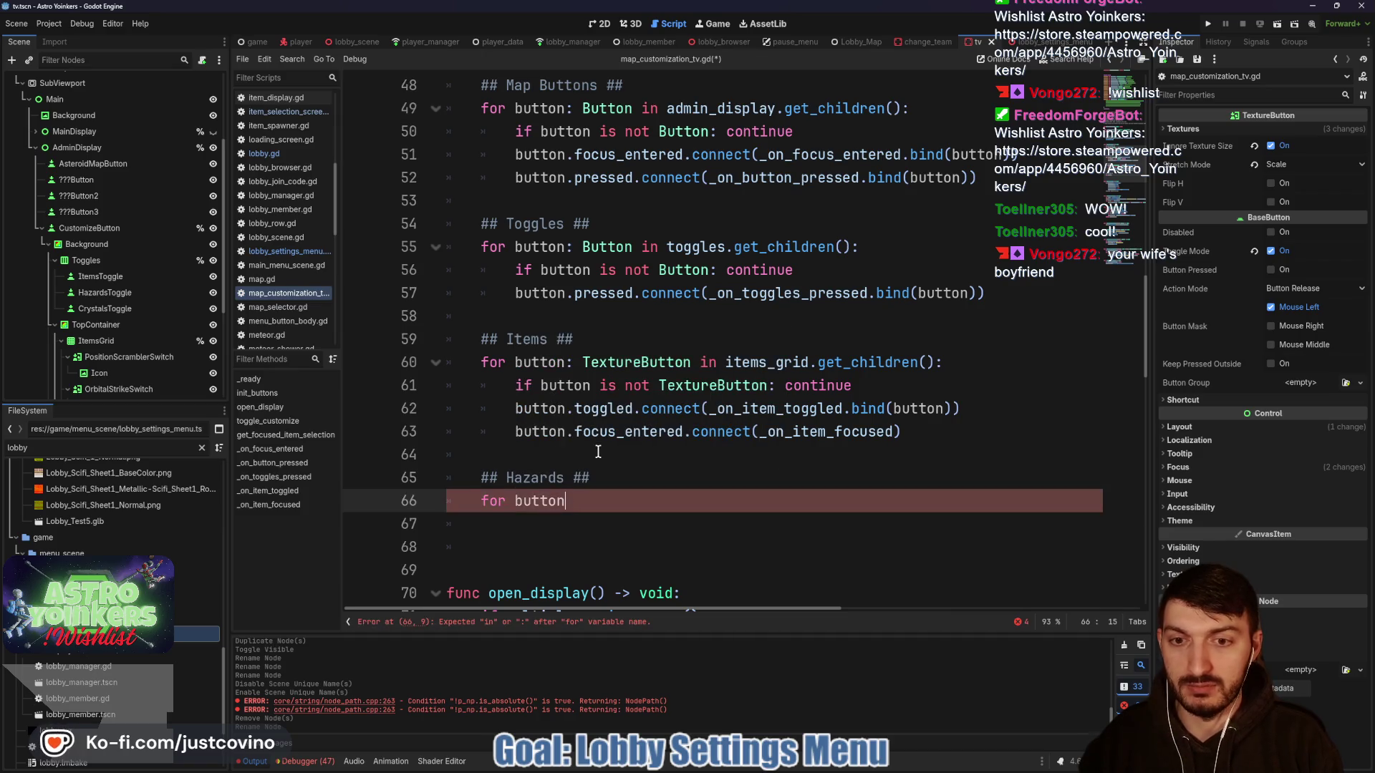
text(: T)
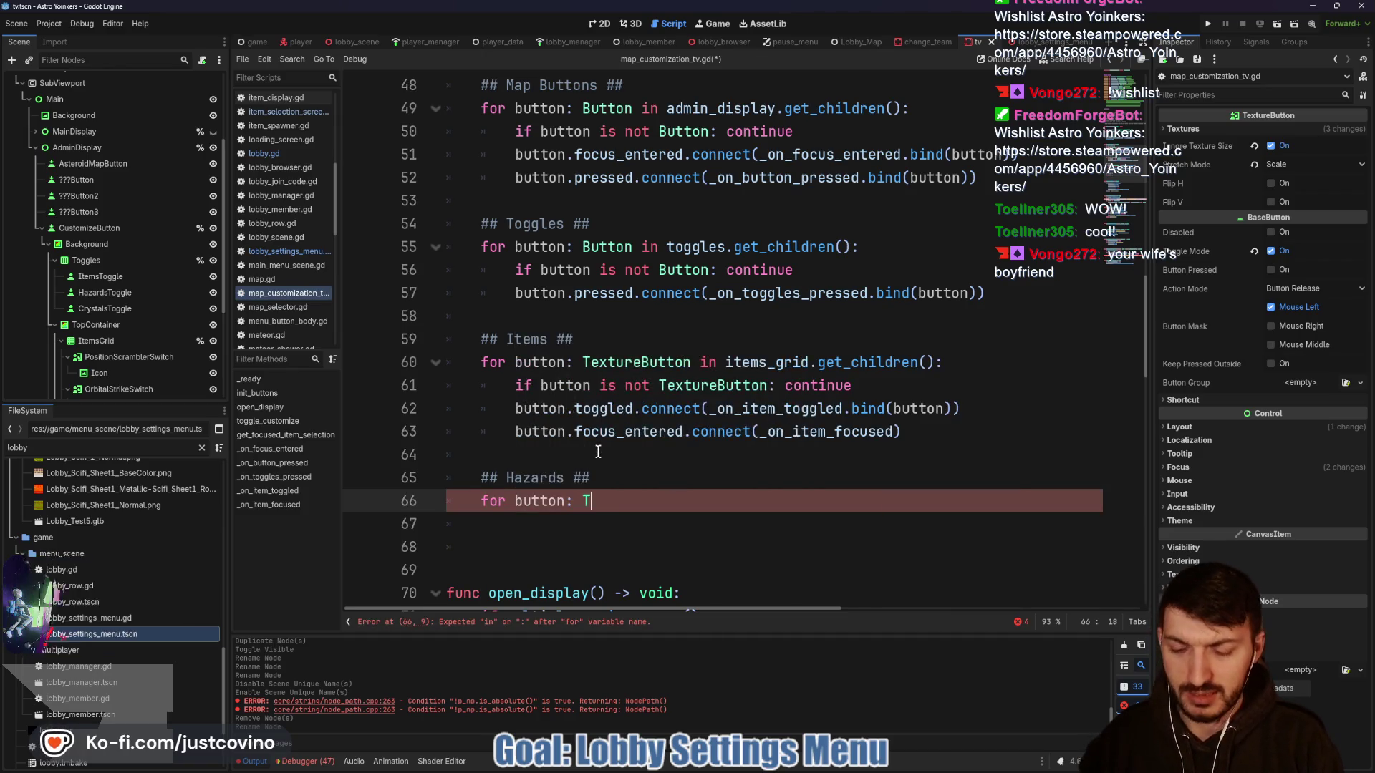
text(extureButt)
key(Return)
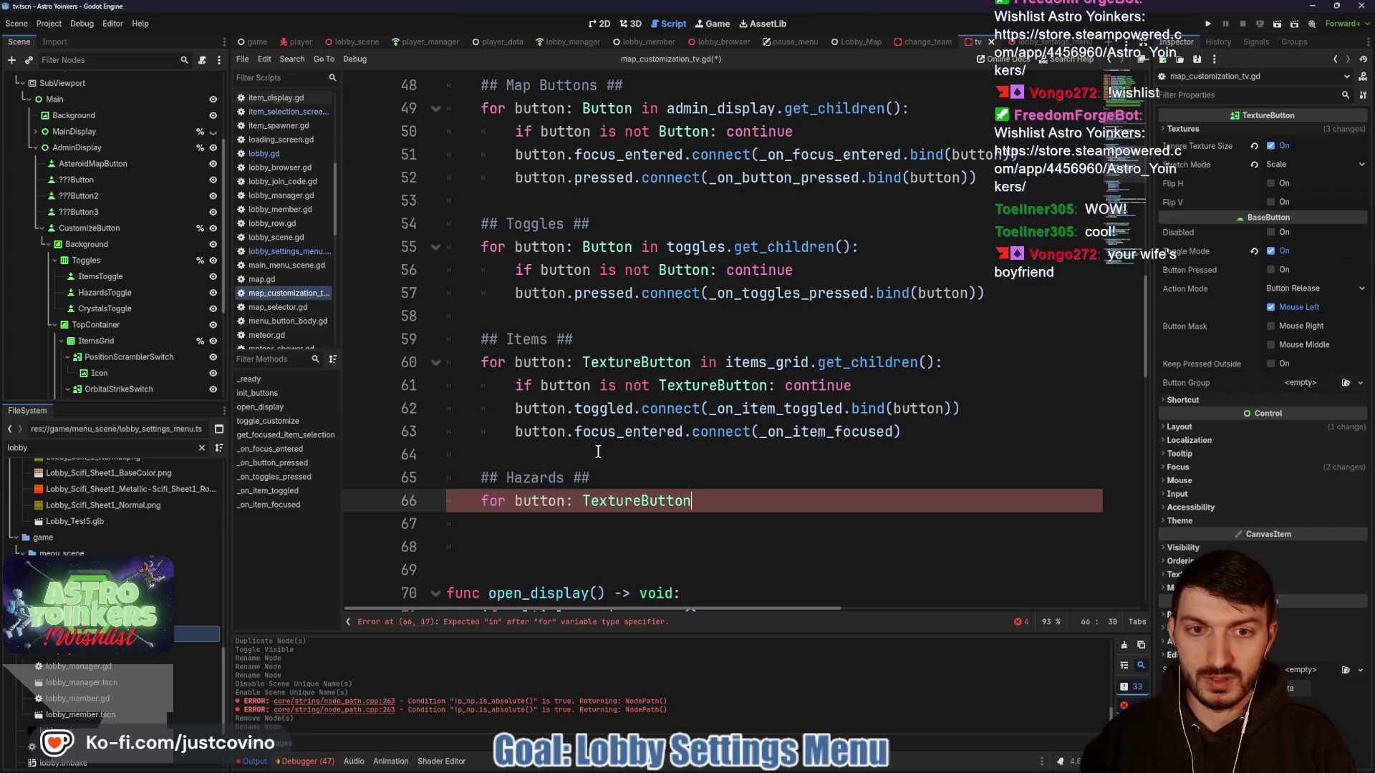
text( in ha)
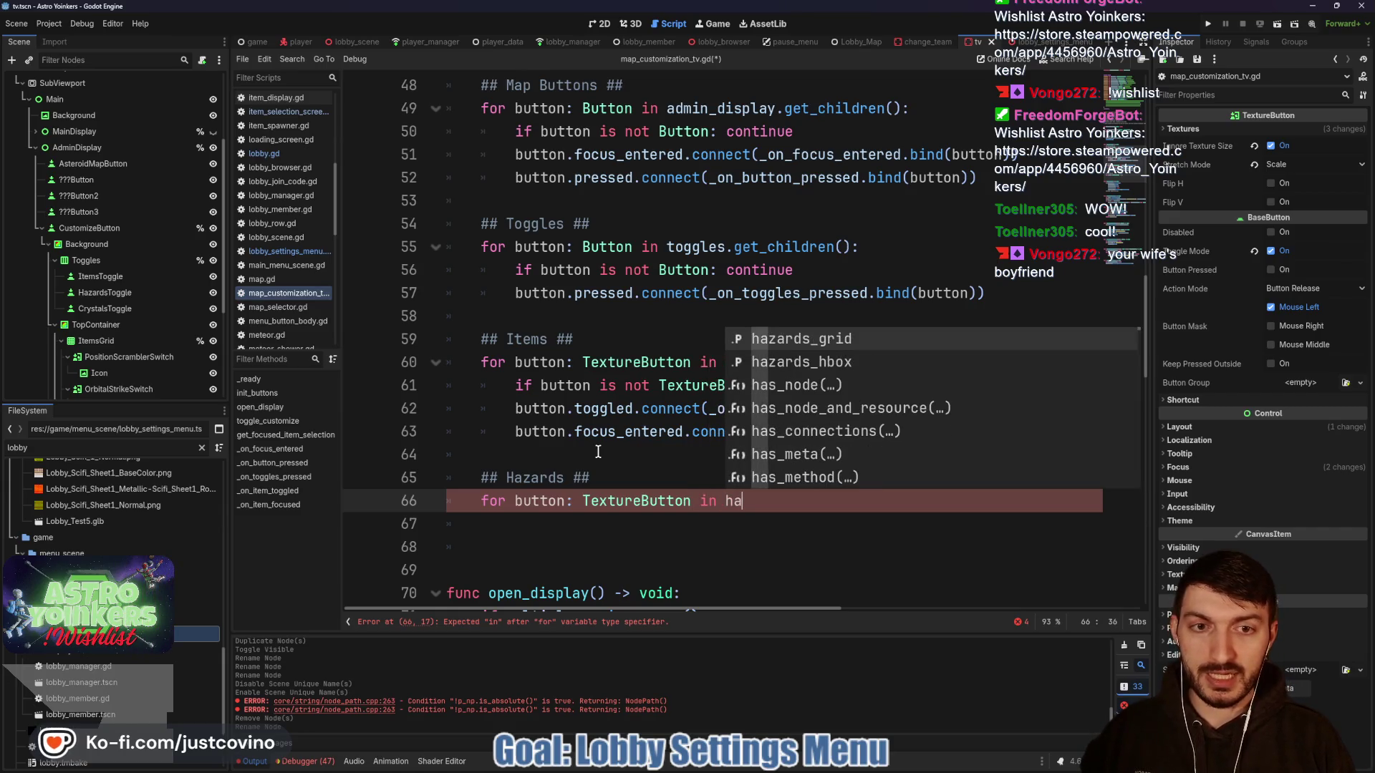
key(Return)
text(get_children)
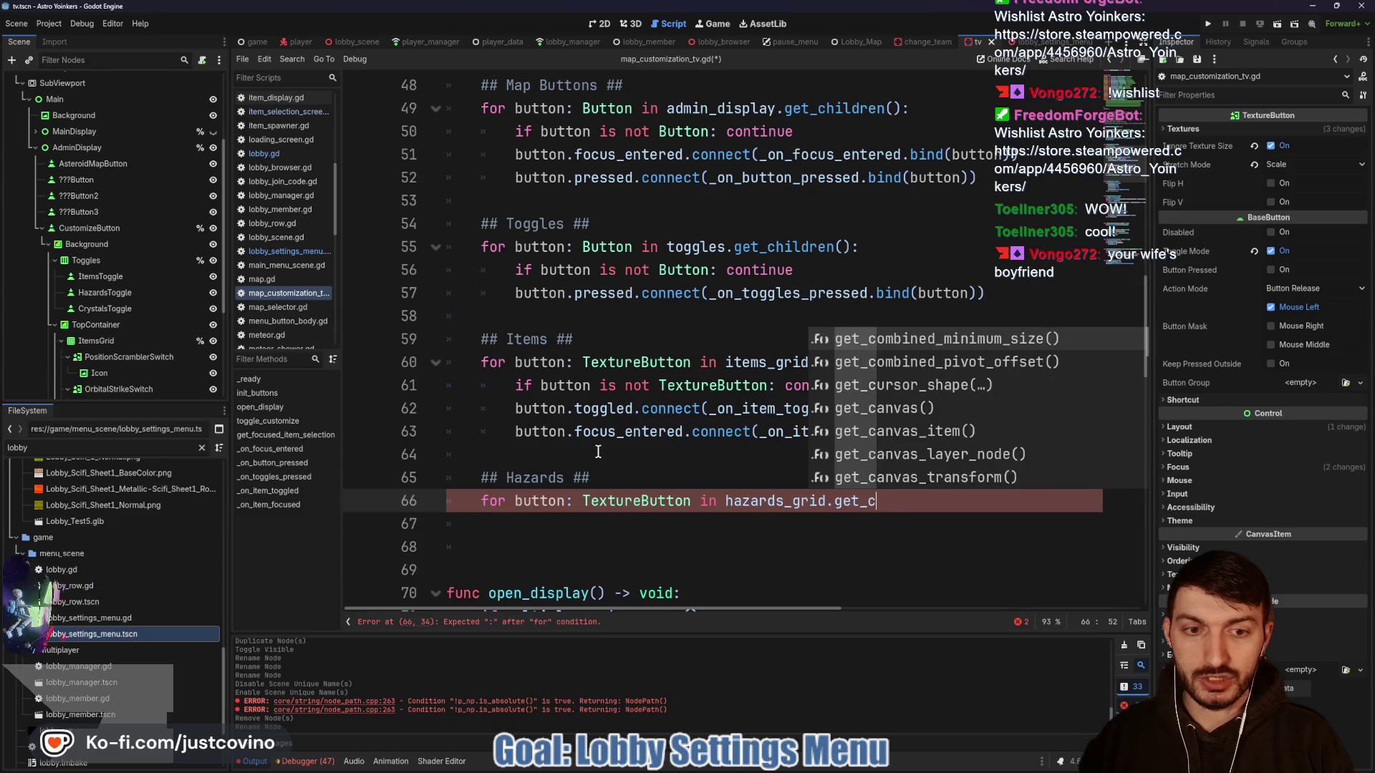
key(Return)
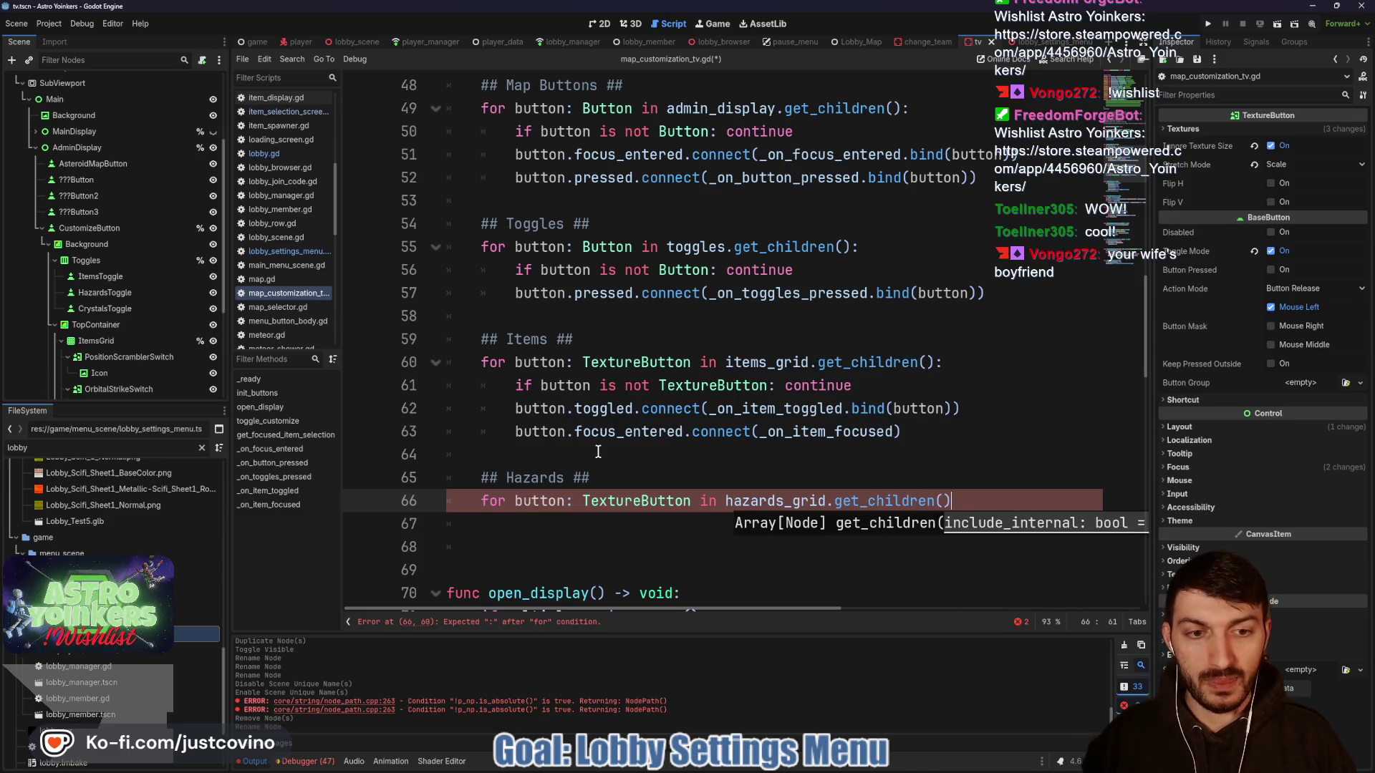
text(:)
key(Return)
text(if)
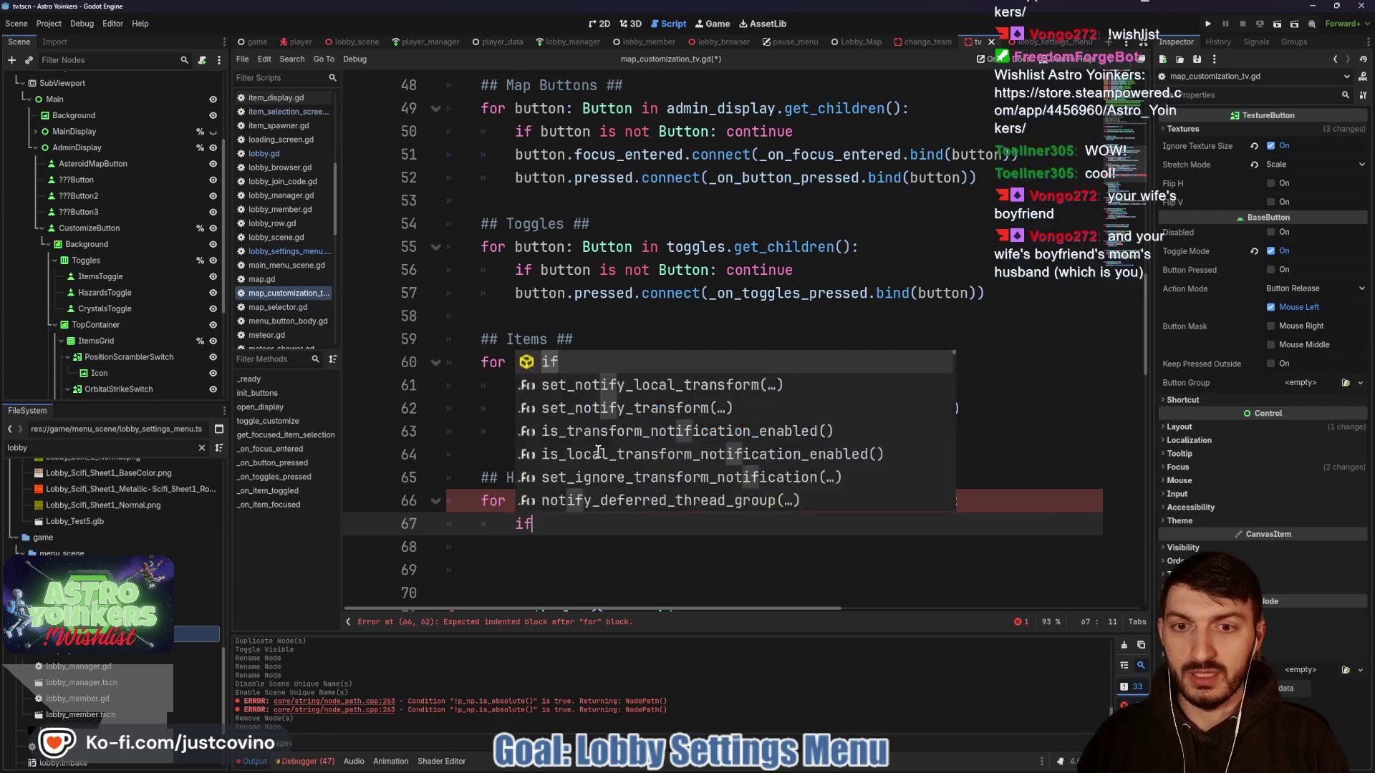
text( button is not )
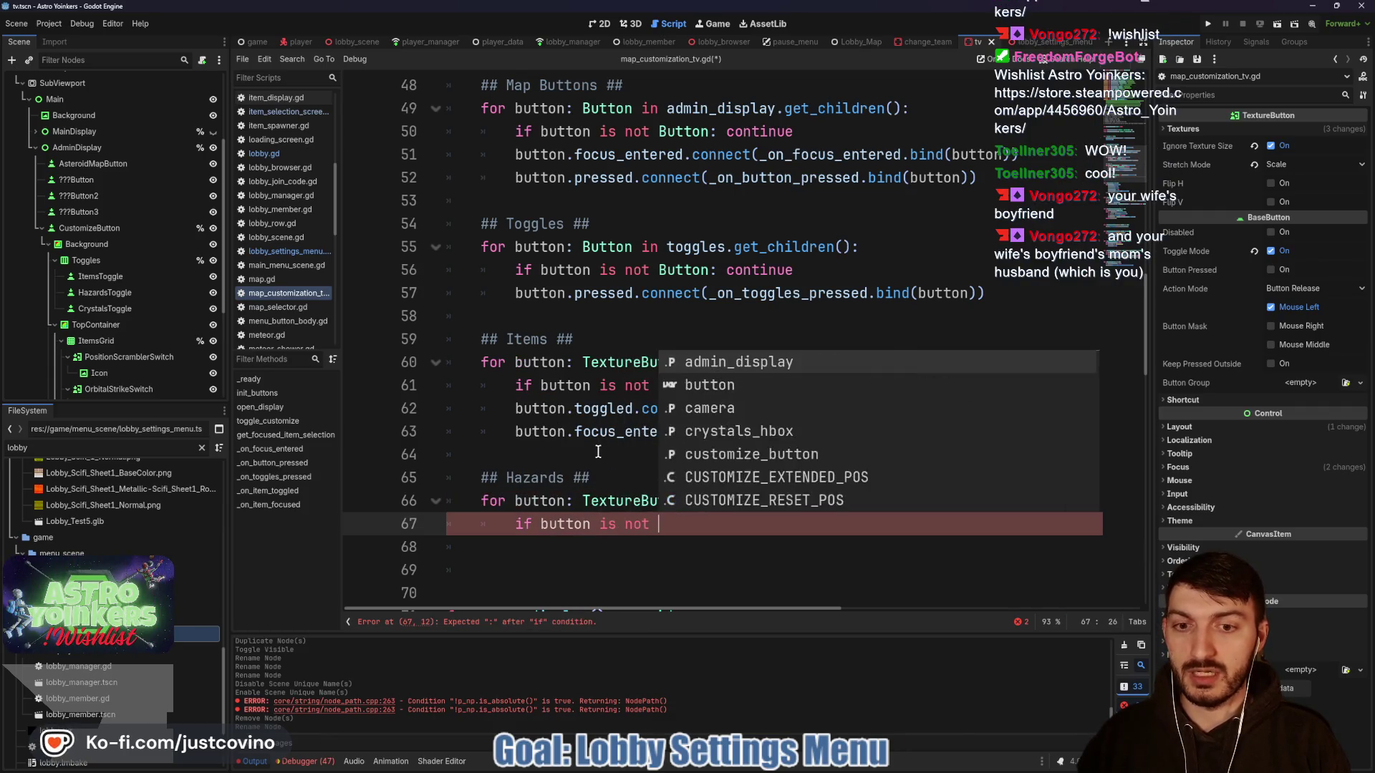
text(TextureButton)
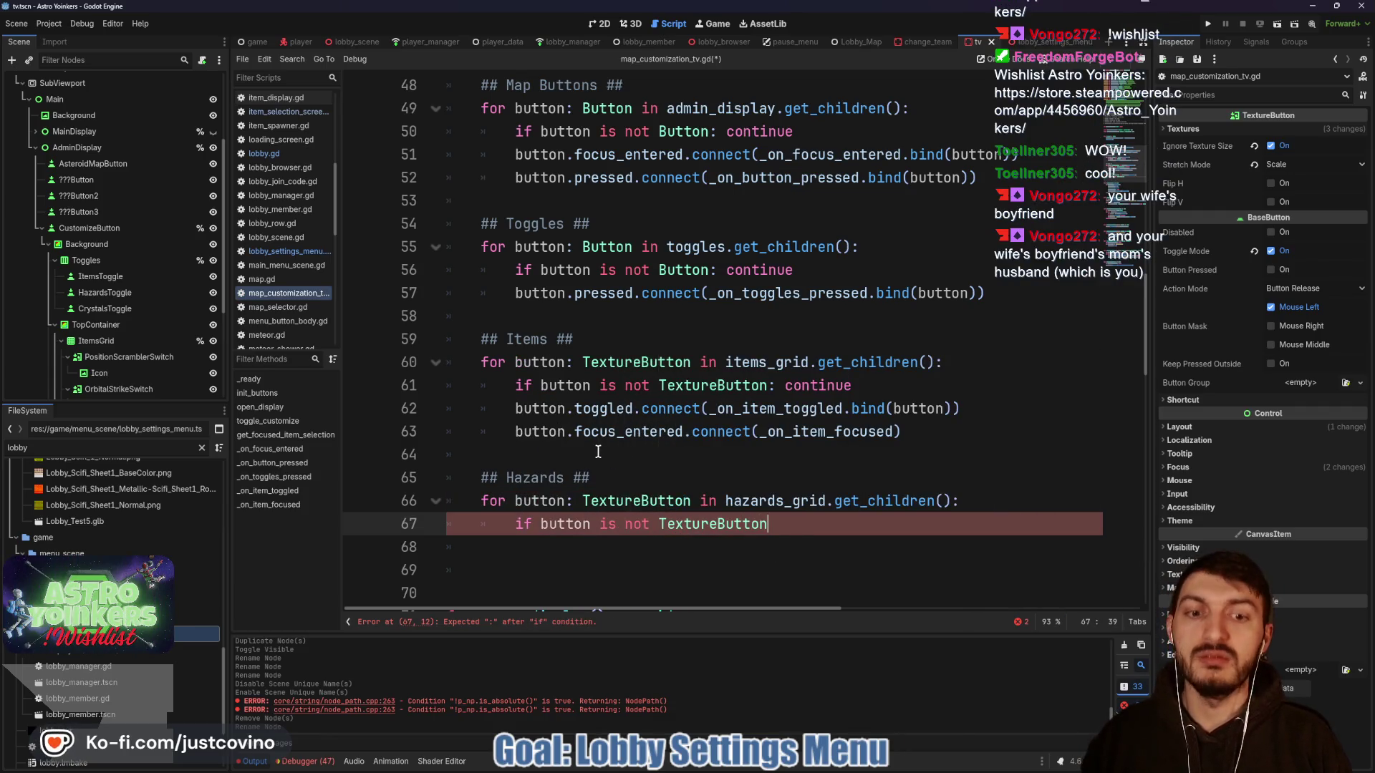
text(: continue)
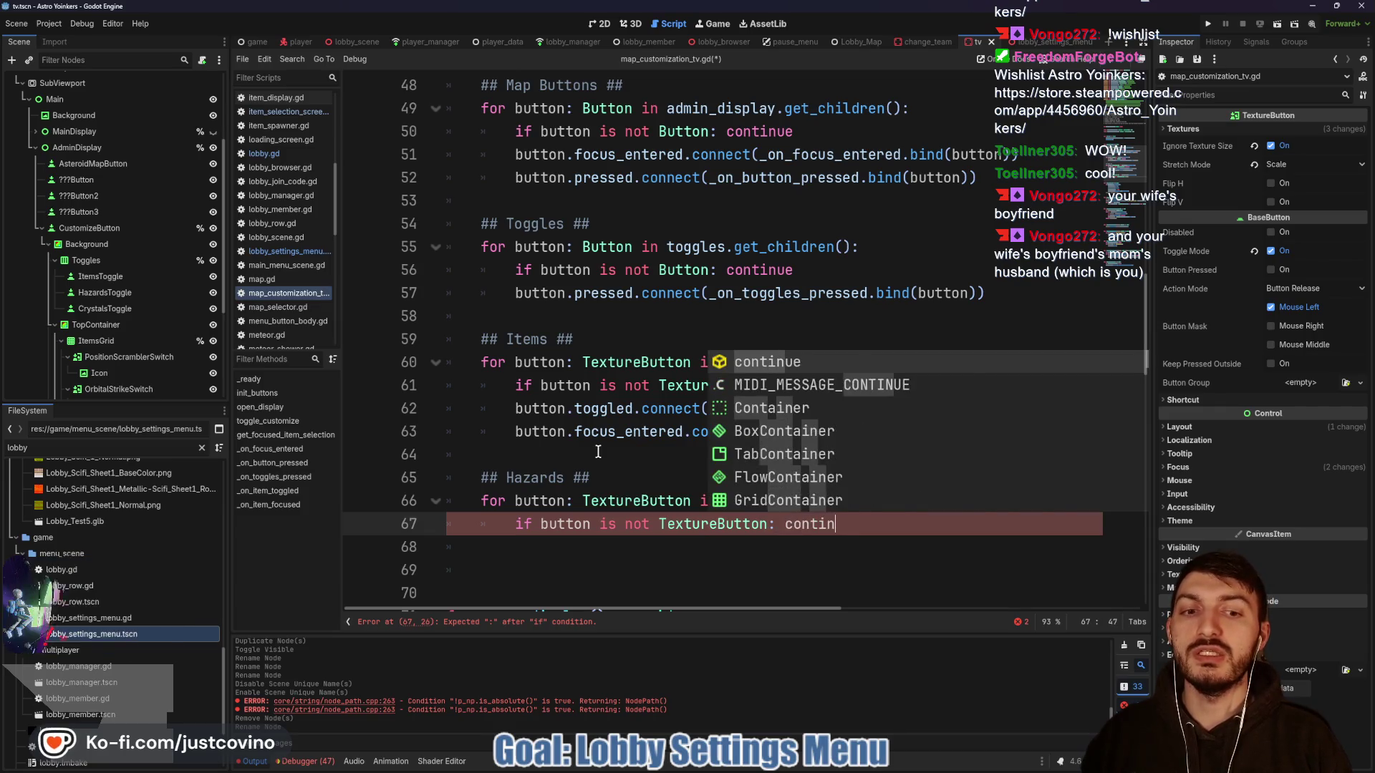
key(Return)
- Connect each hazard button's toggled signal to _on_hazard_toggled
text(button.togg)
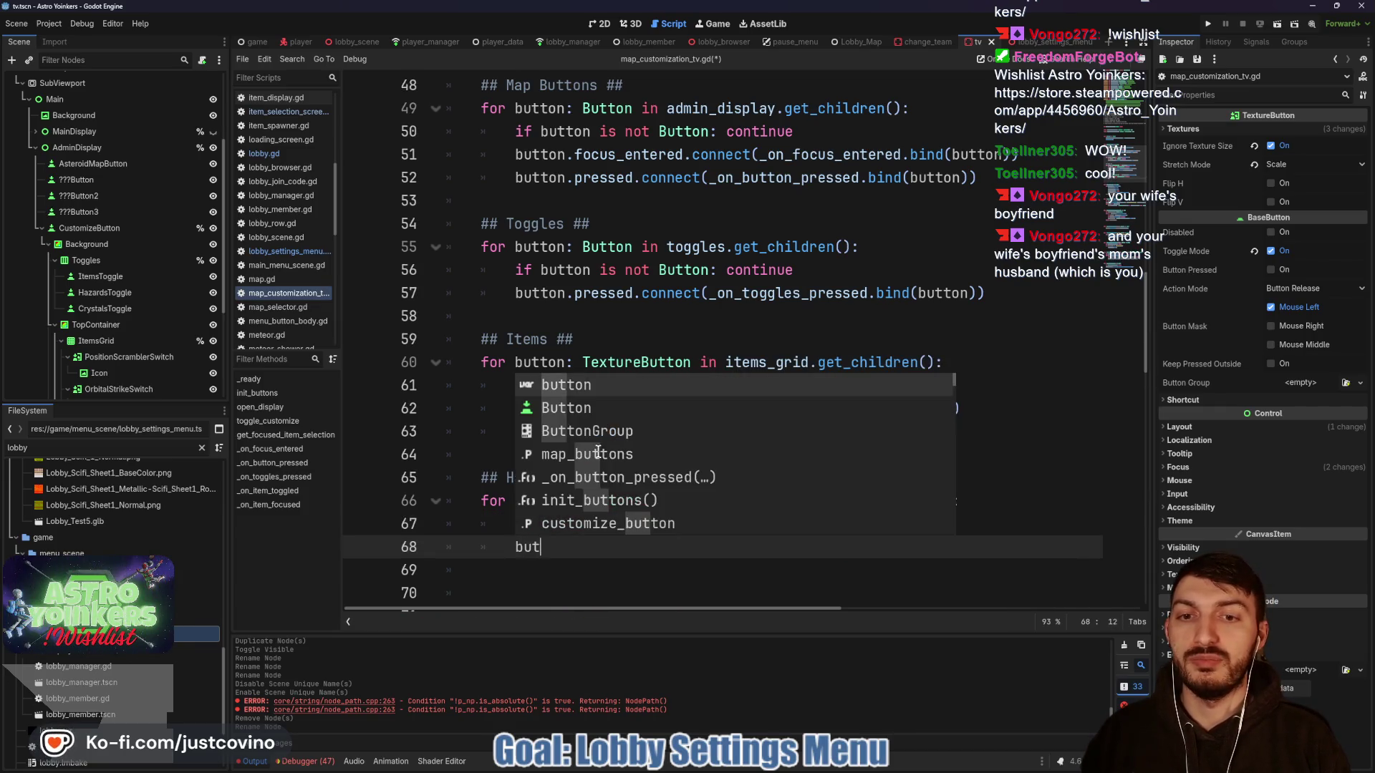
key(Return)
text(.connec)
key(Return)
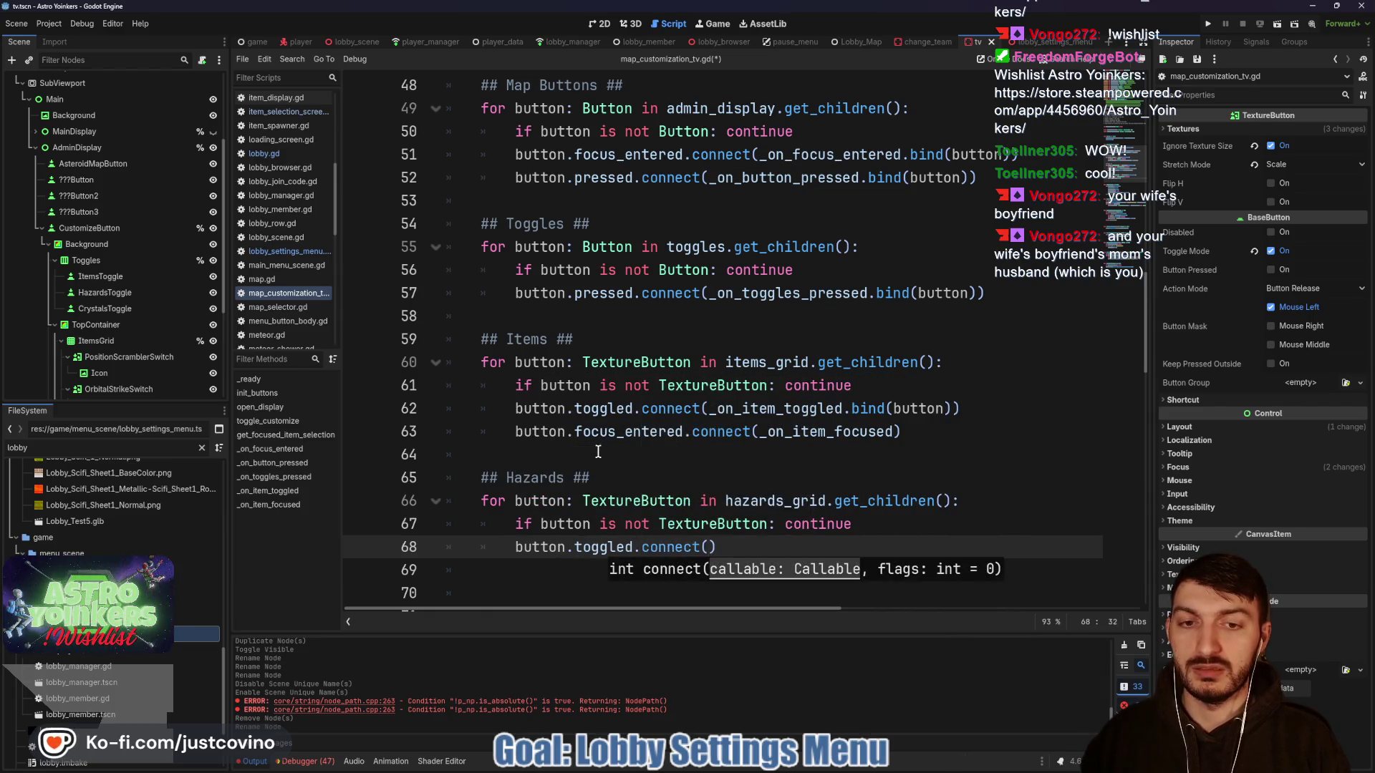
text(_onHazar)
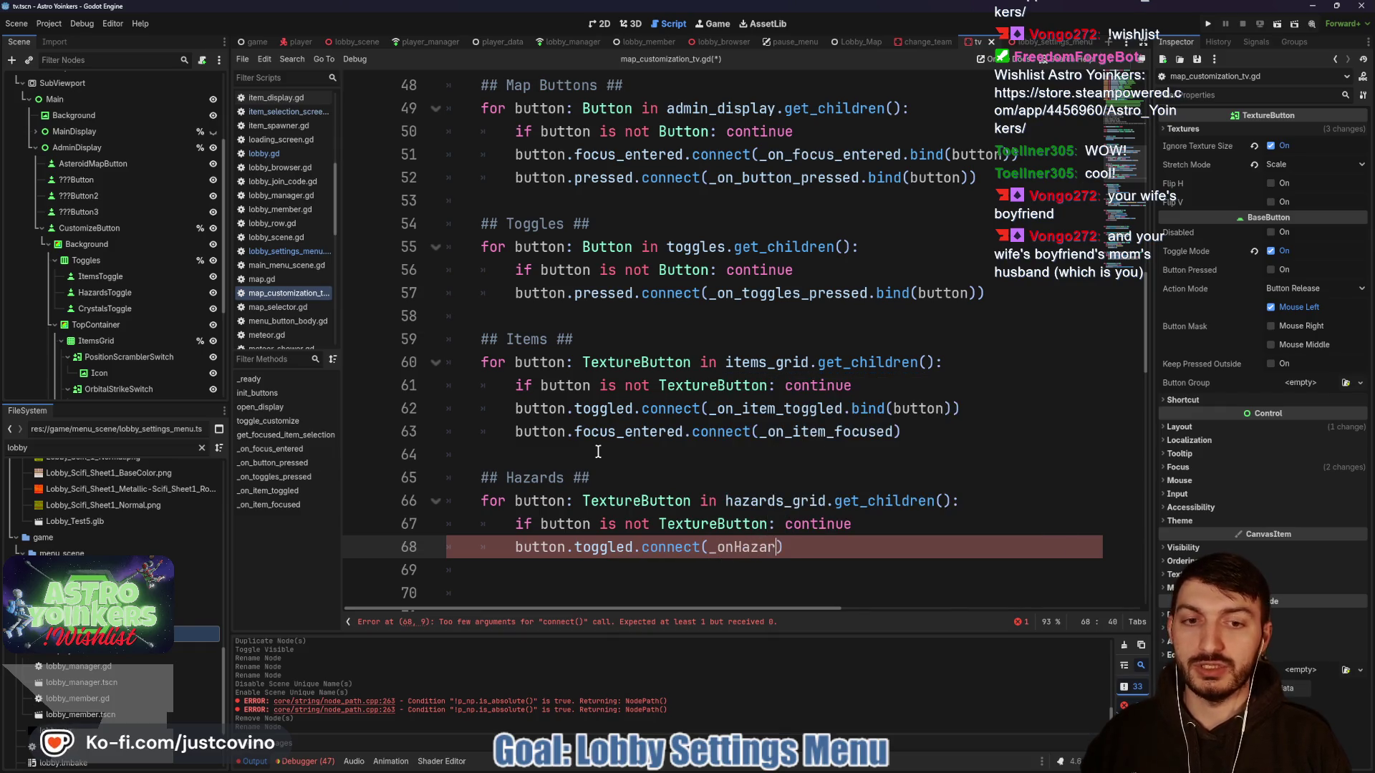
key(BackSpace)
text(_haz)
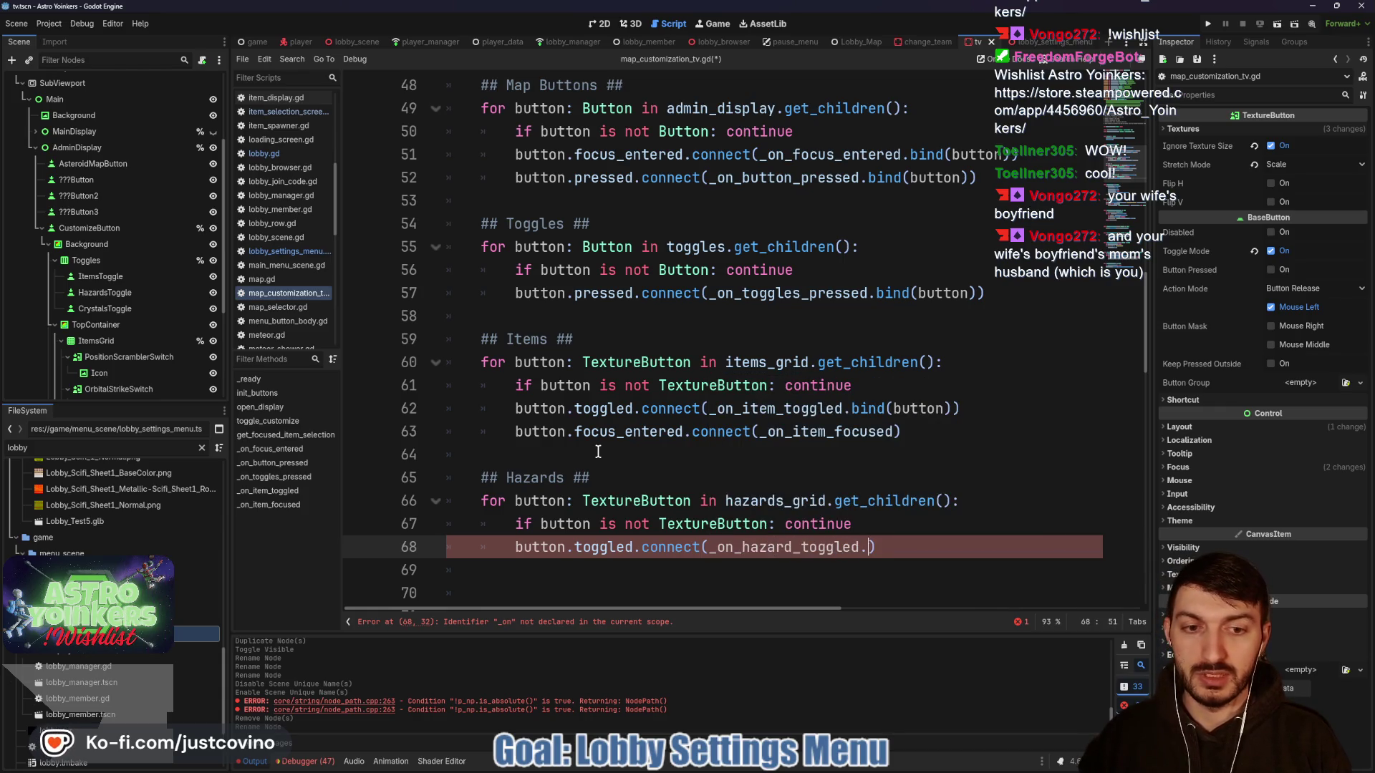
text(nd()
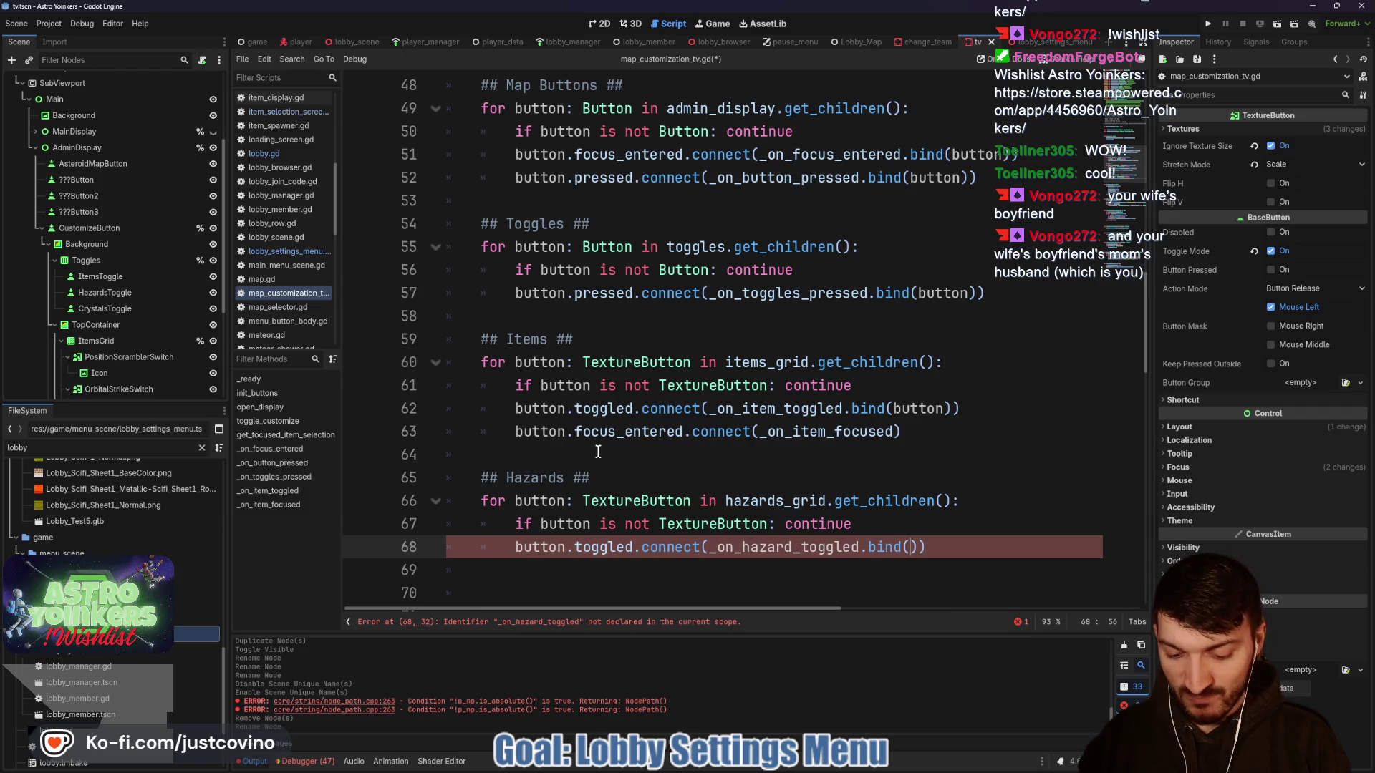
text(utton)
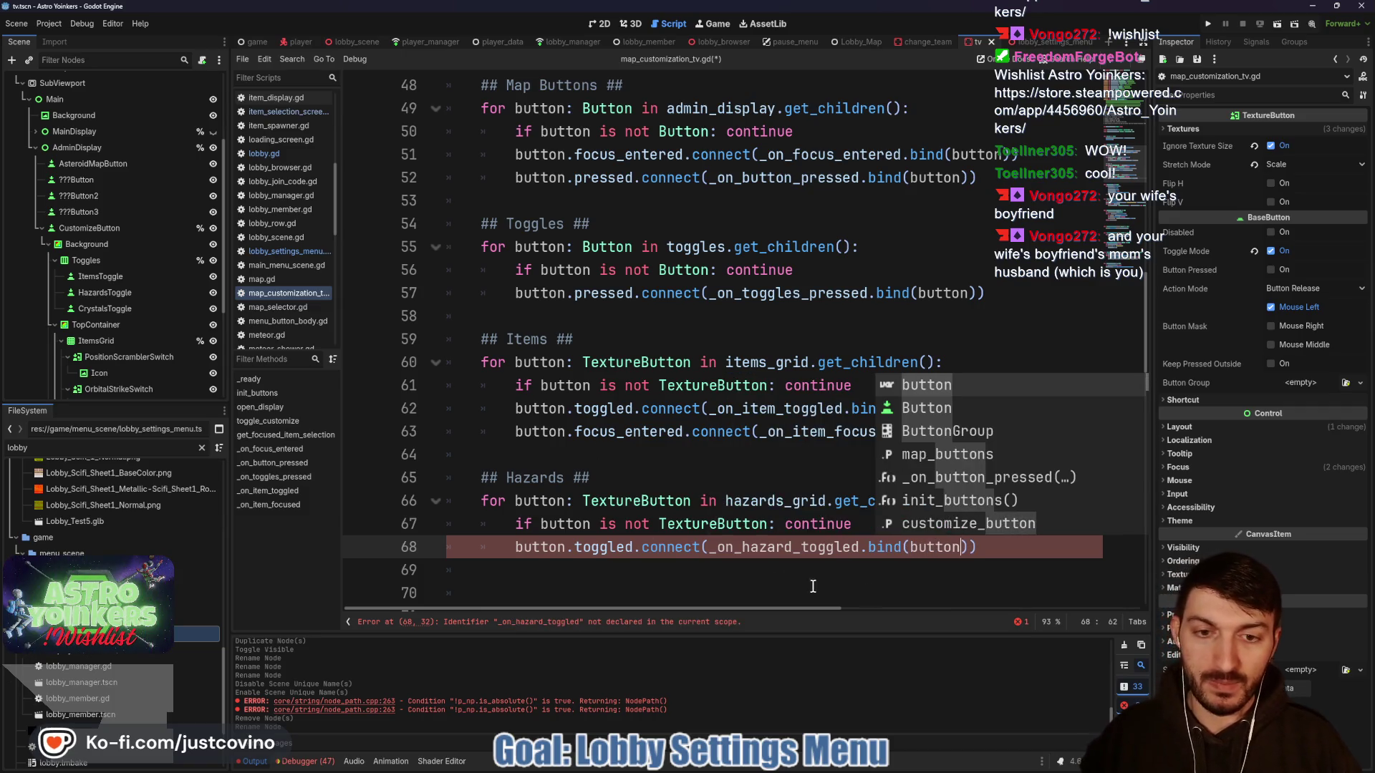
click(1002, 549)
- Connect focus_entered to _on_hazard_focused and remove an extra blank line before open_display
key(Return)
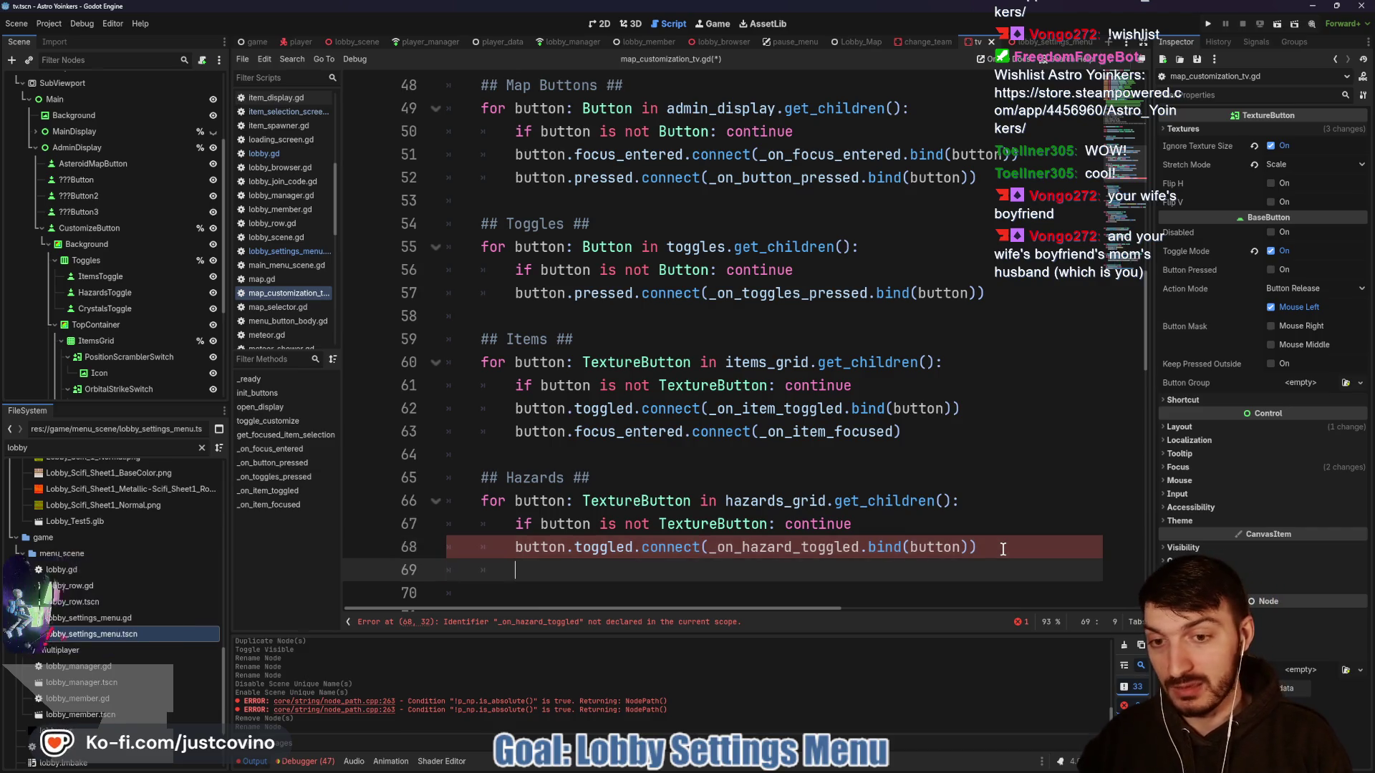
text(button.focus_e)
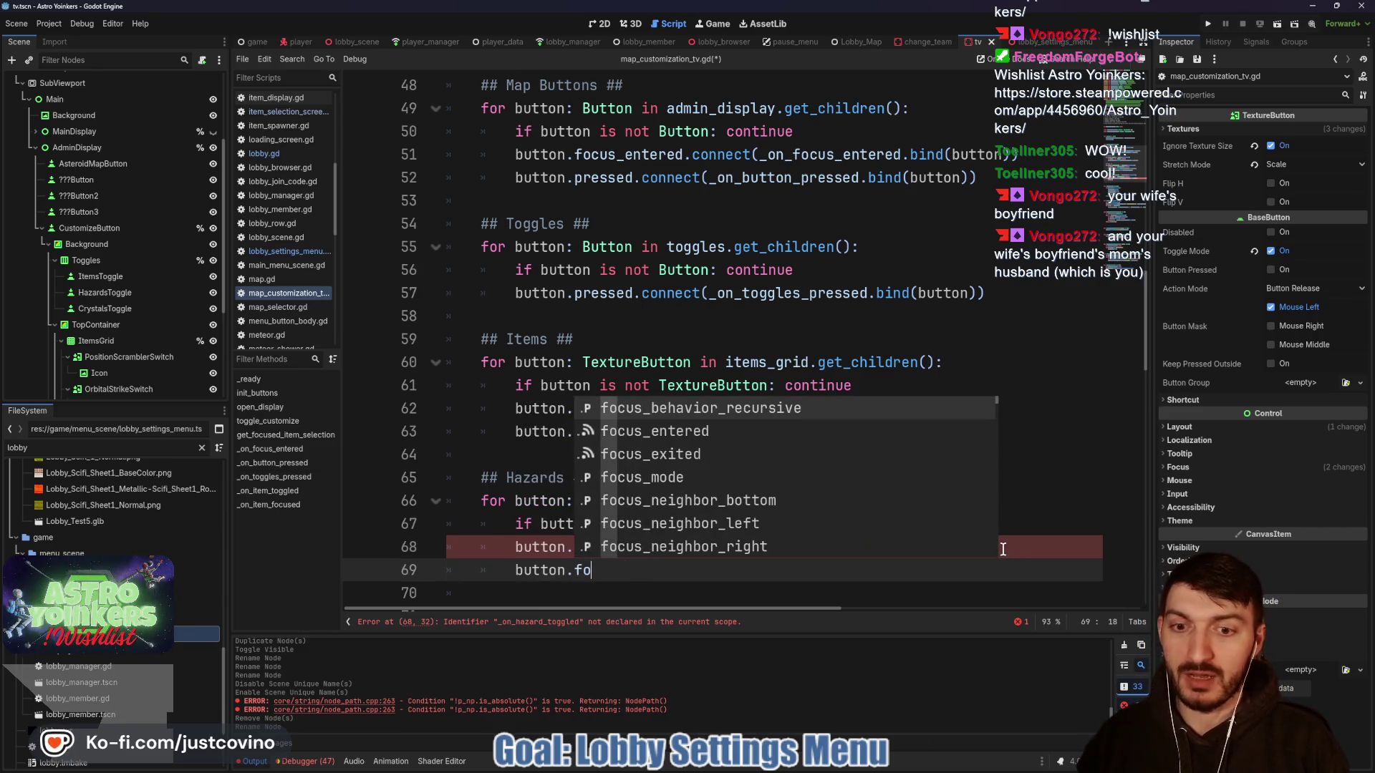
key(Return)
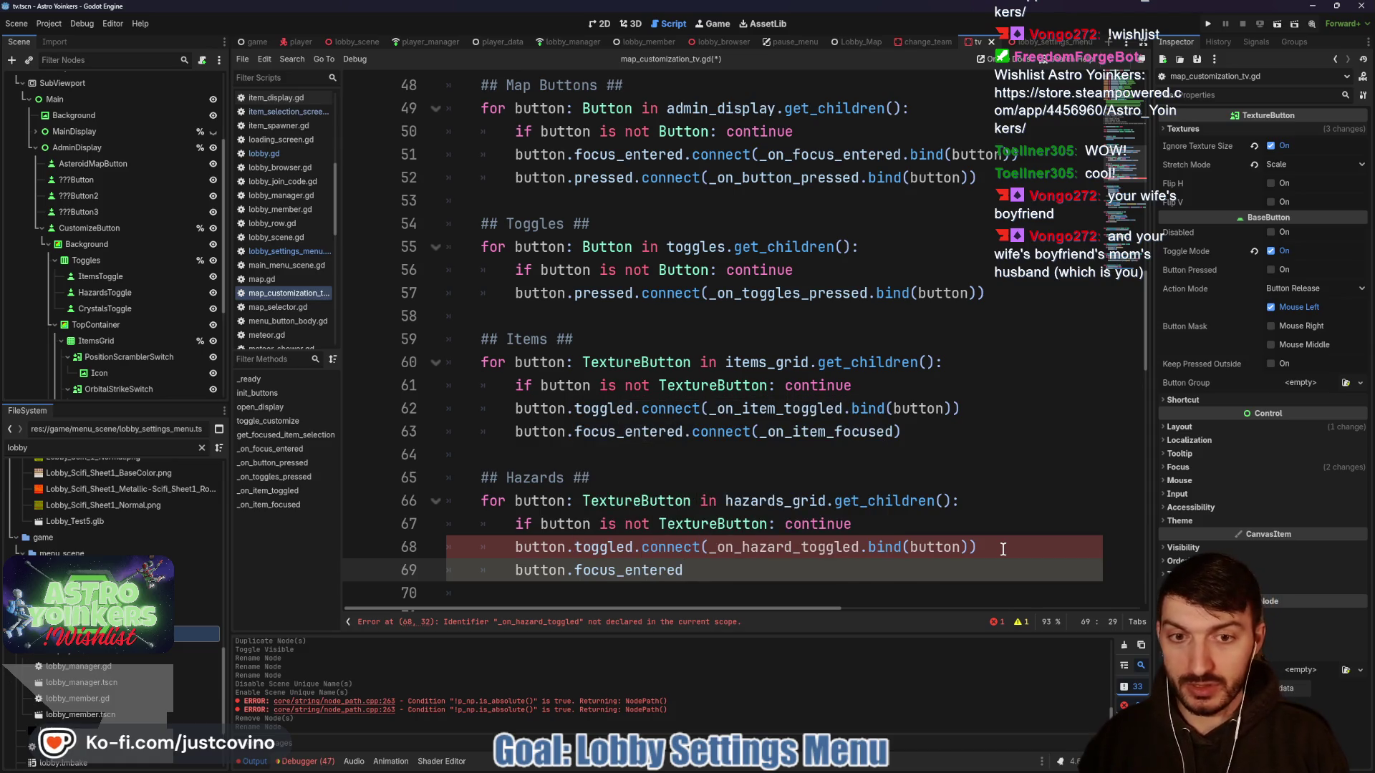
text(.c)
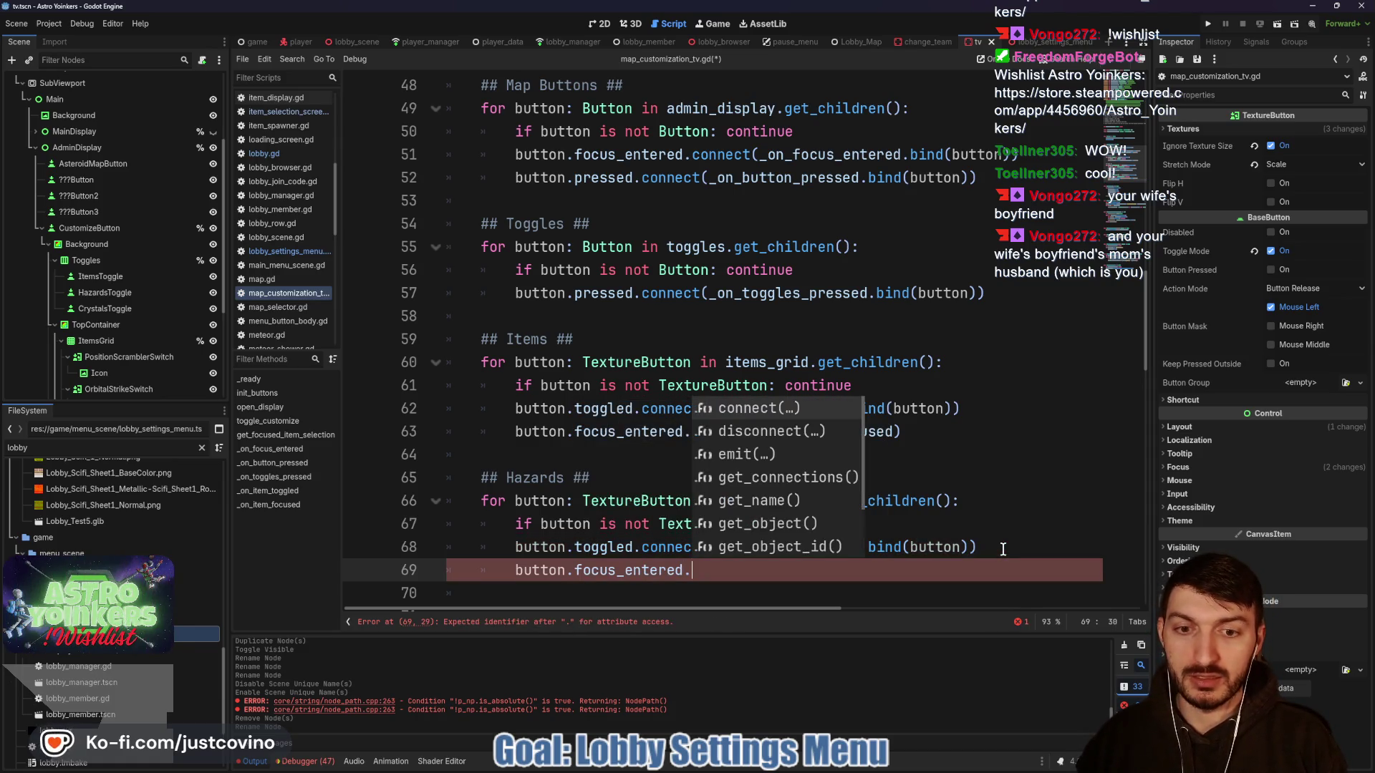
key(Return)
text(_on_h)
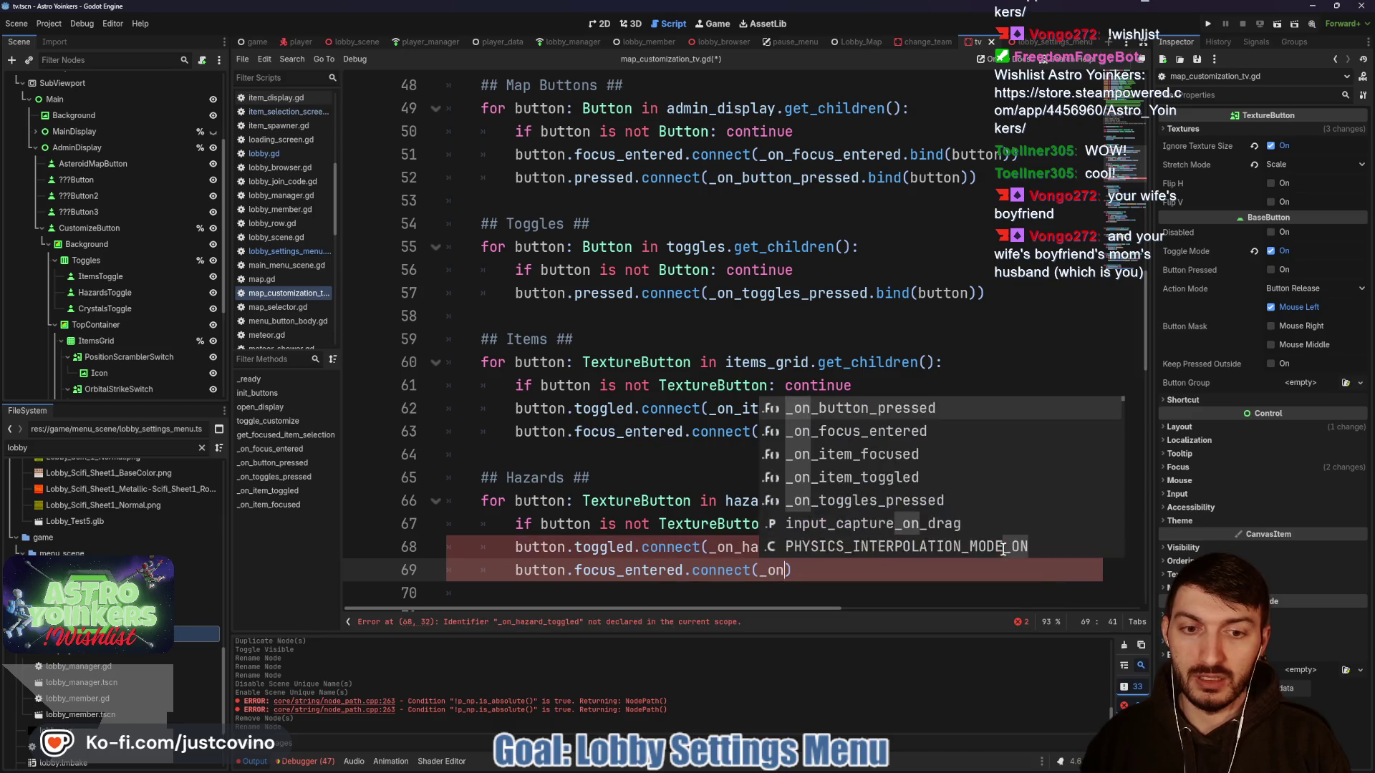
text(azard_focused)
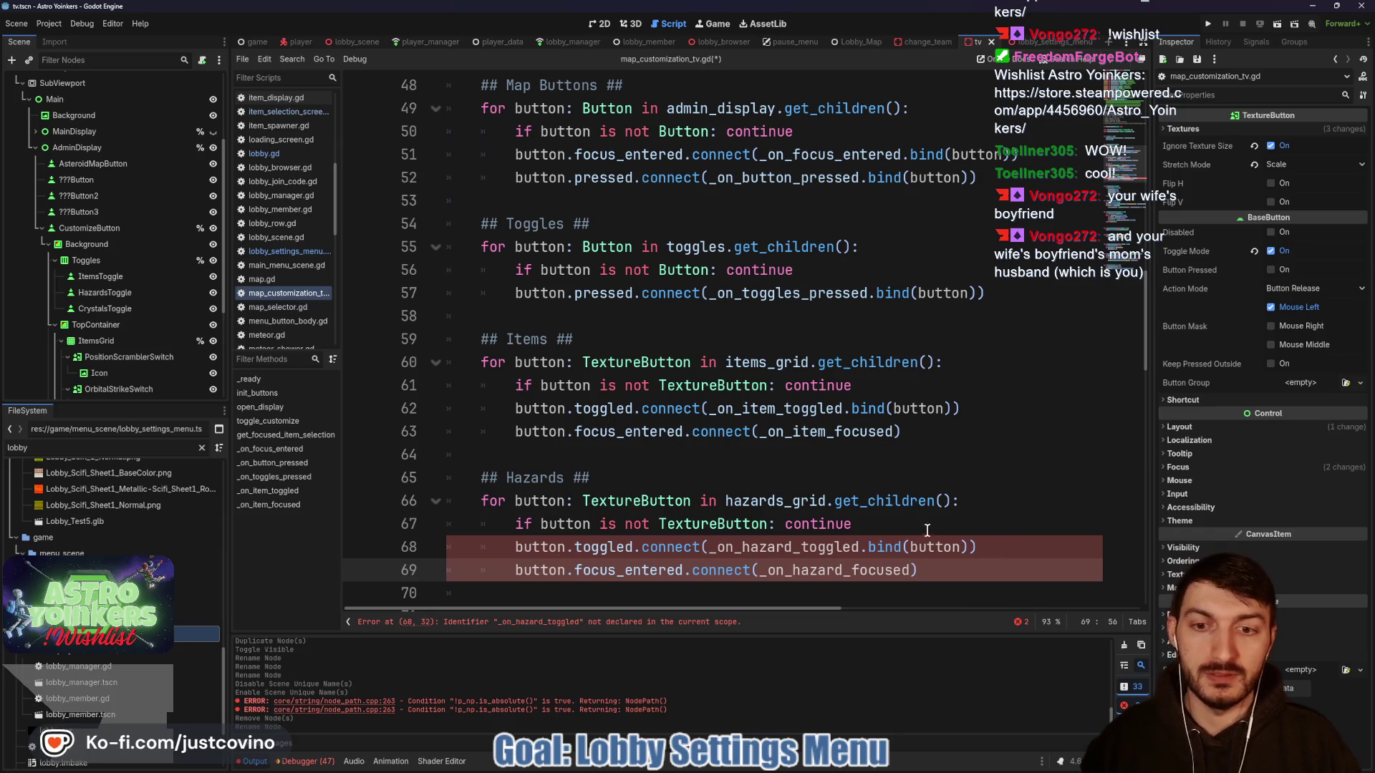
scroll(669, 369, down, 4)
click(436, 320)
key(Delete)
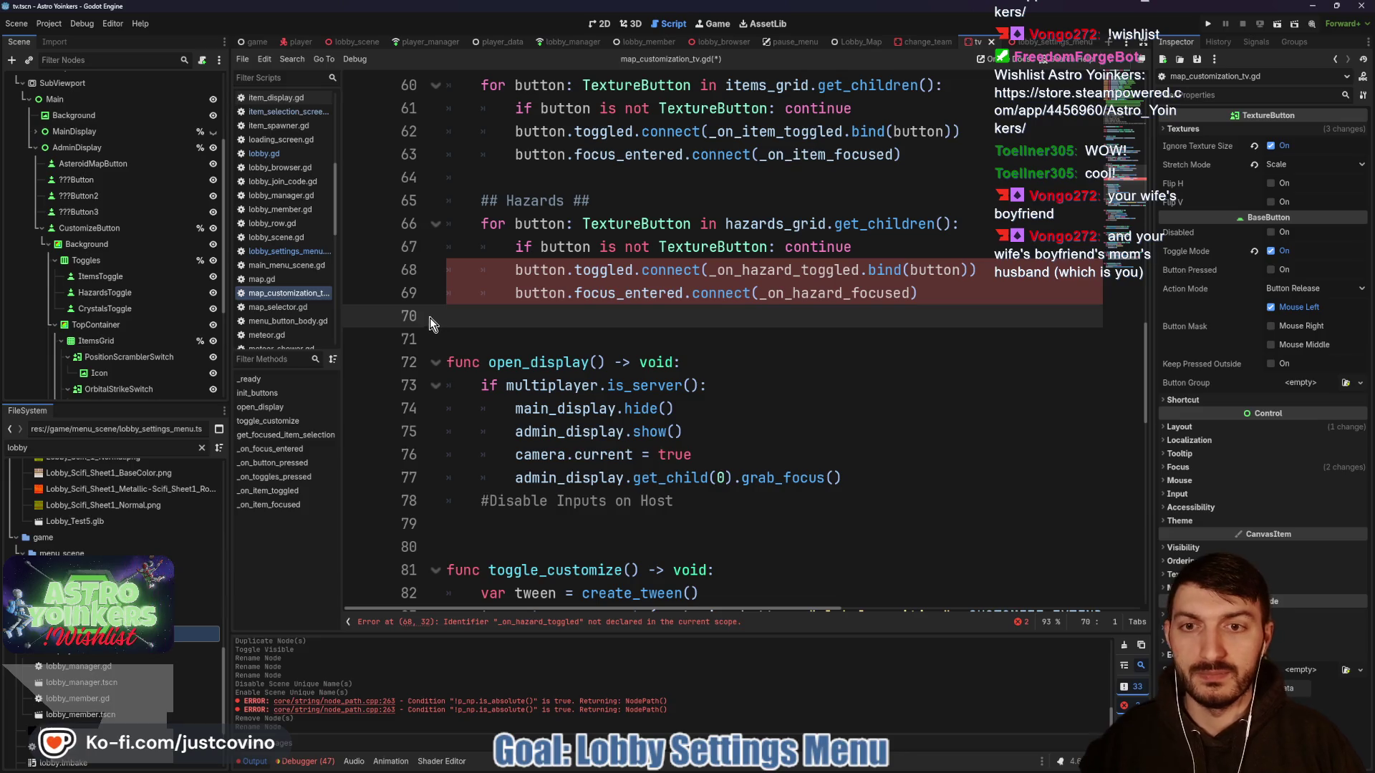
scroll(717, 344, down, 3)
- Save the script and look over the new Hazards loop code
key(ctrl+s)
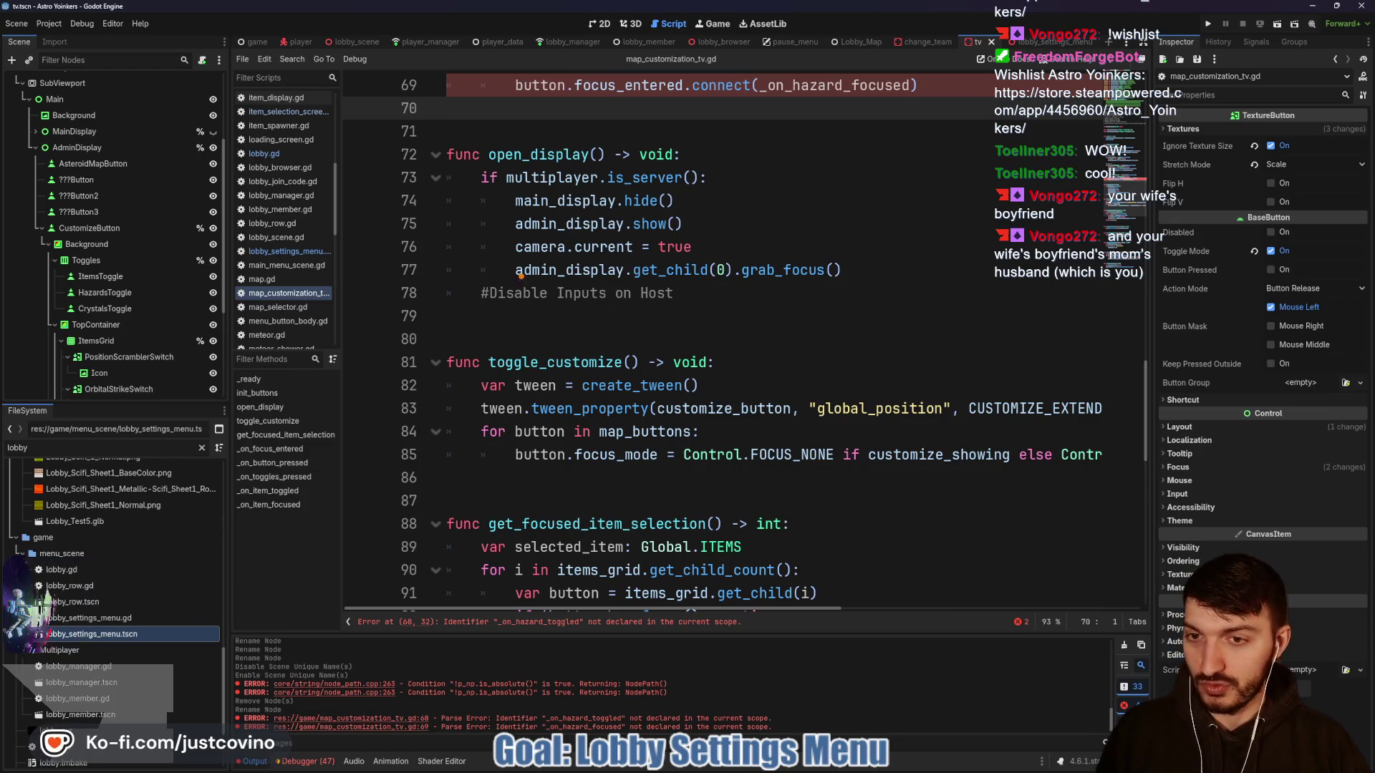
drag(450, 308, 501, 371)
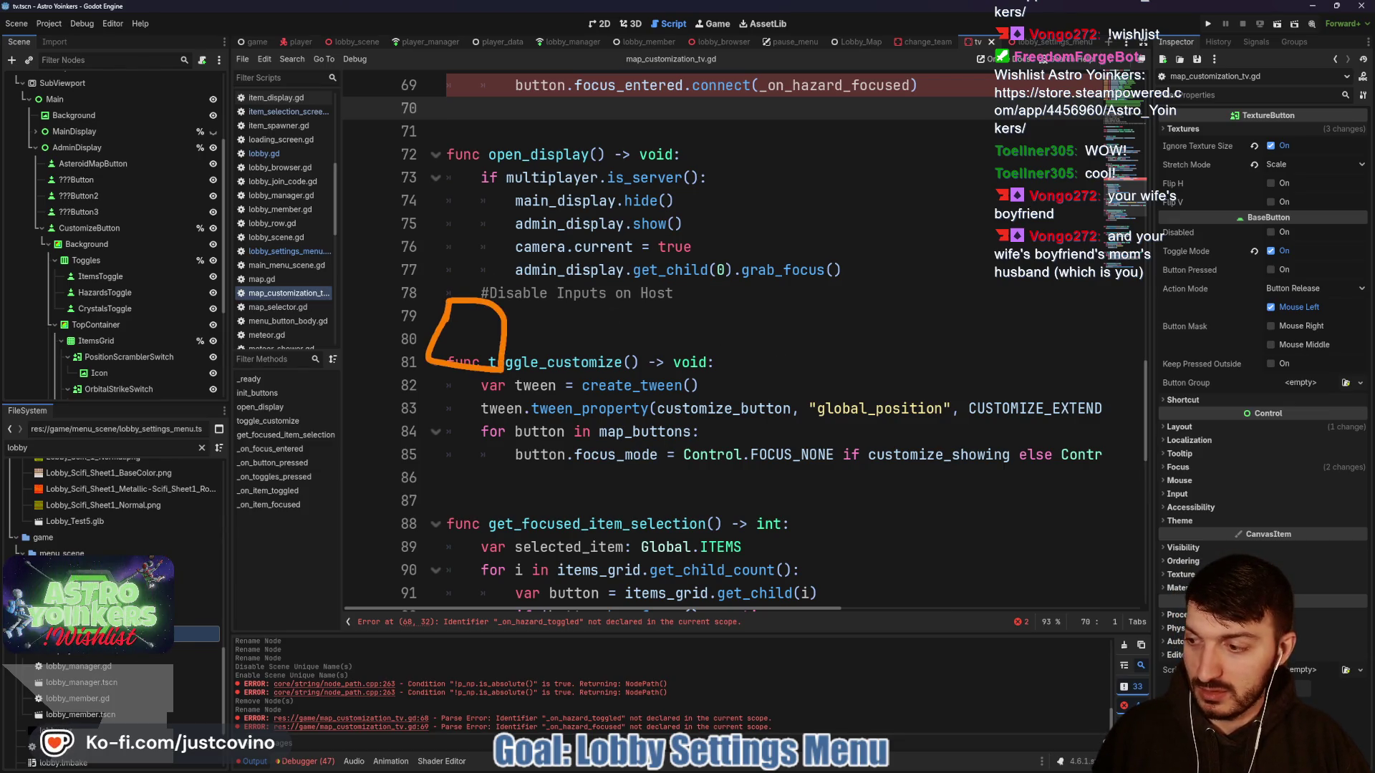
mouse_move(652, 308)
mouse_down()
mouse_move(722, 362)
mouse_move(657, 304)
mouse_up()
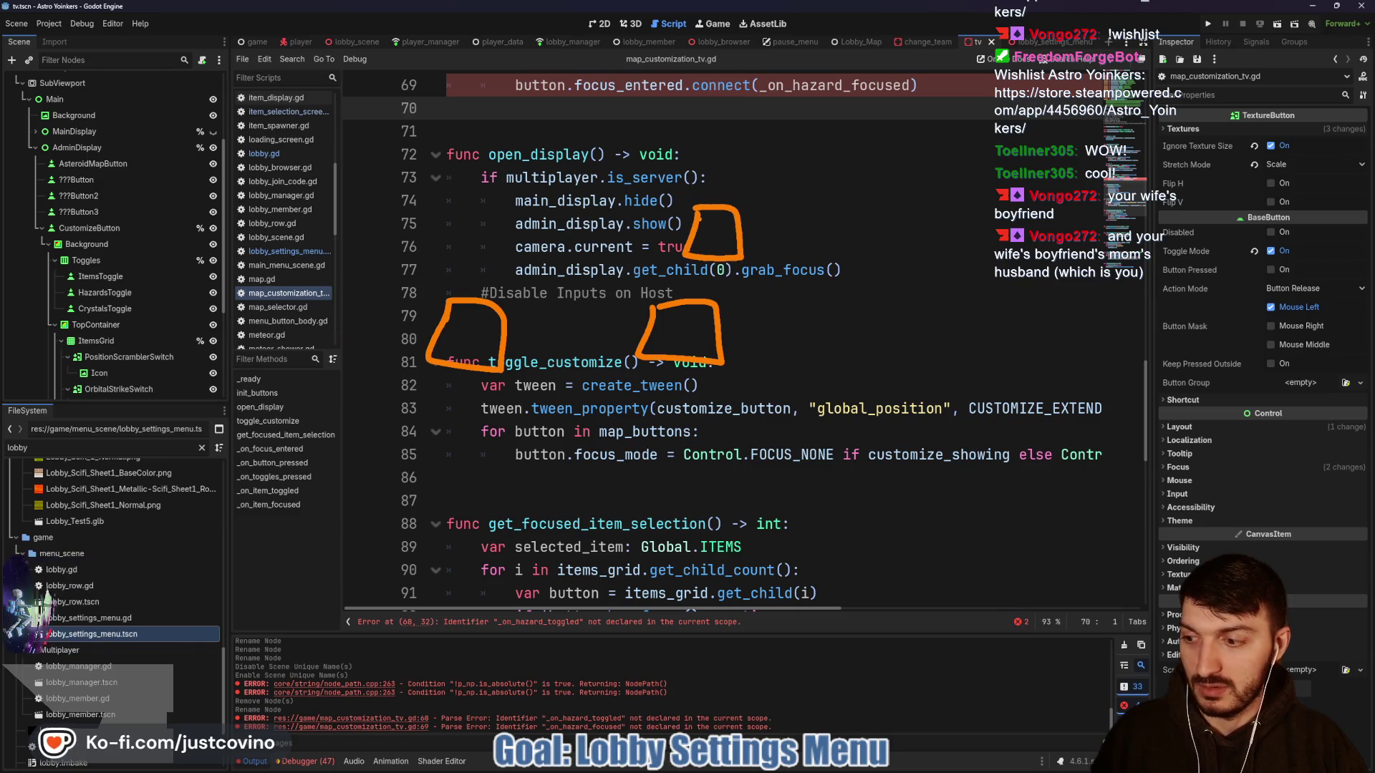
drag(694, 223, 556, 226)
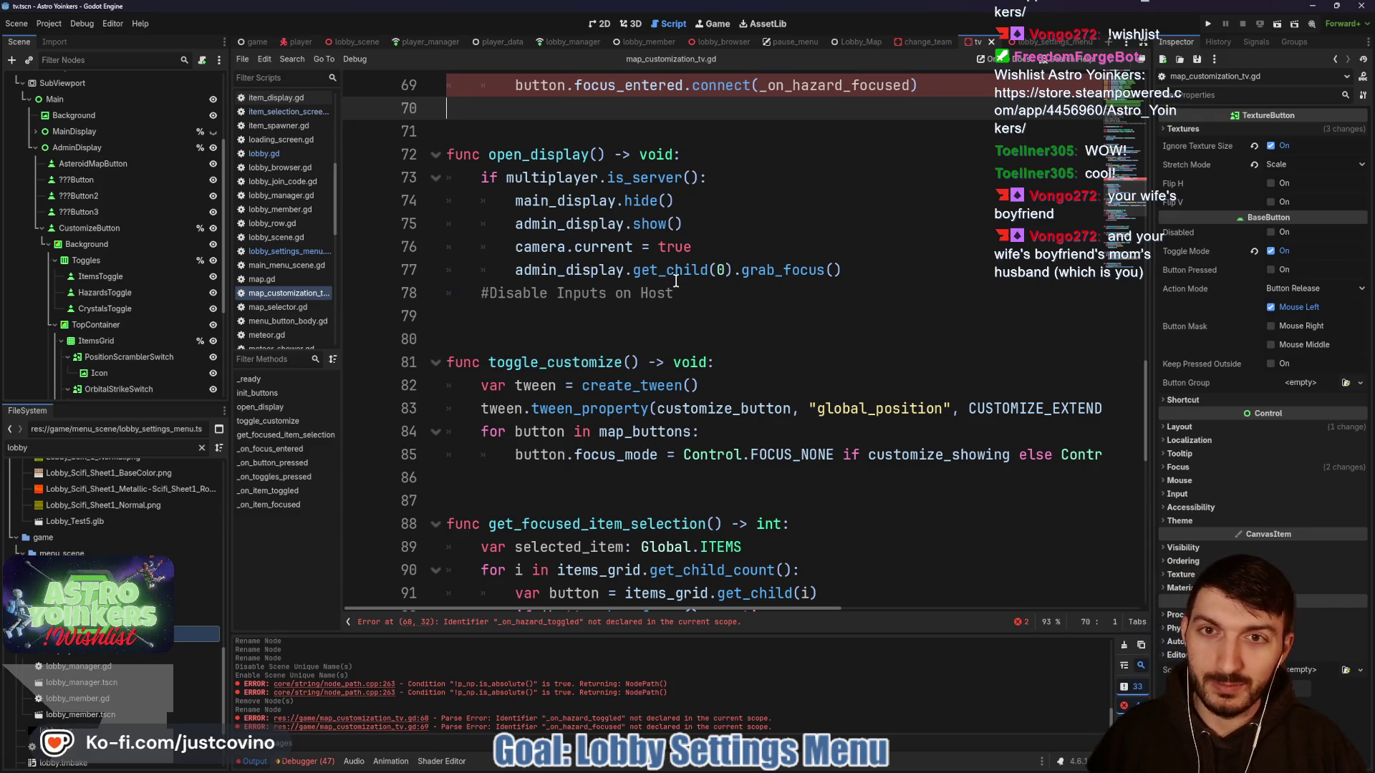
scroll(660, 287, down, 3)
scroll(672, 316, up, 4)
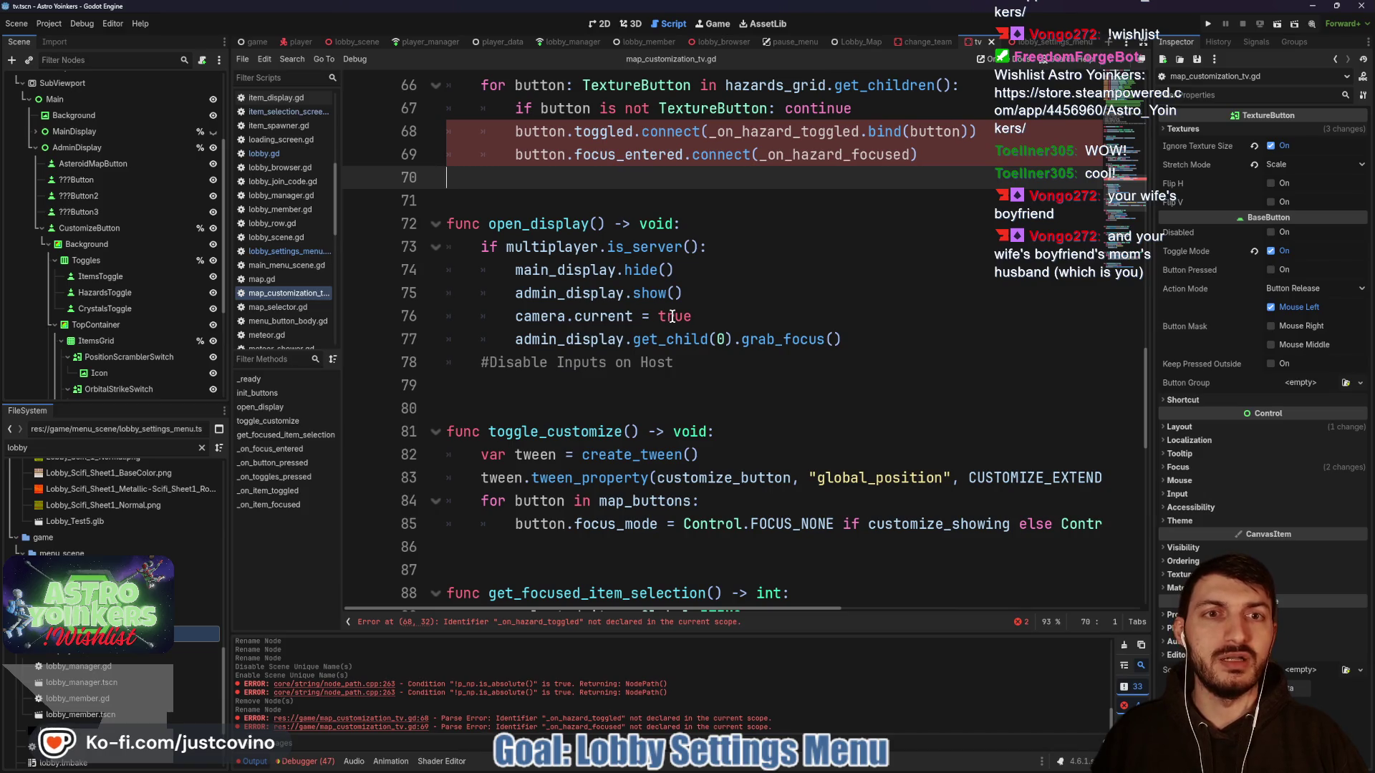
scroll(672, 316, down, 12)
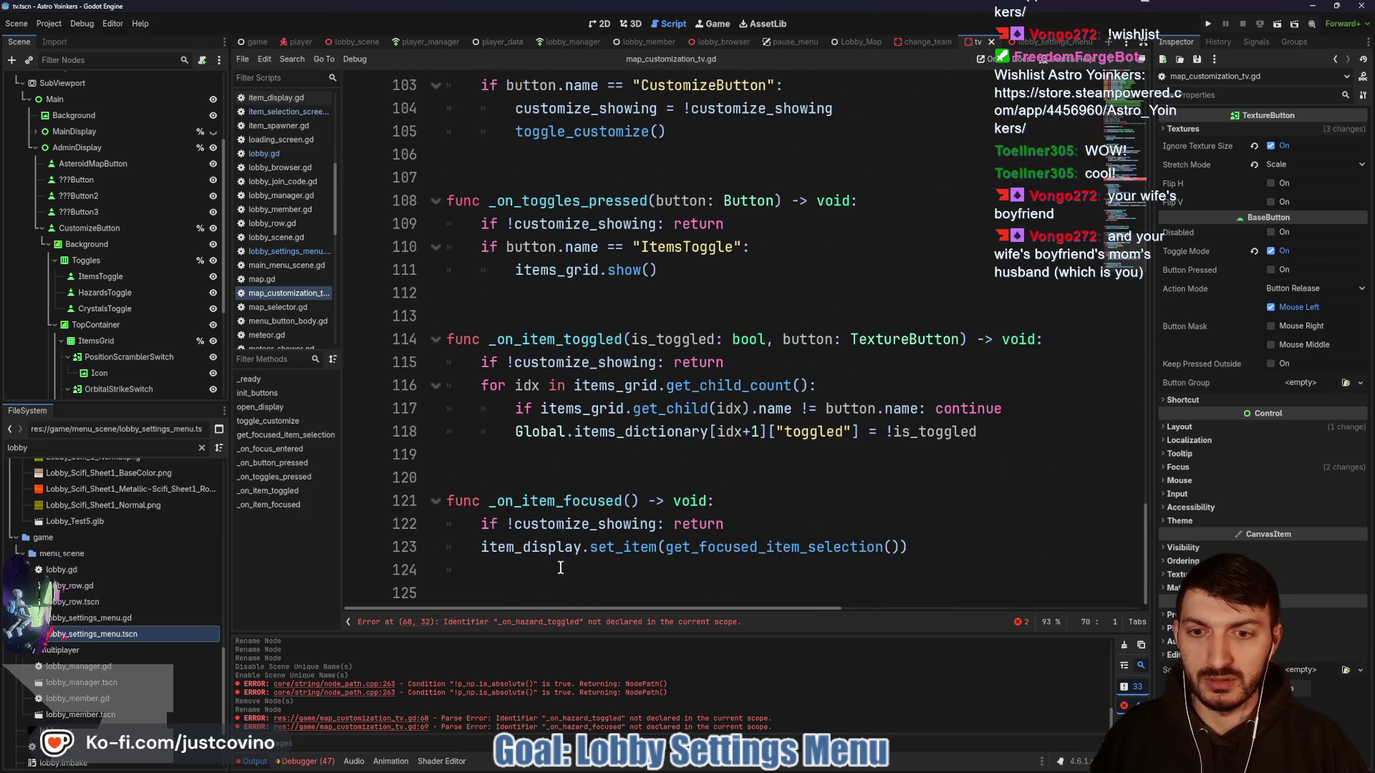
- Write an _on_hazard_toggled(is_toggled: bool, button: TextureButton) -> void stub with pass, then save
click(564, 568)
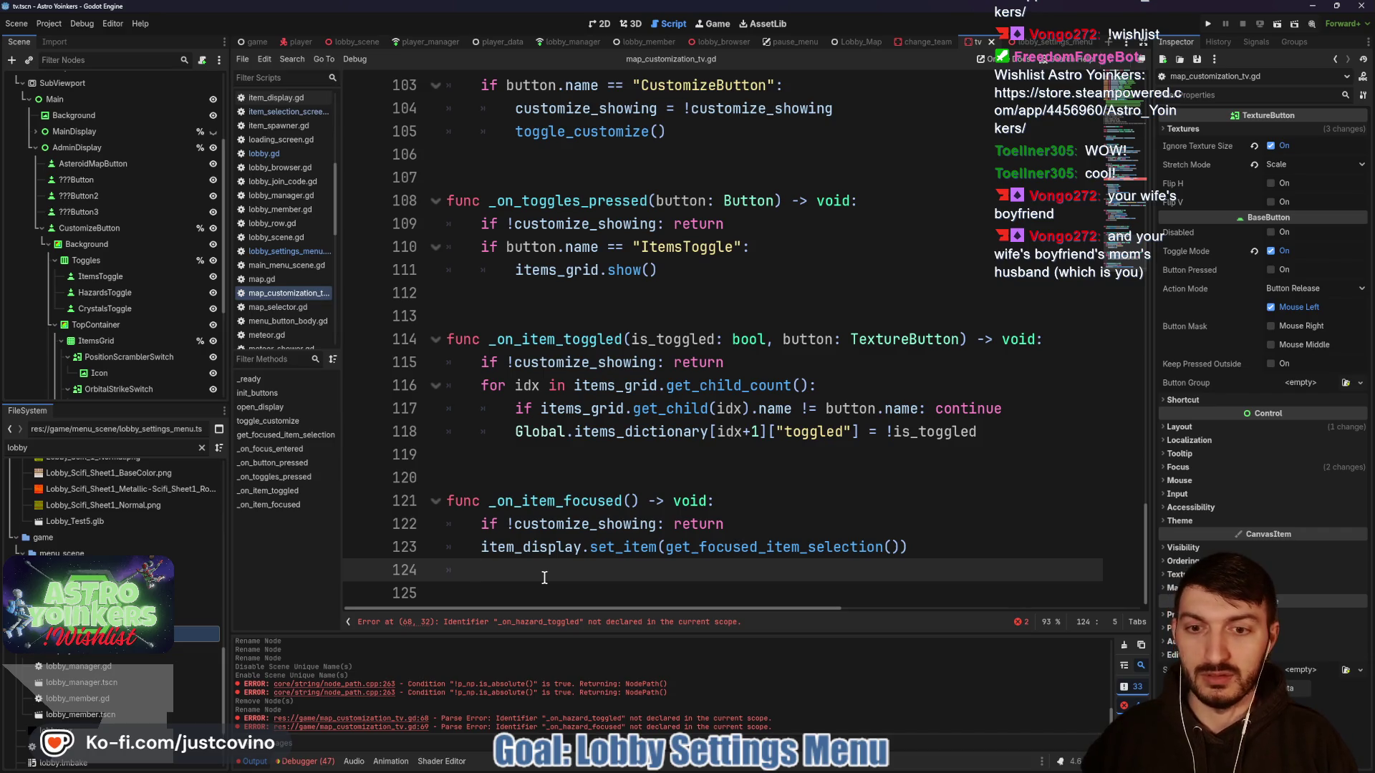
key(Return)
key(Return)
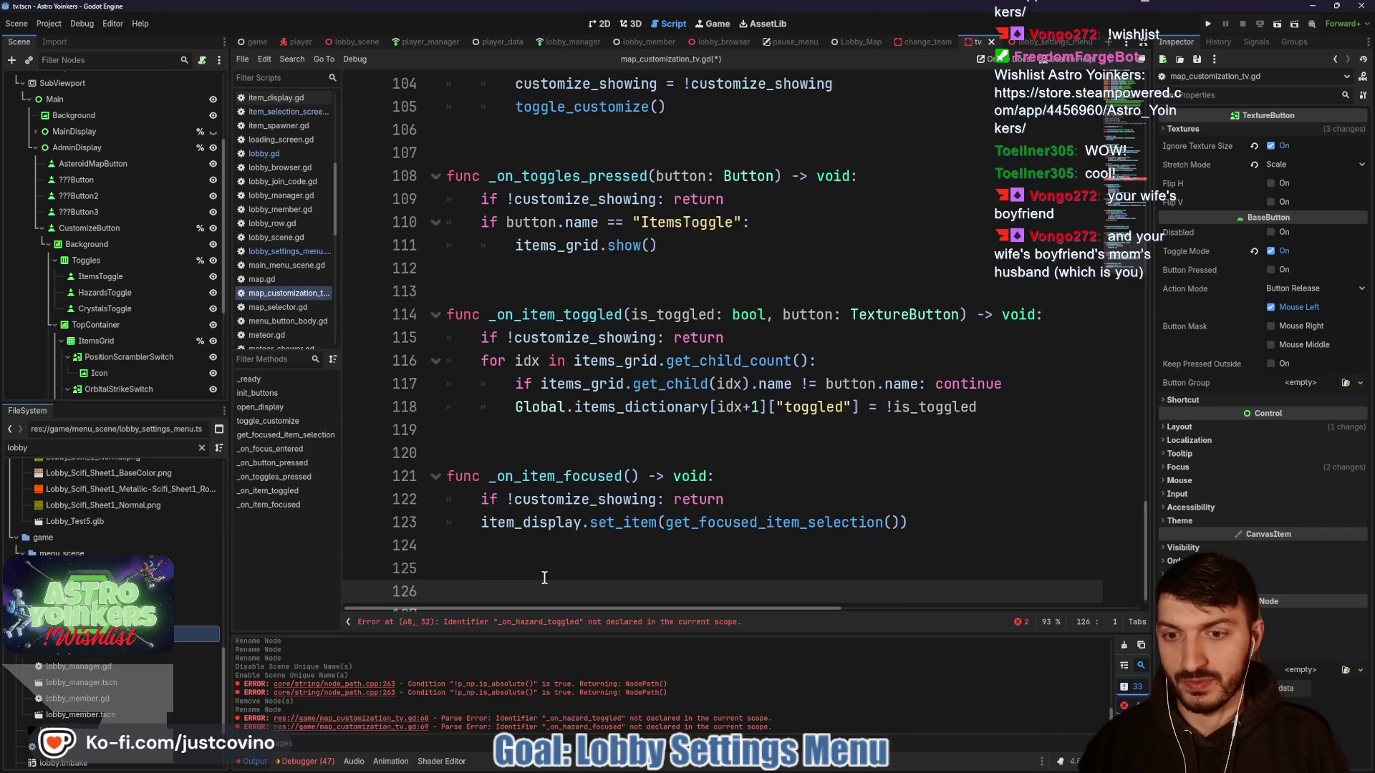
text(func _)
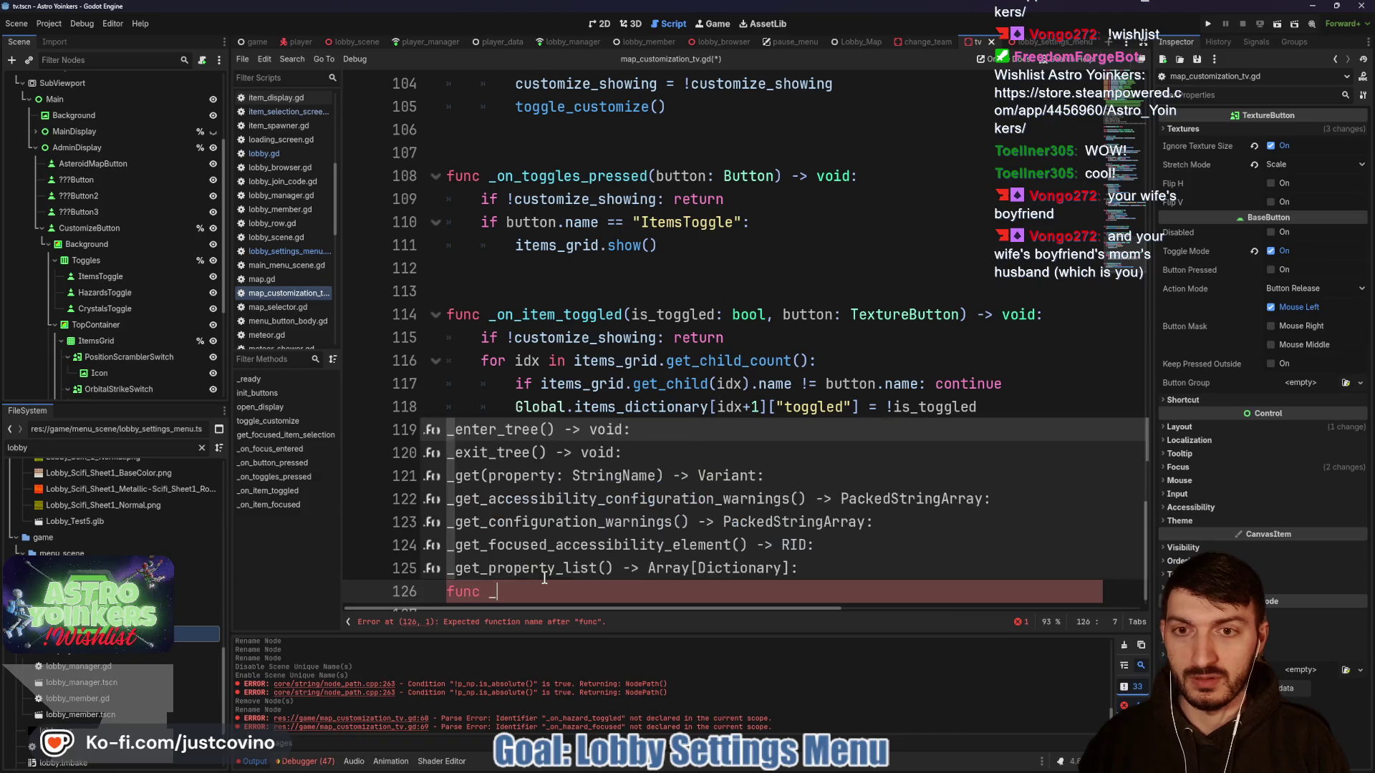
text(on_haza)
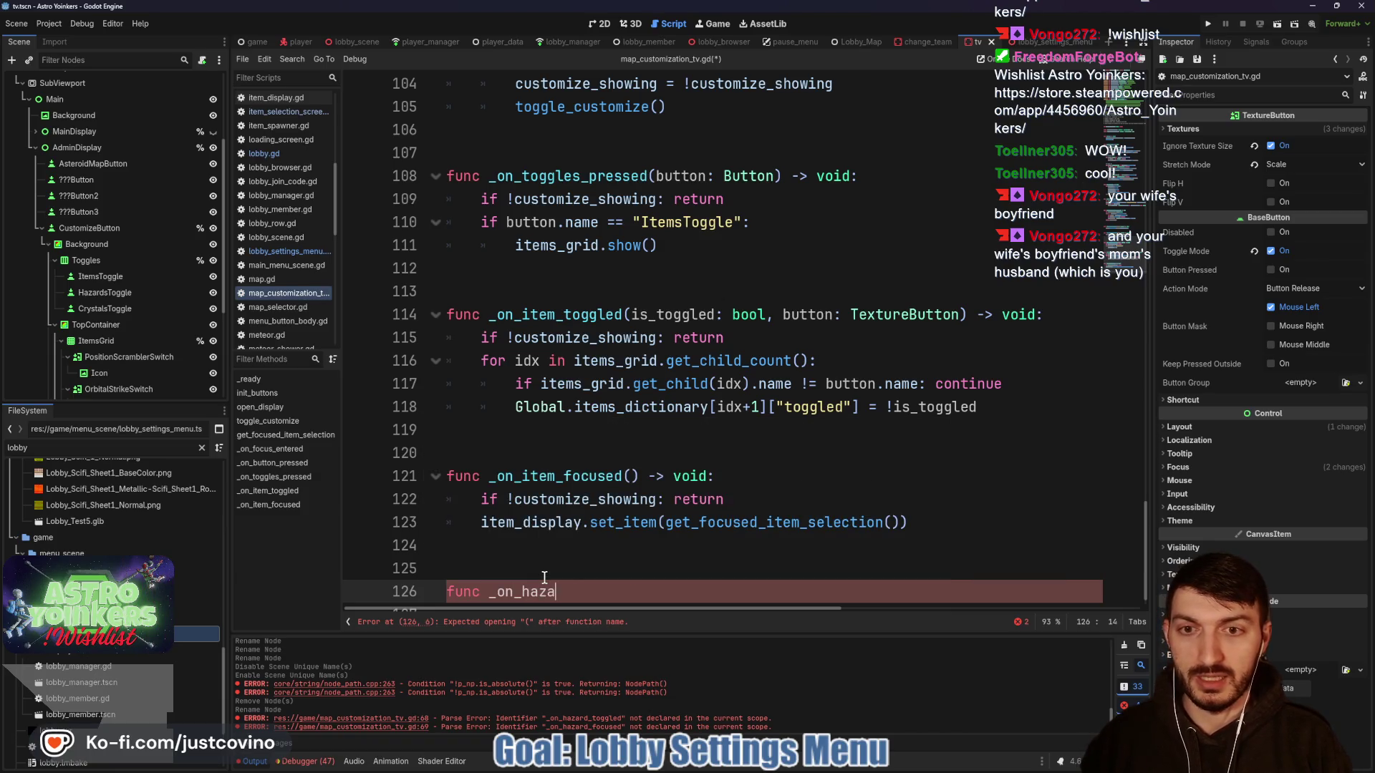
key(BackSpace)
key(BackSpace)
key(BackSpace)
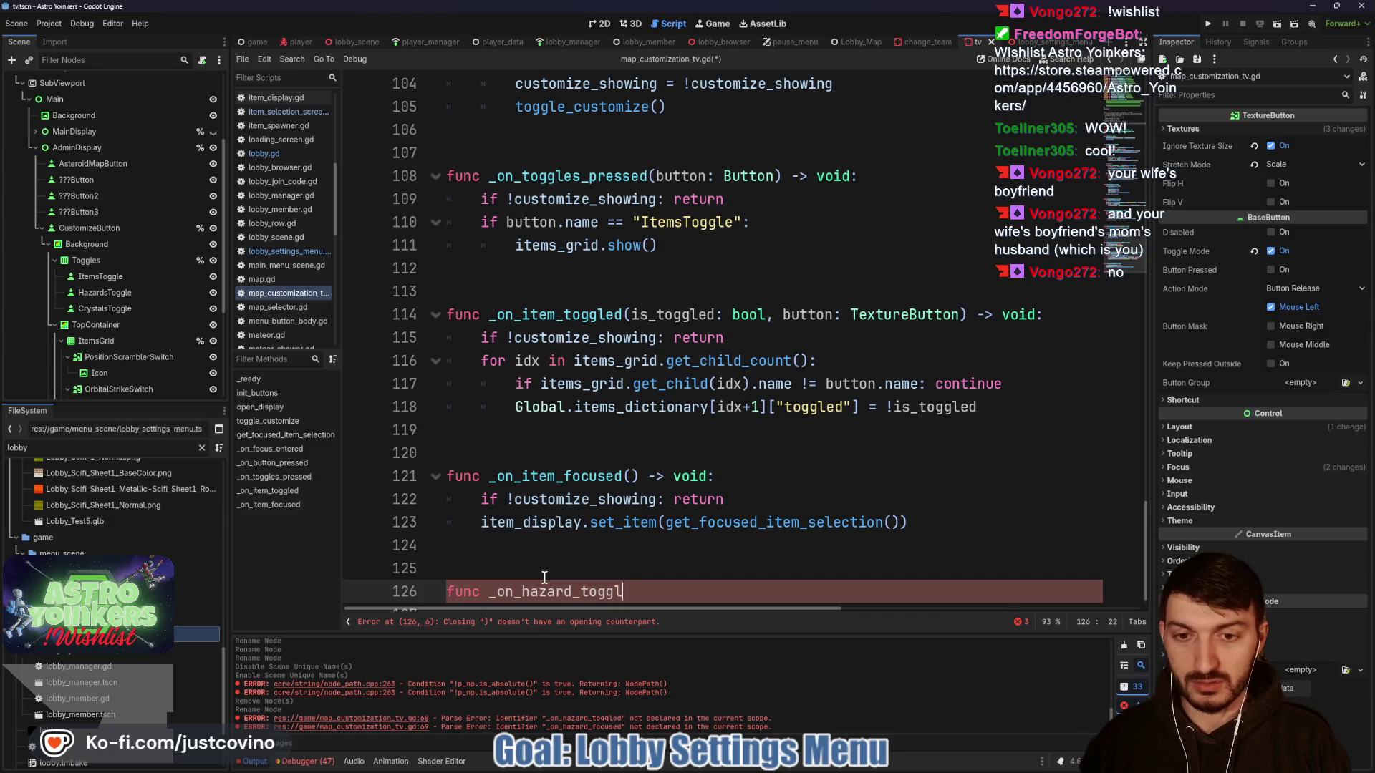
text((is_toggled:)
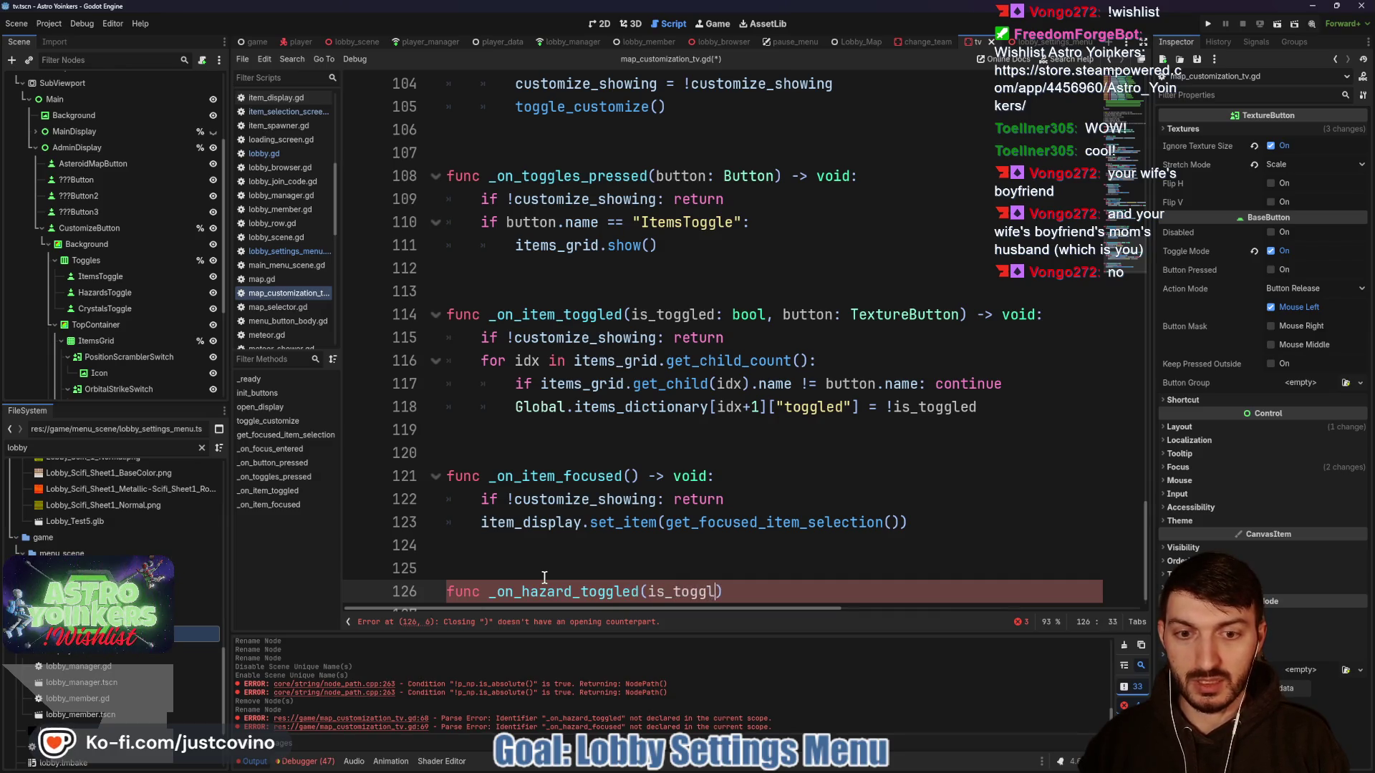
text( bool, button:)
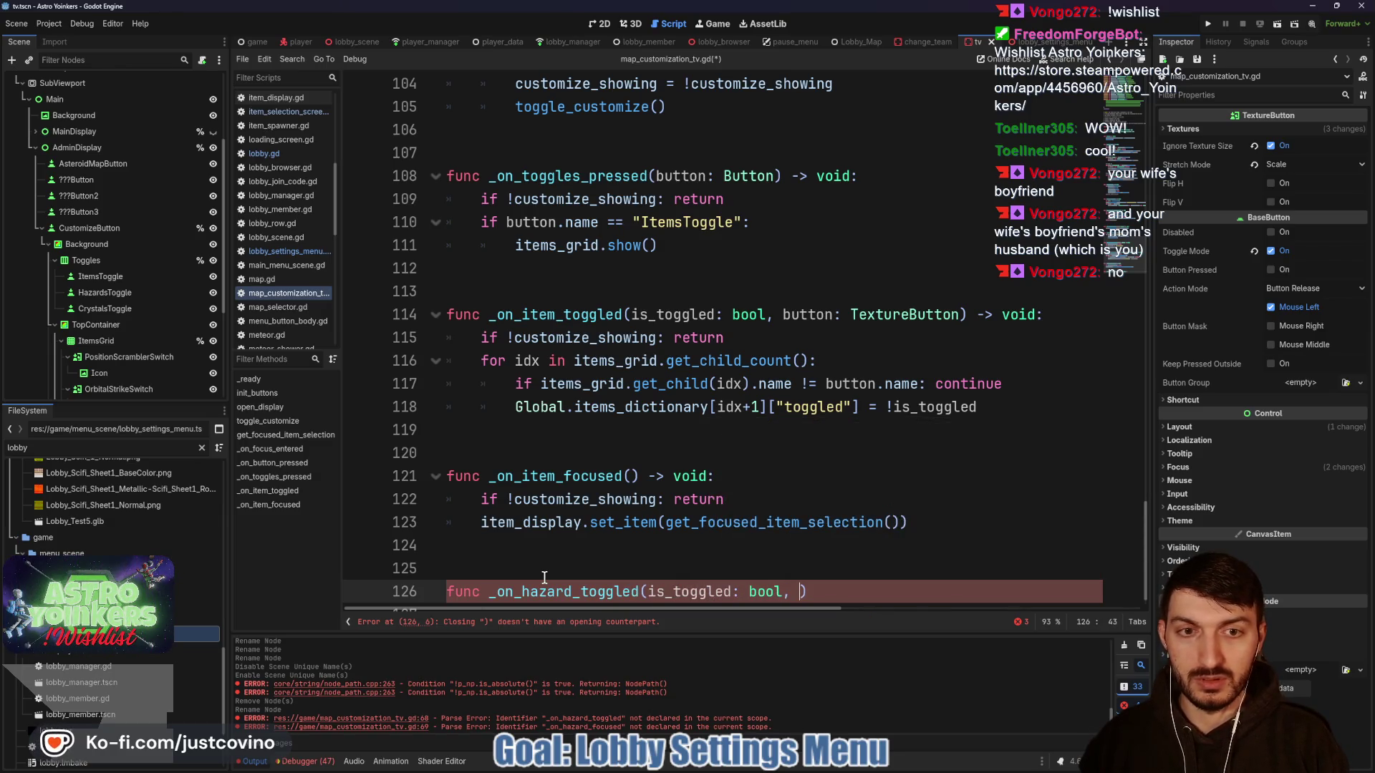
text( TextureButton)
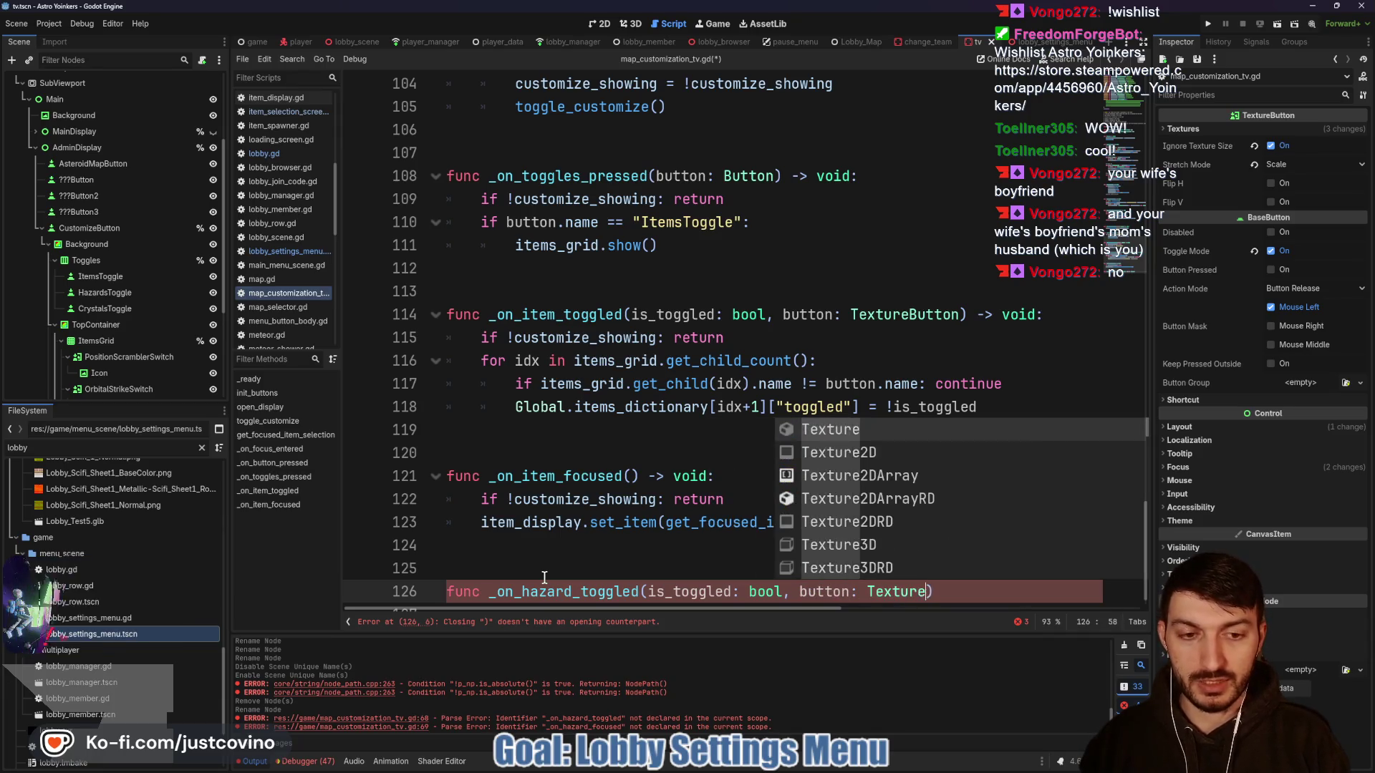
text() -)
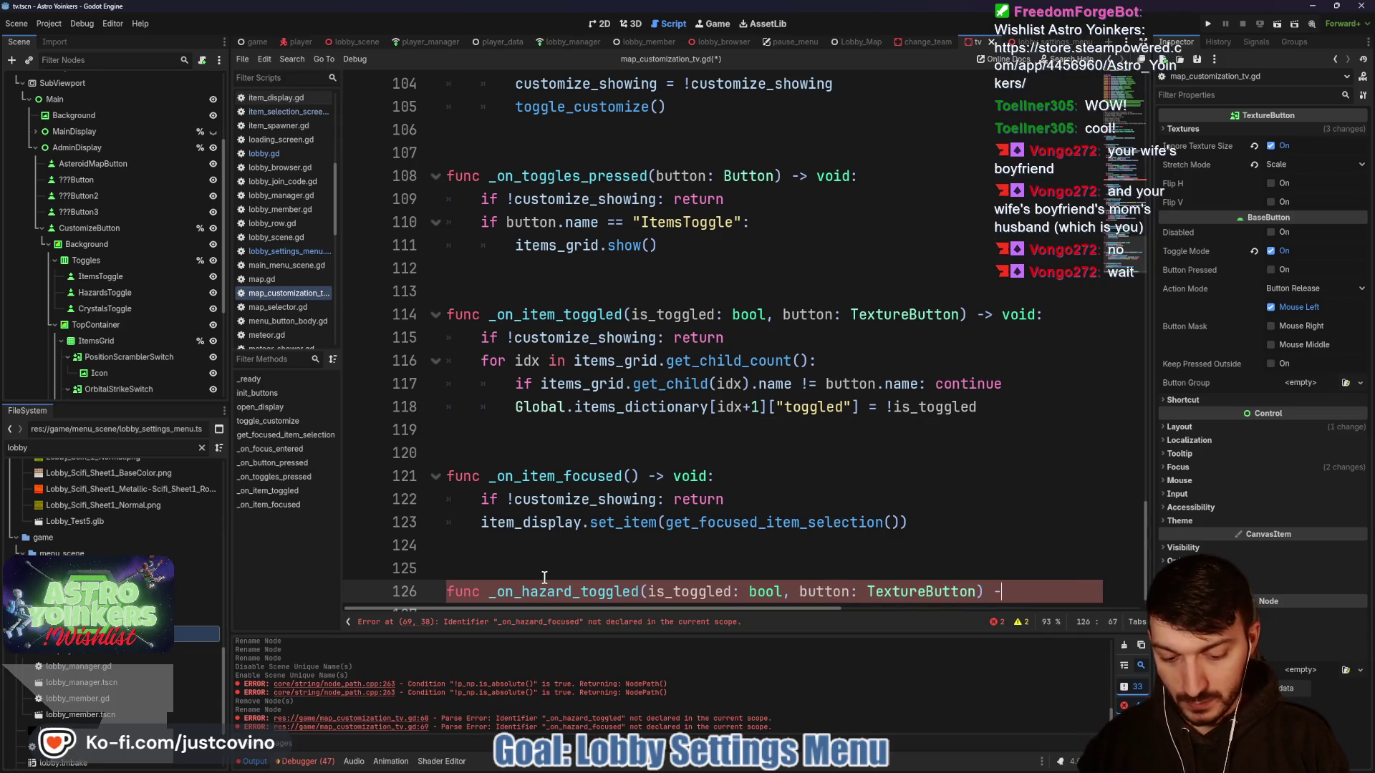
text(> void:)
key(Return)
text(pass)
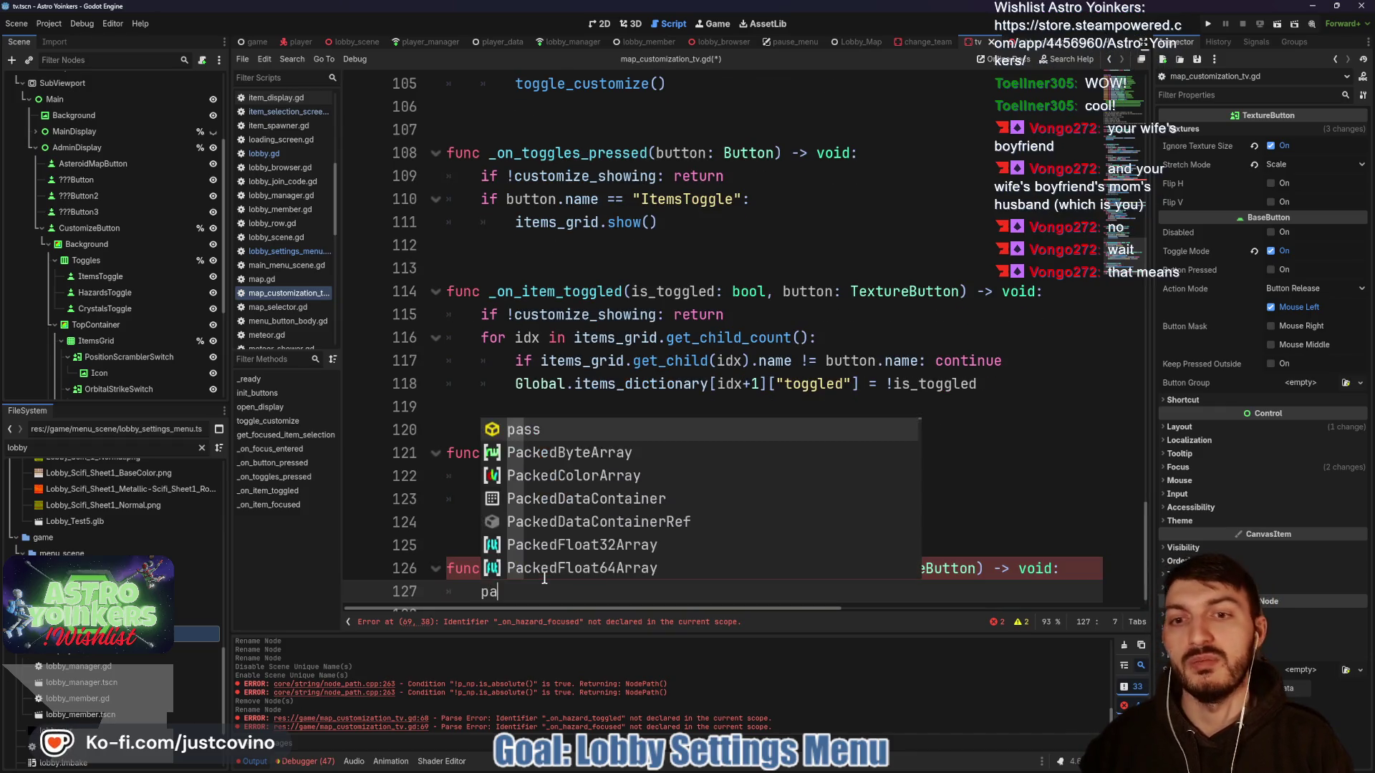
key(ctrl+s)
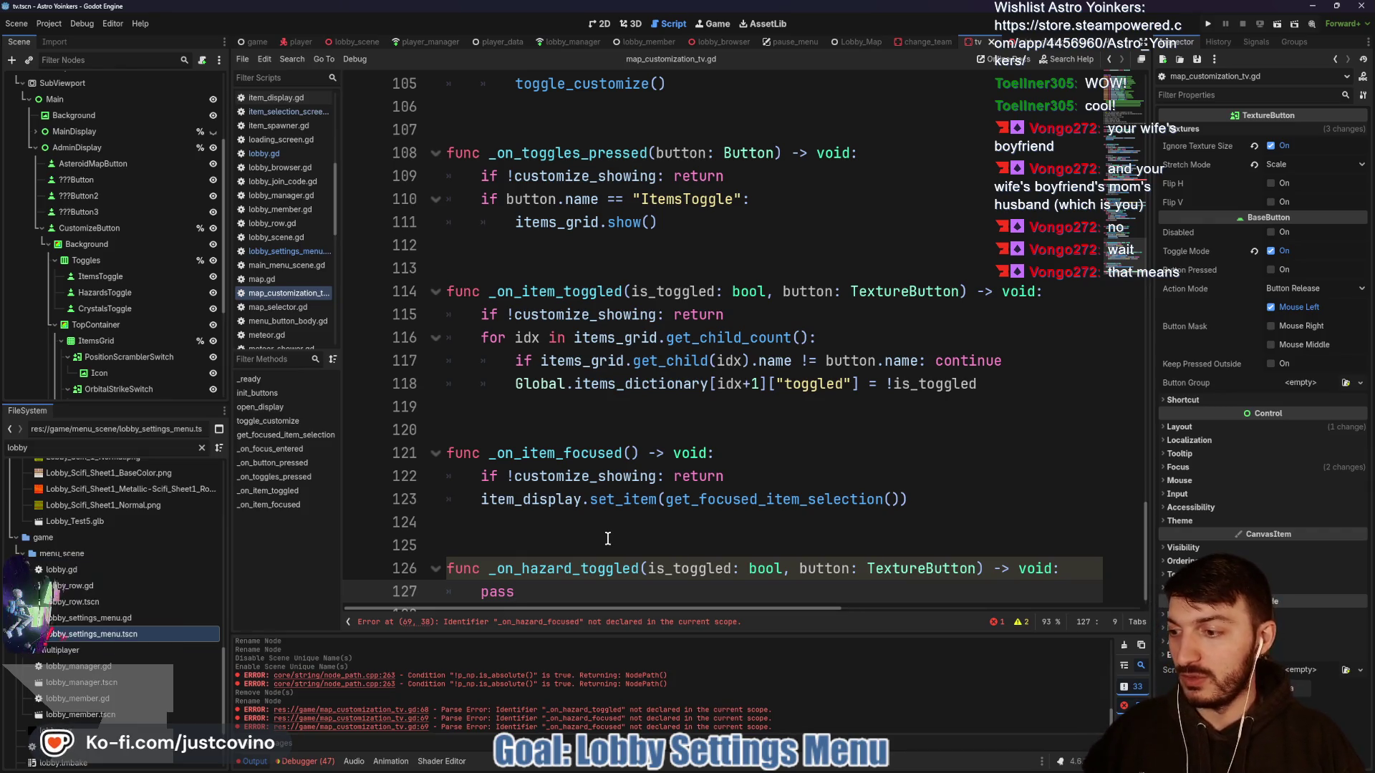
scroll(626, 526, up, 10)
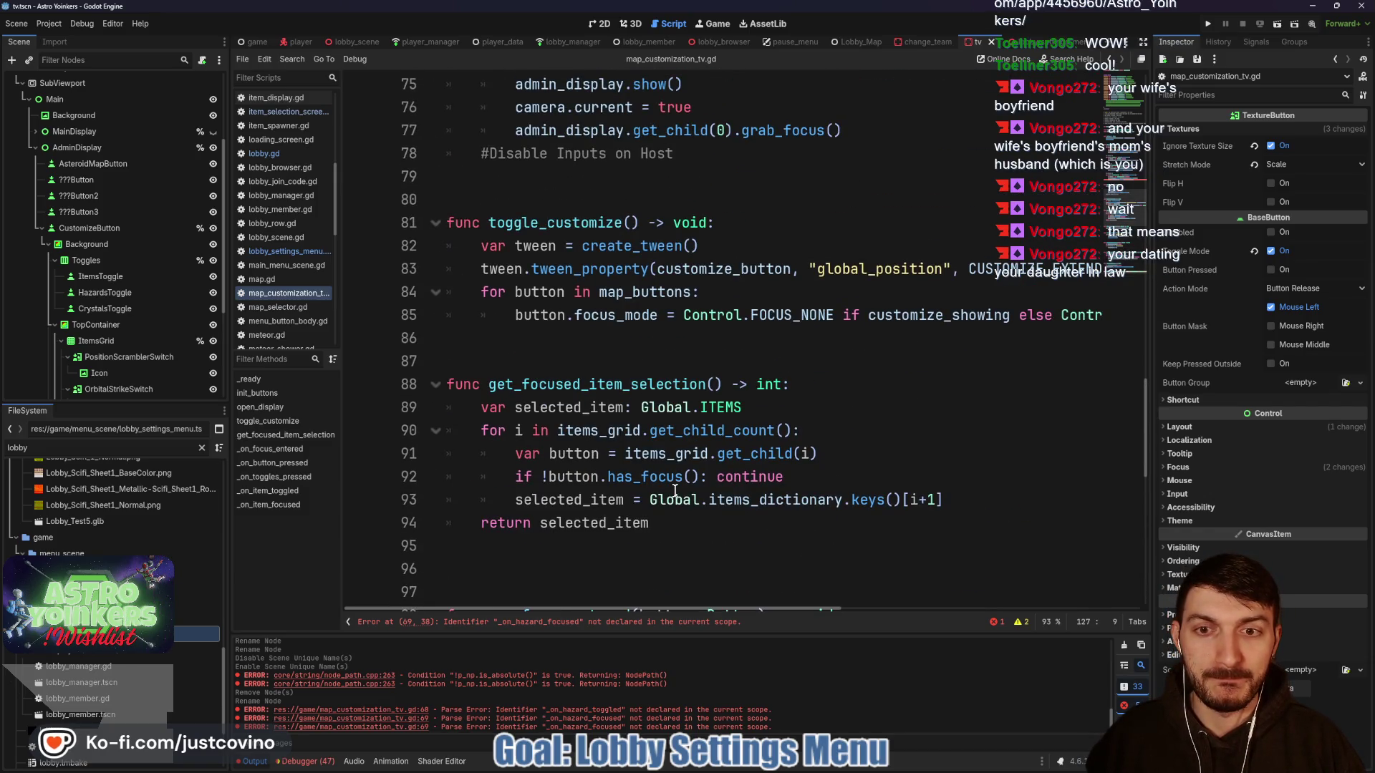
- Add an _on_hazard_focused() -> void handler that starts with 'if !customize_showing: return'
scroll(675, 491, up, 4)
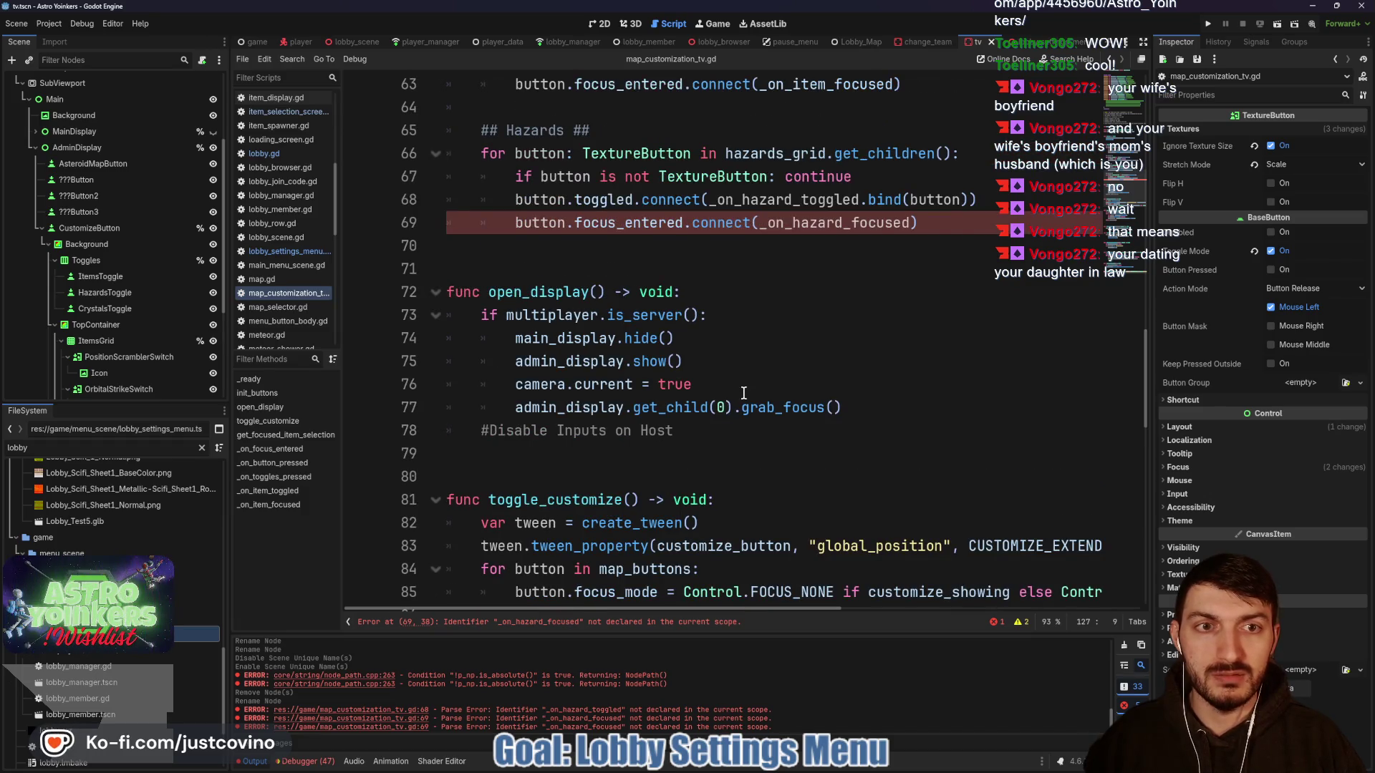
scroll(814, 338, up, 2)
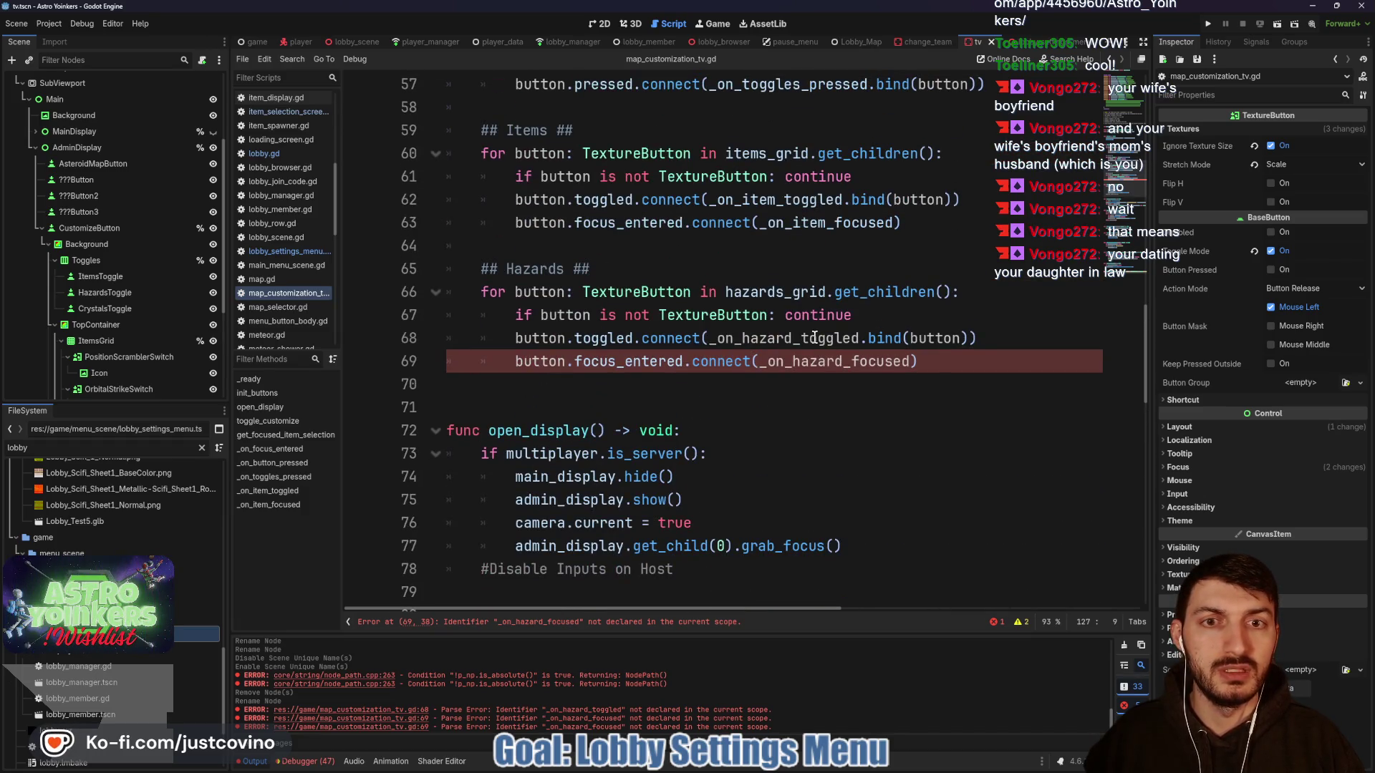
scroll(788, 338, down, 10)
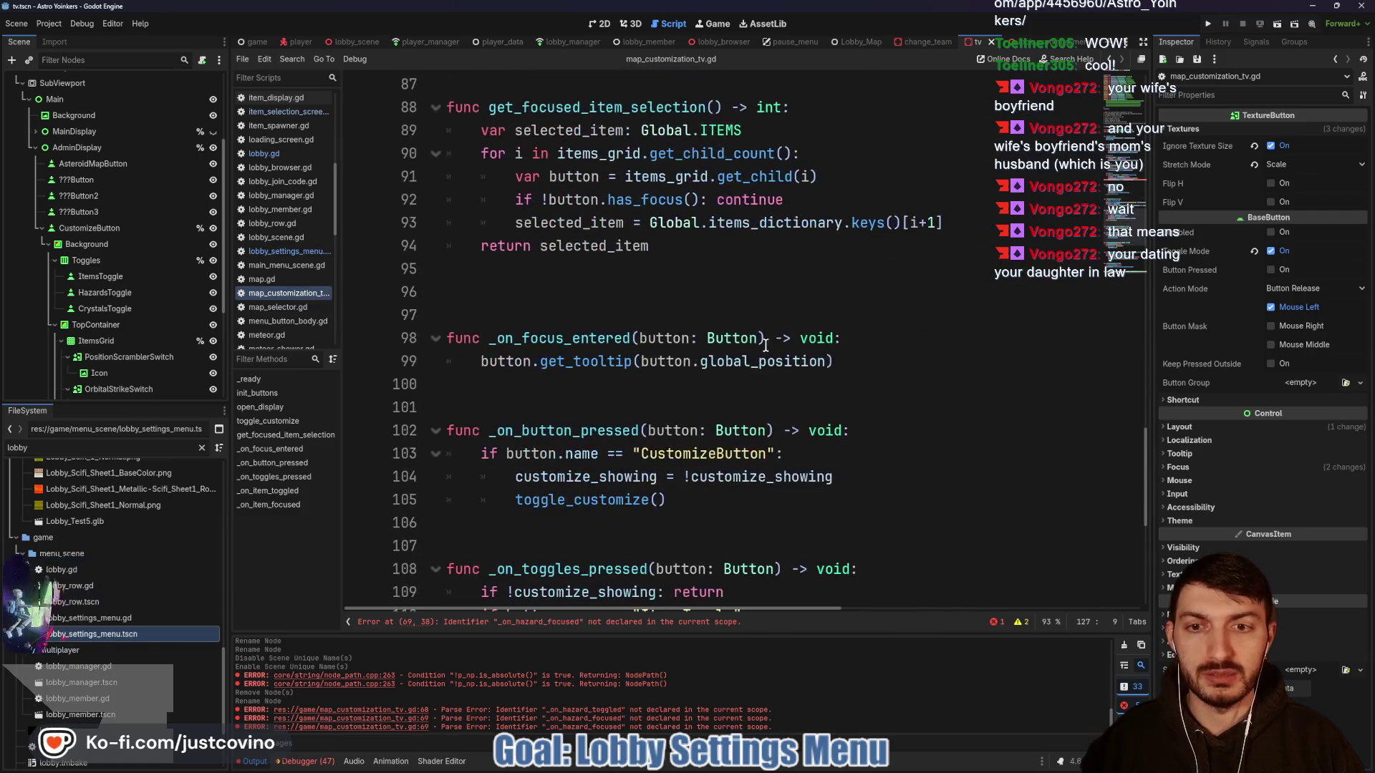
mouse_move(738, 348)
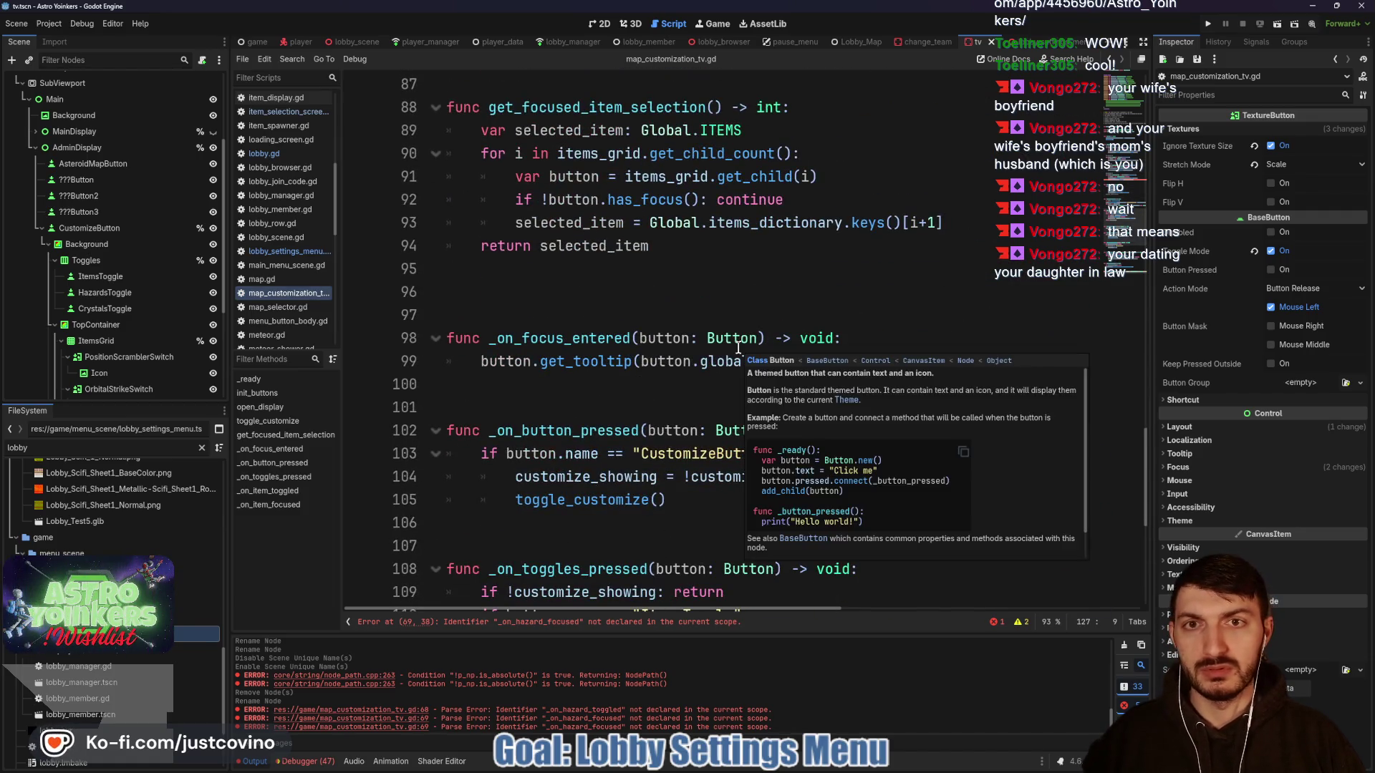
scroll(731, 347, up, 8)
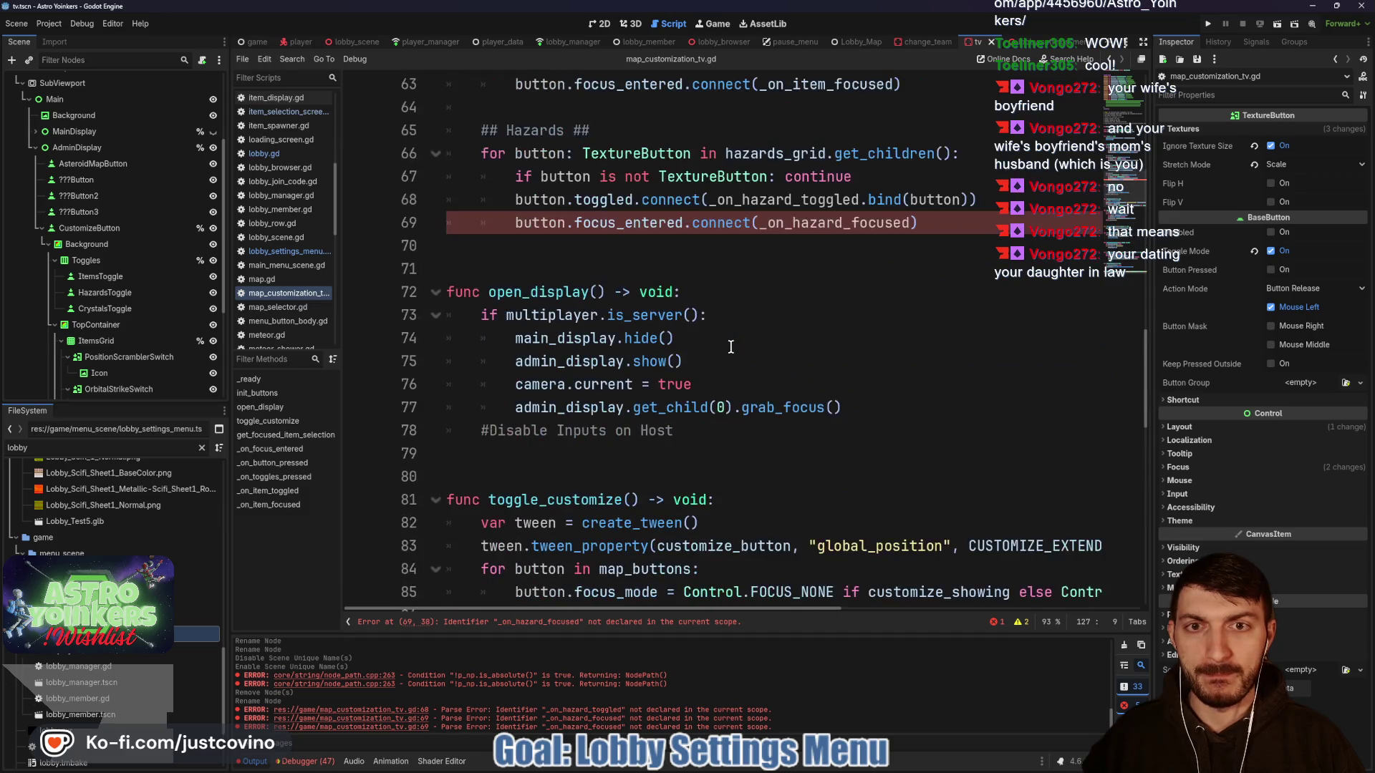
scroll(730, 347, down, 13)
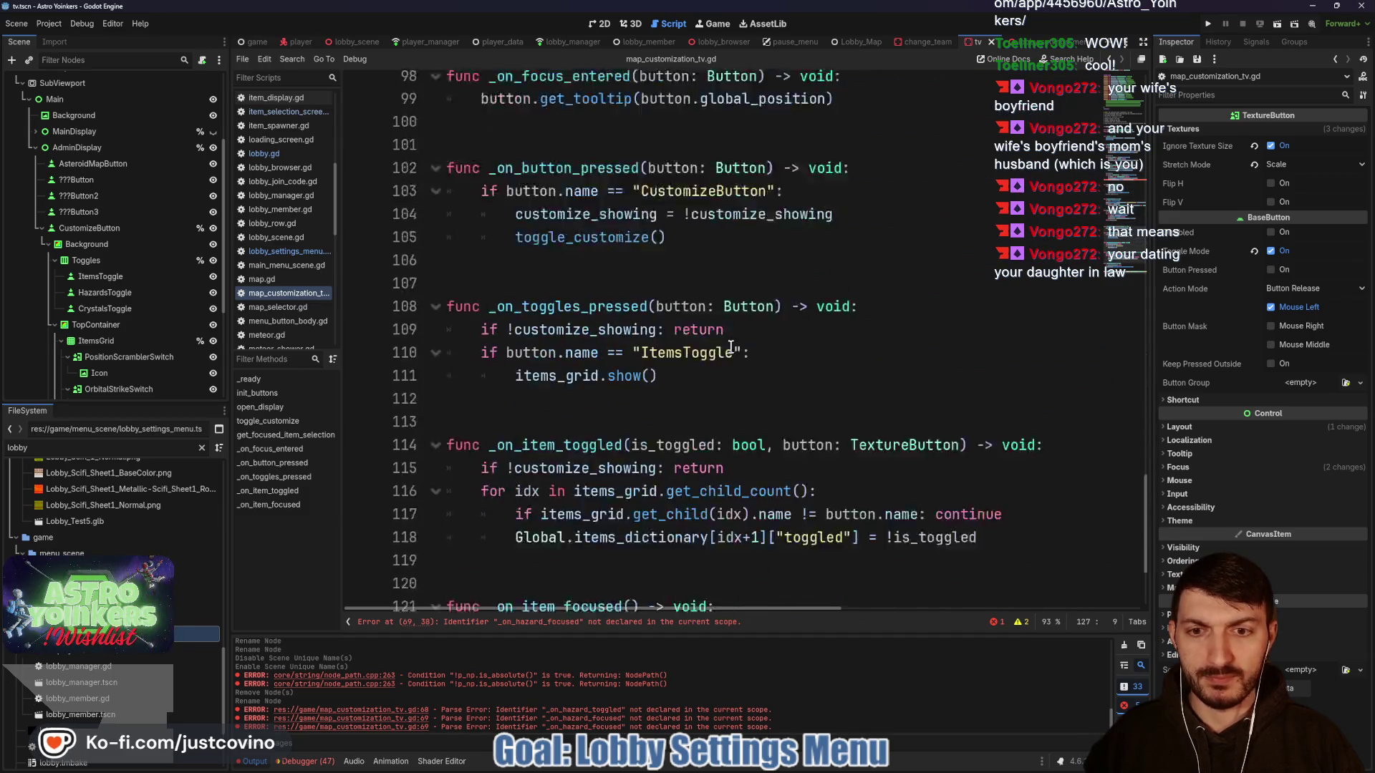
scroll(730, 347, down, 2)
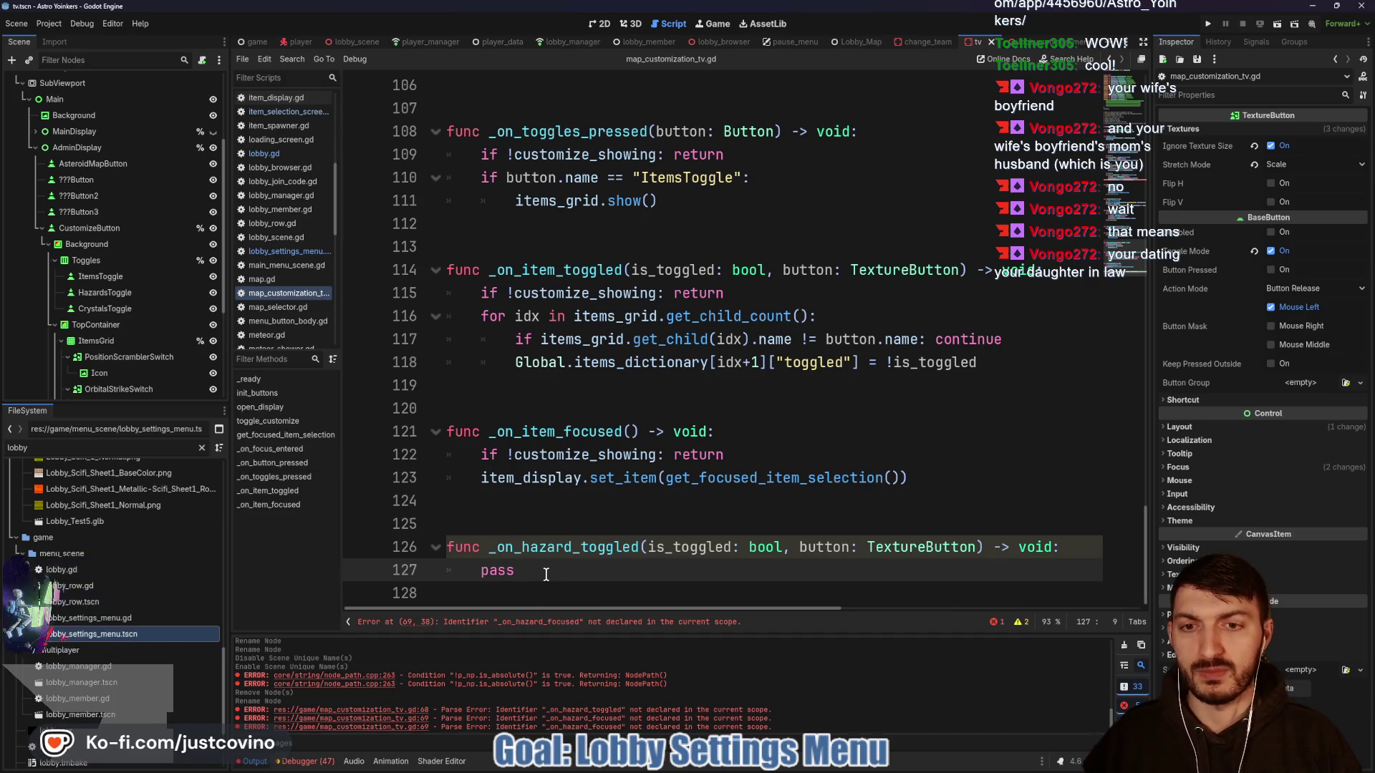
key(Return)
key(Return)
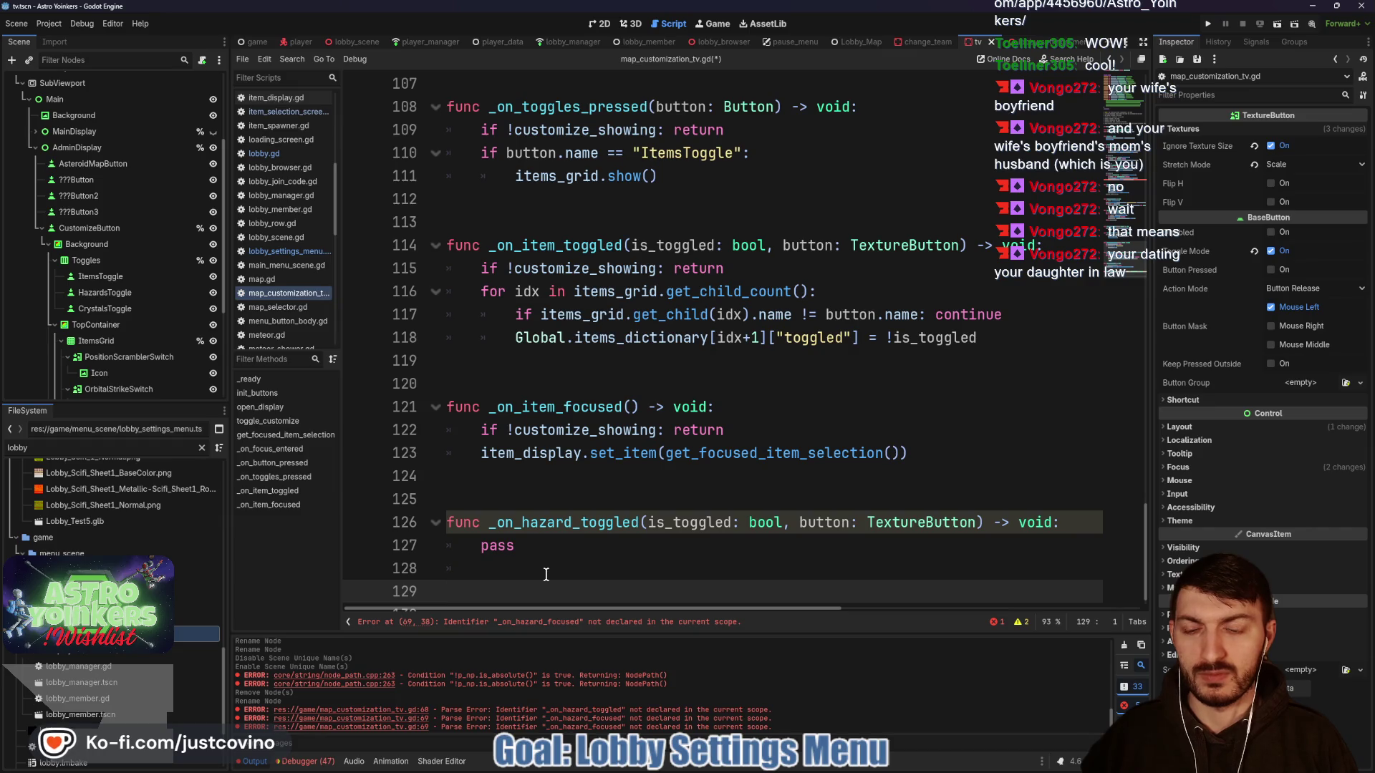
text(func _on_hazard_)
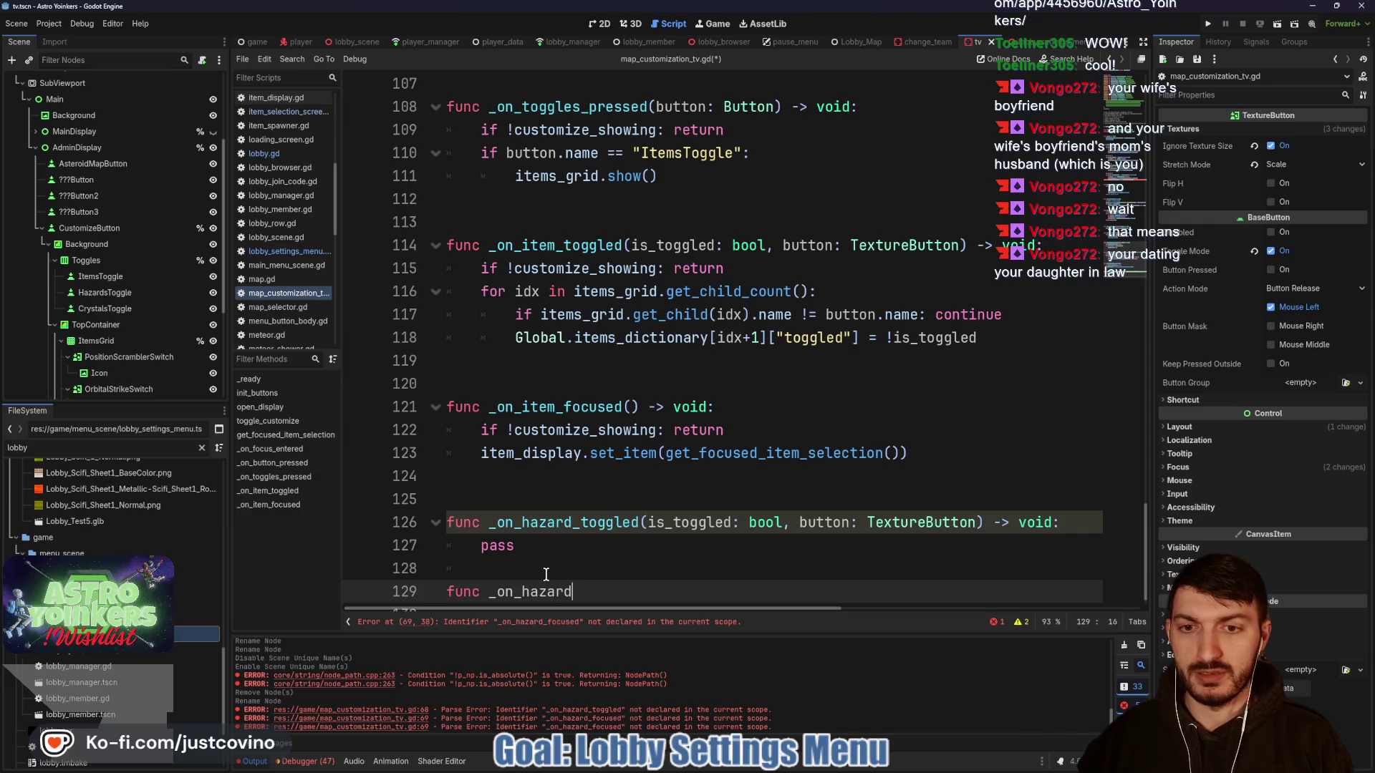
text(focused())
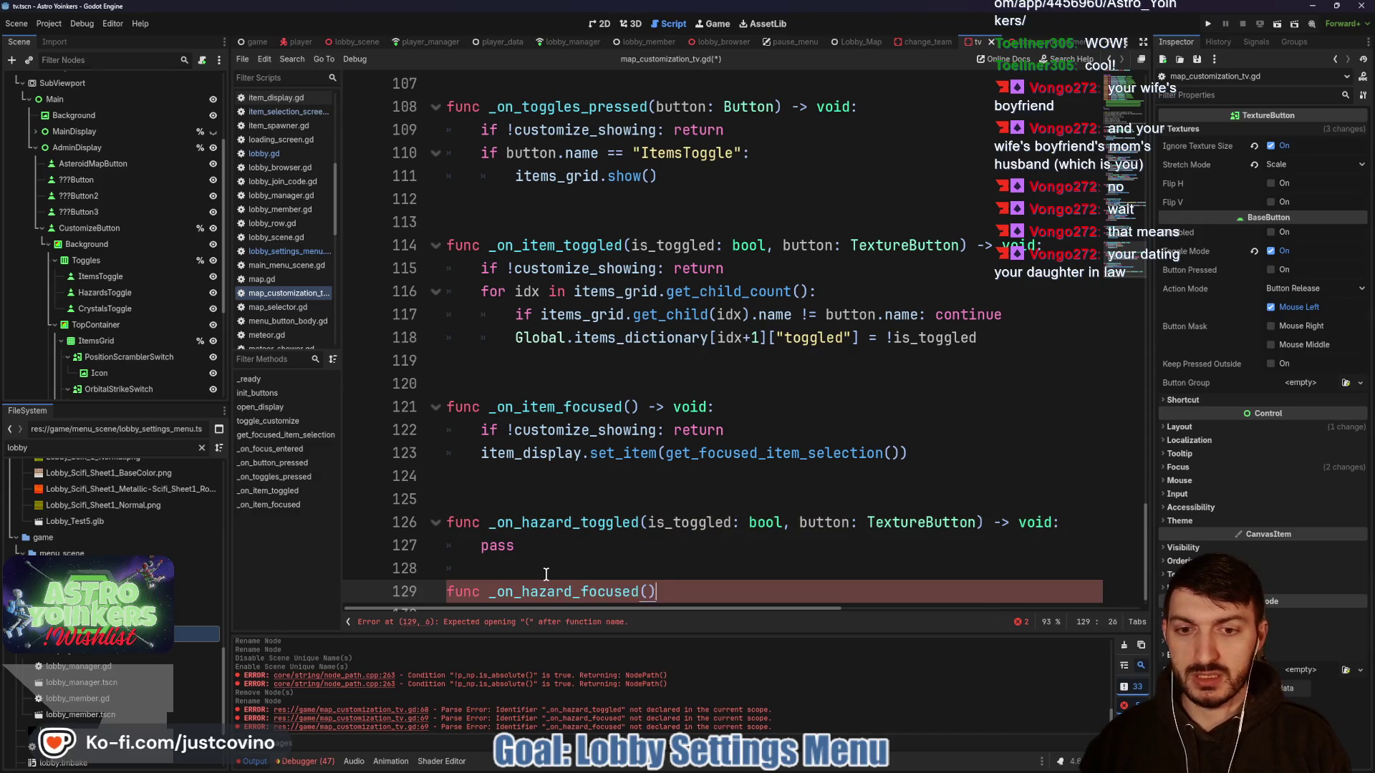
text( -> void:)
key(Return)
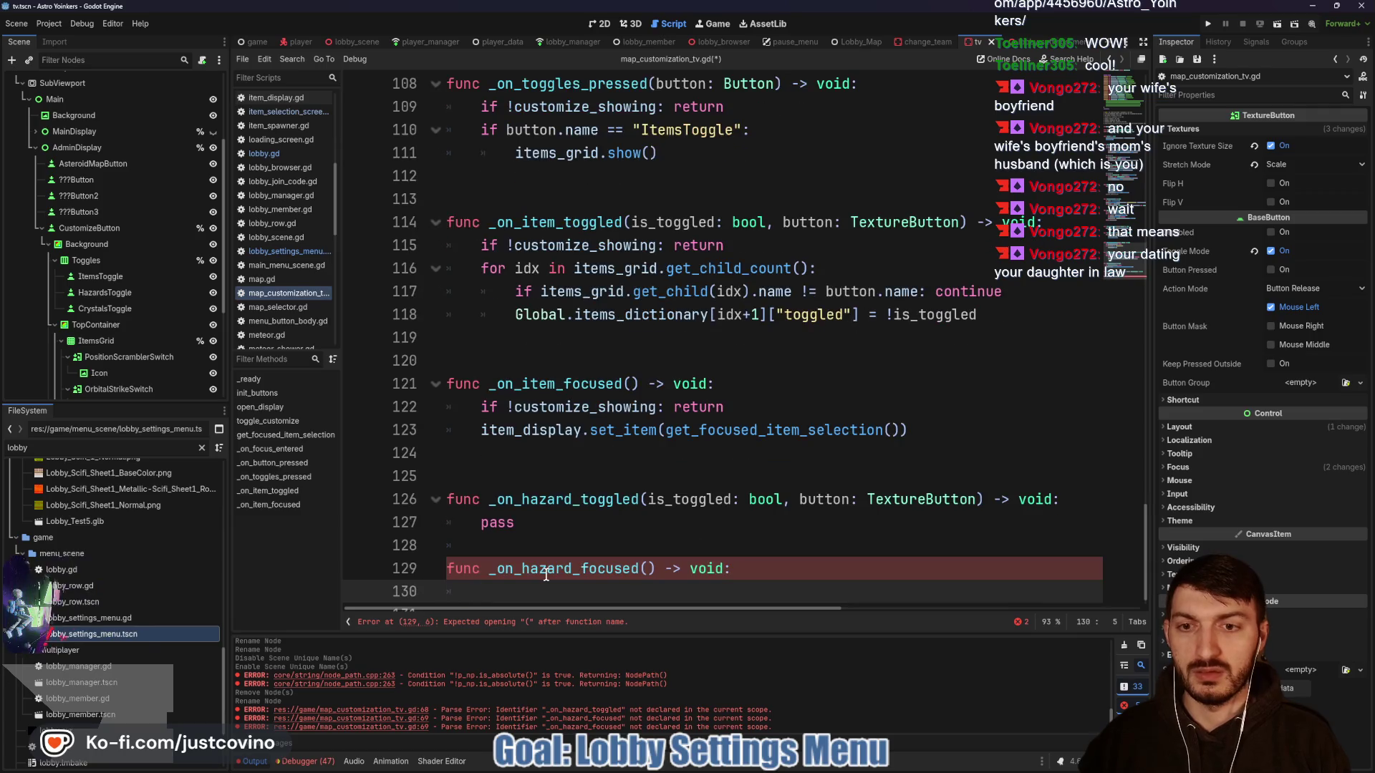
text(if !customize_button)
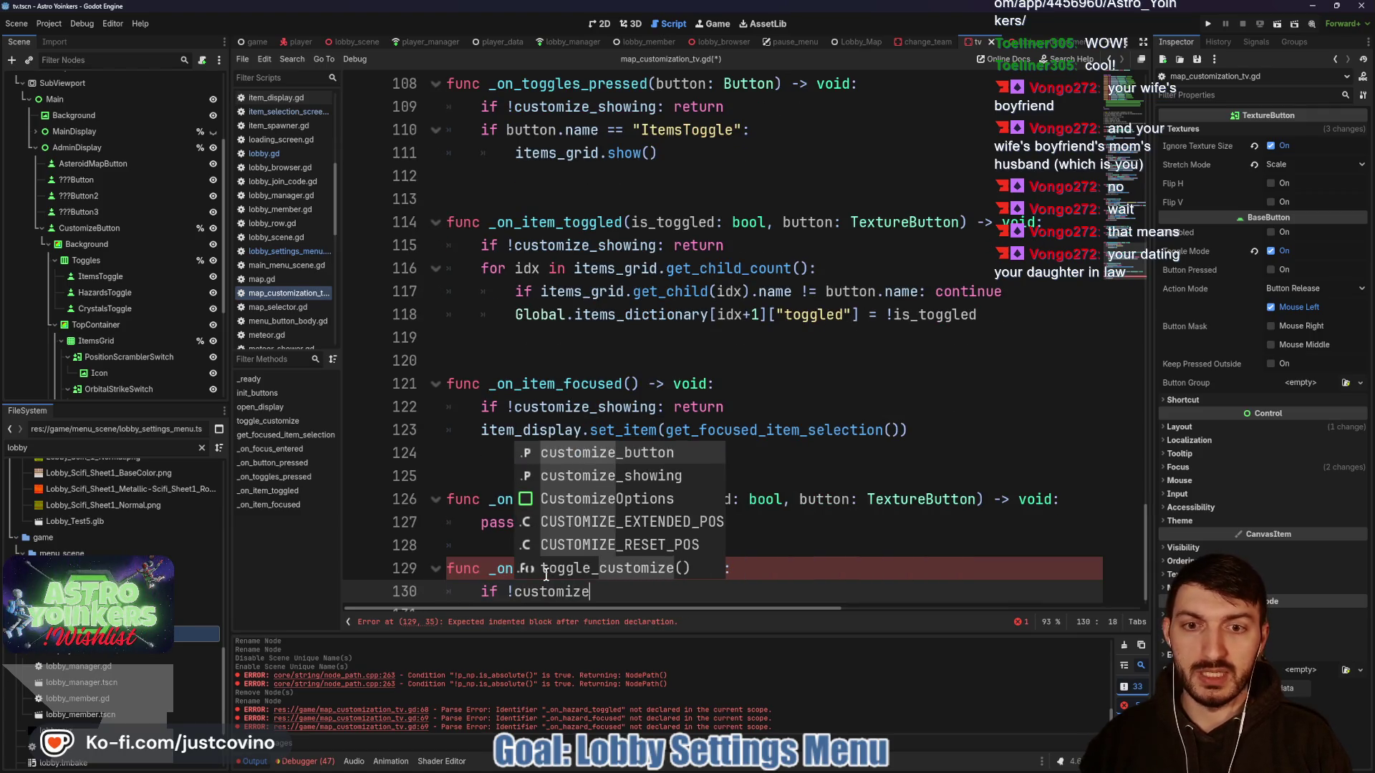
key(BackSpace)
key(BackSpace)
key(BackSpace)
text(showing: return)
key(Return)
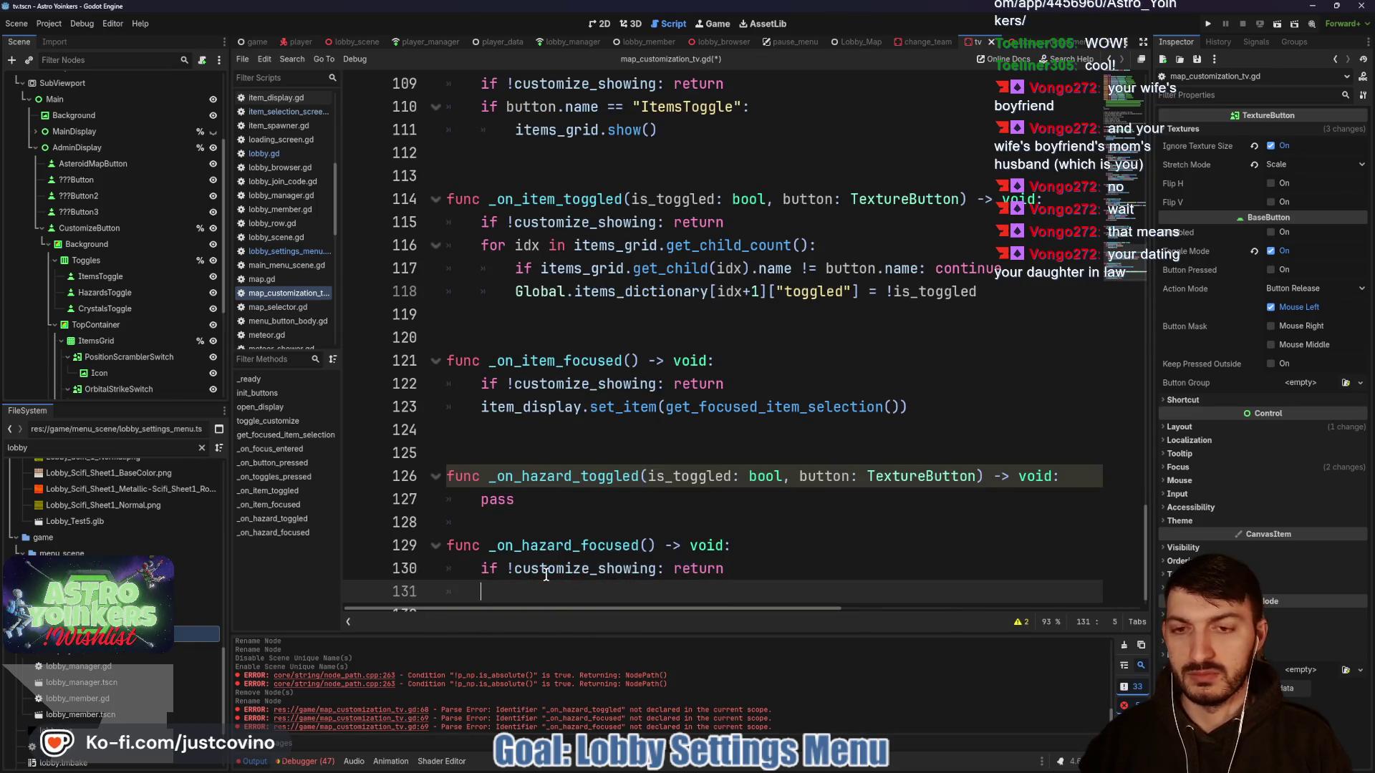
- Replace the pass in _on_hazard_toggled with 'if !customize_showing: return' and save the script
drag(515, 501, 480, 504)
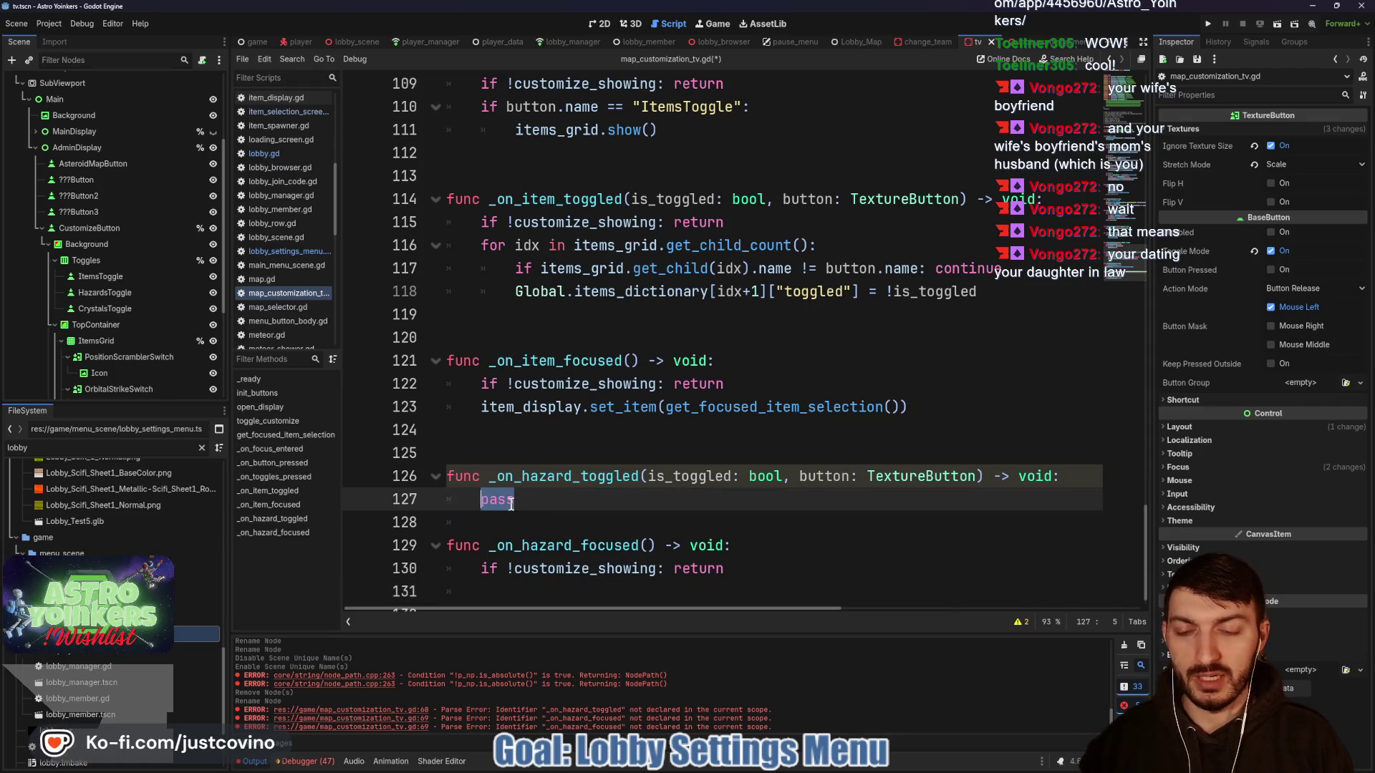
text(if!custom)
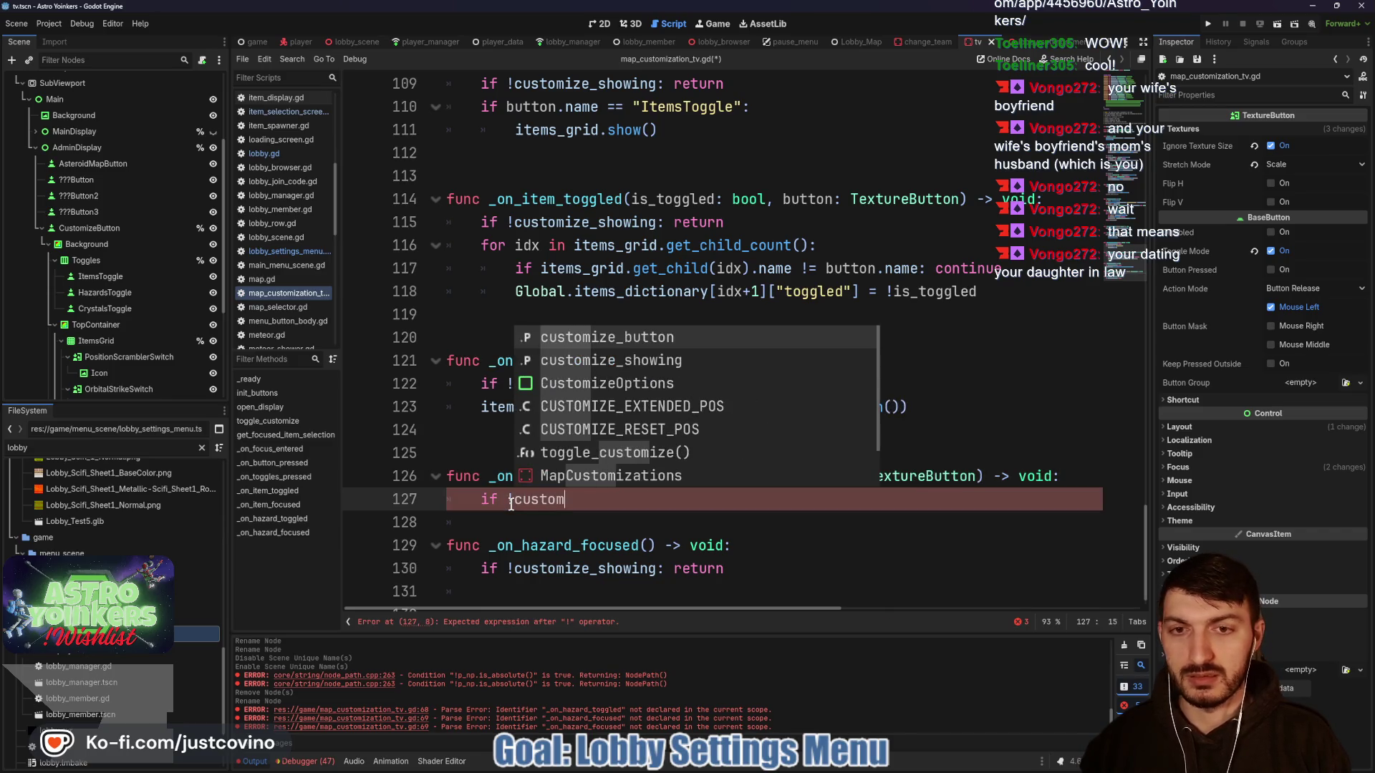
key(Down)
key(Return)
text(: return)
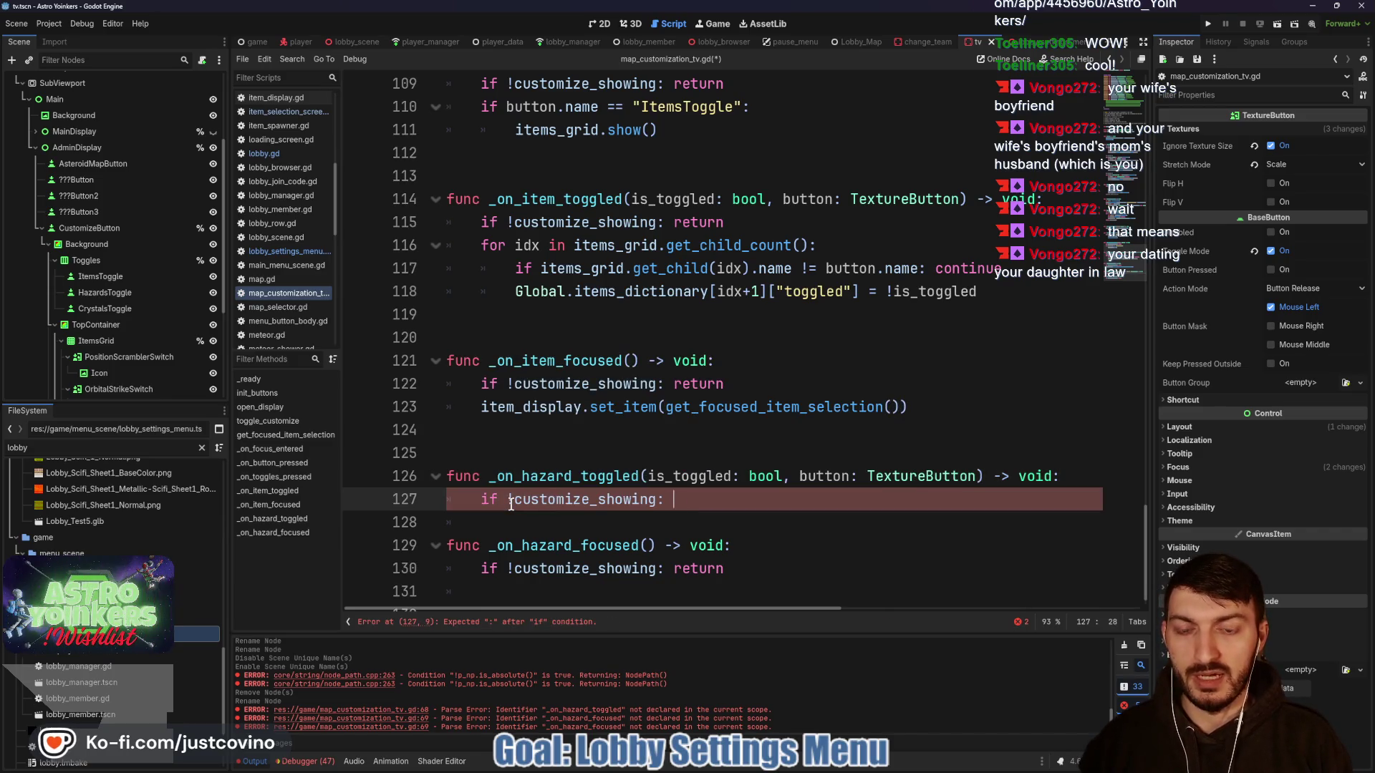
key(Escape)
key(ctrl+s)
key(Down)
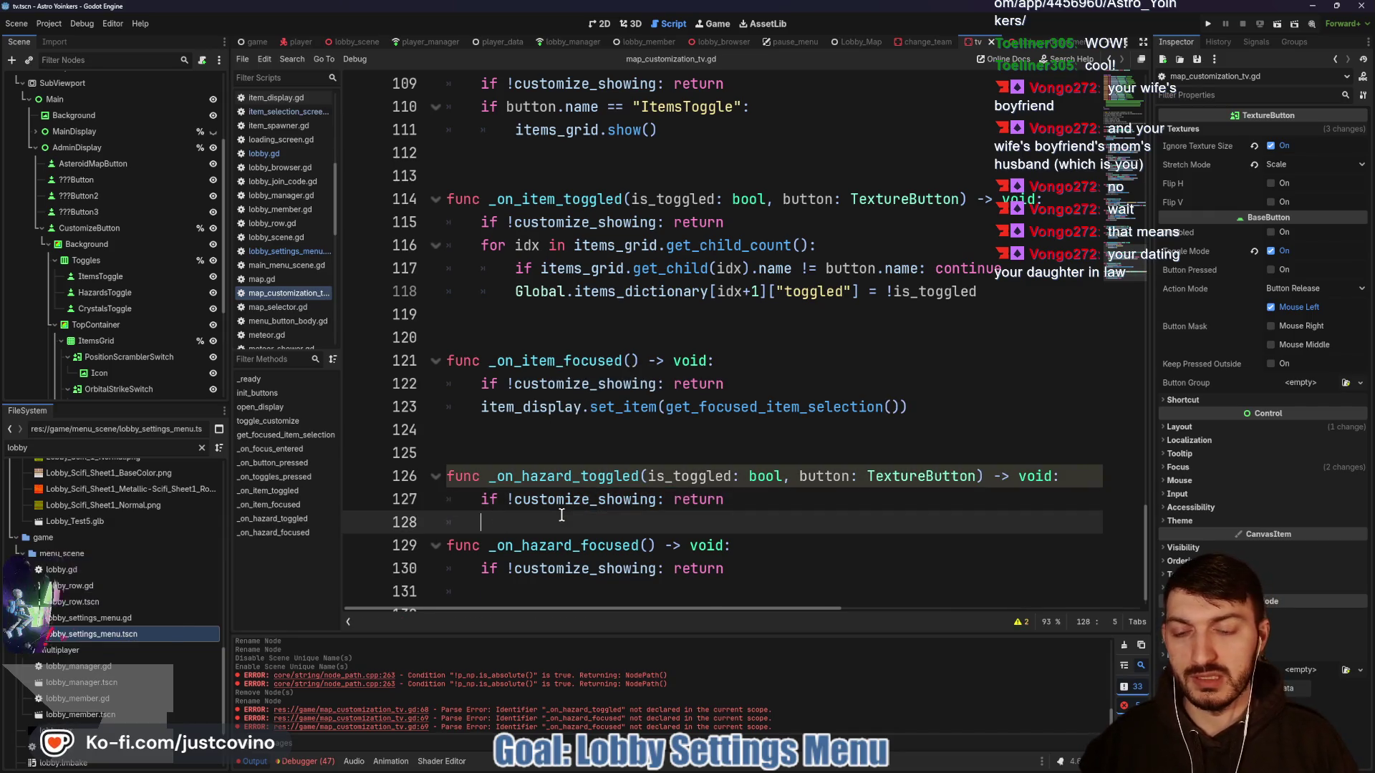
key(Return)
key(ctrl+s)
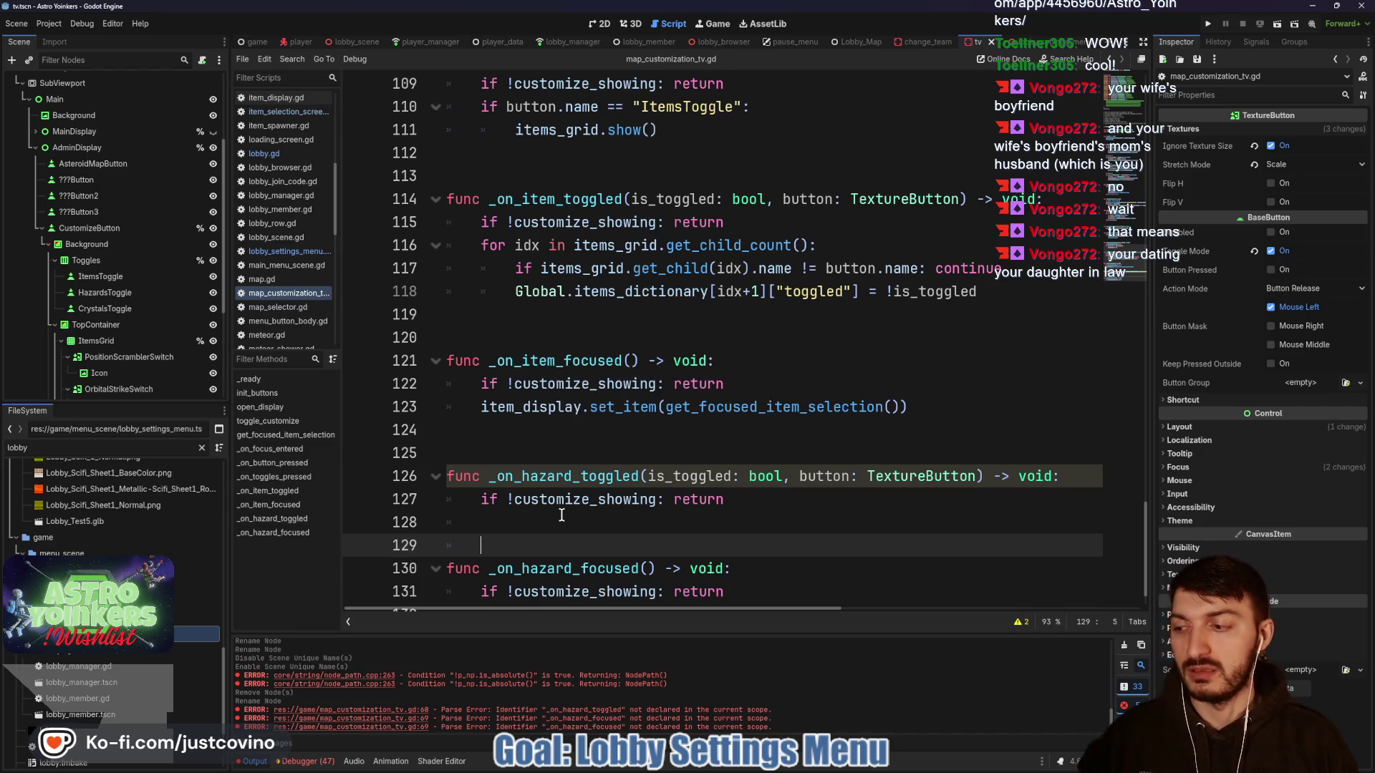
scroll(562, 516, up, 4)
click(747, 432)
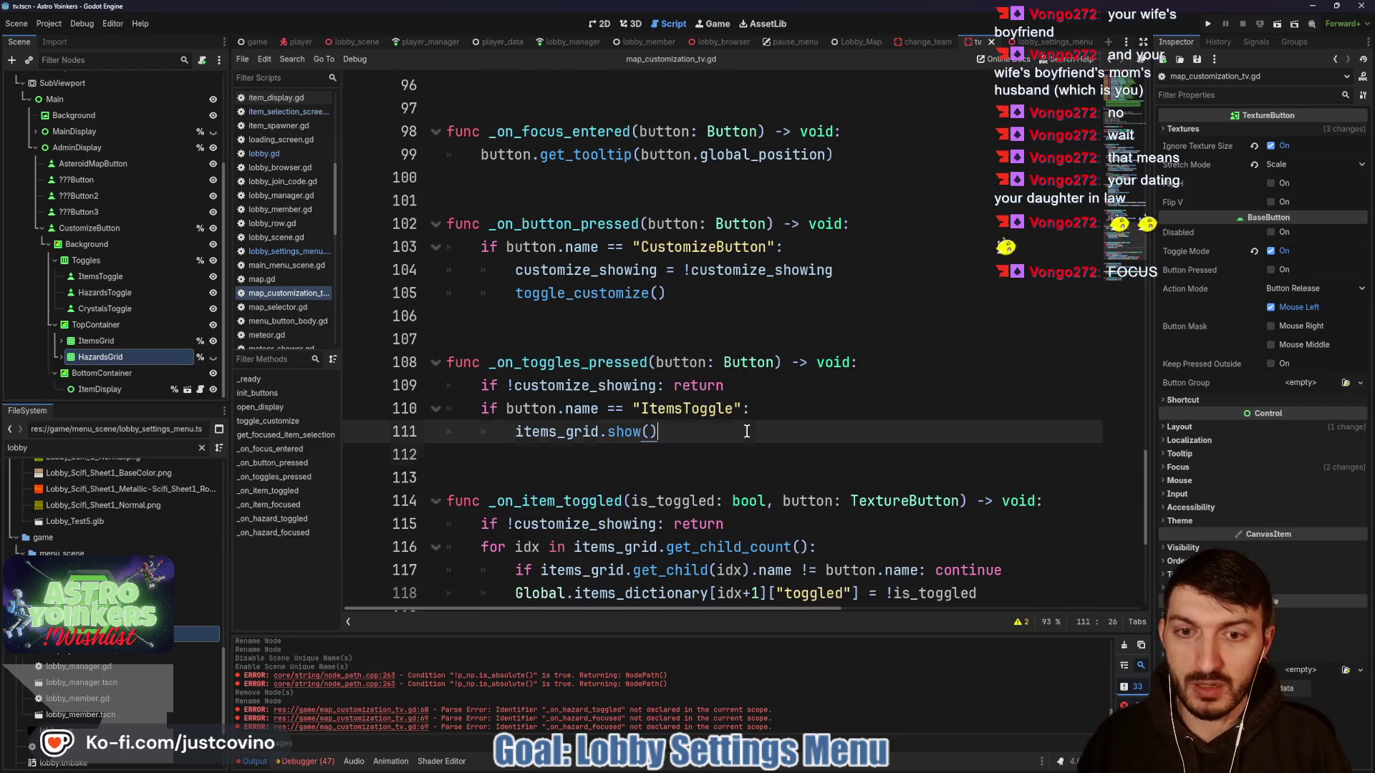
- Add an elif button.name == "HazardsGrid" branch calling hazards_grid.show() and items_grid.hide()
key(Return)
key(BackSpace)
text(elif butt)
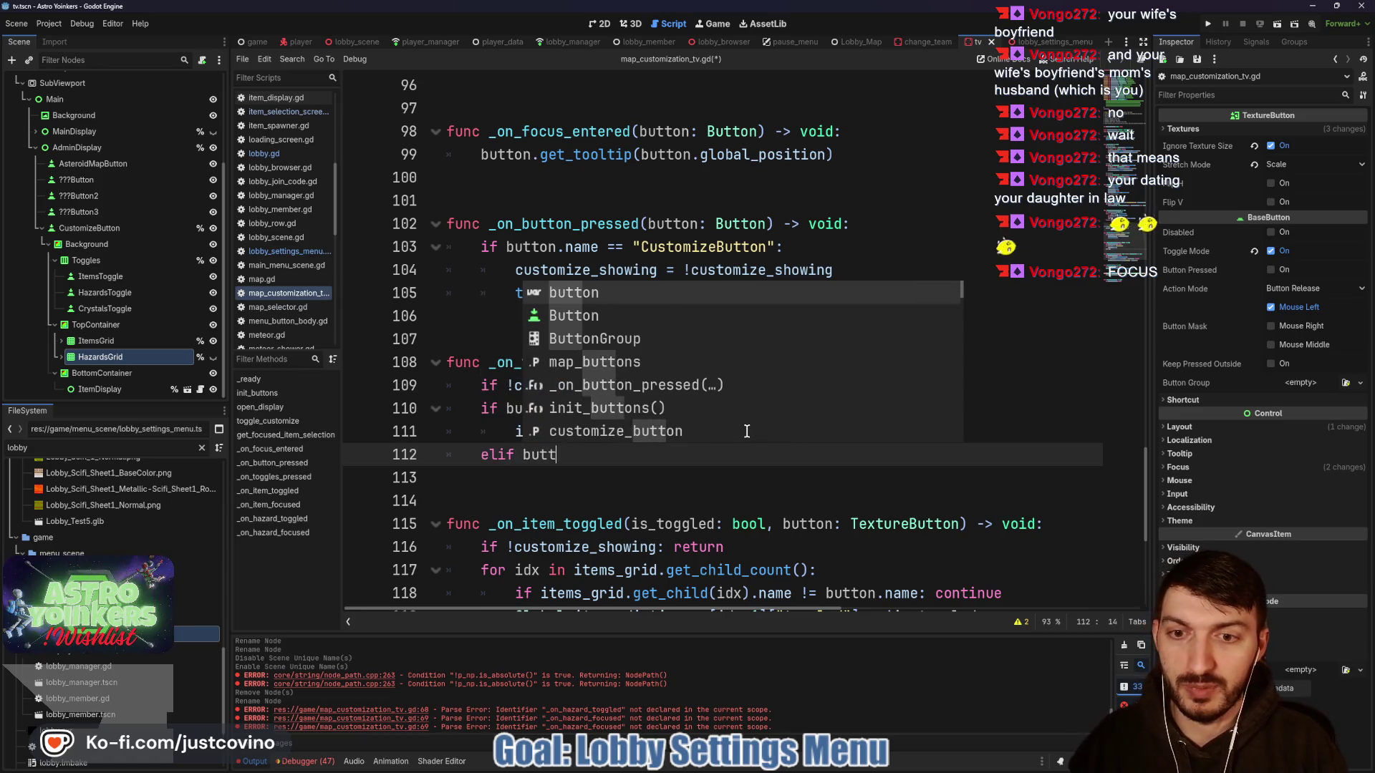
text(on.name ==)
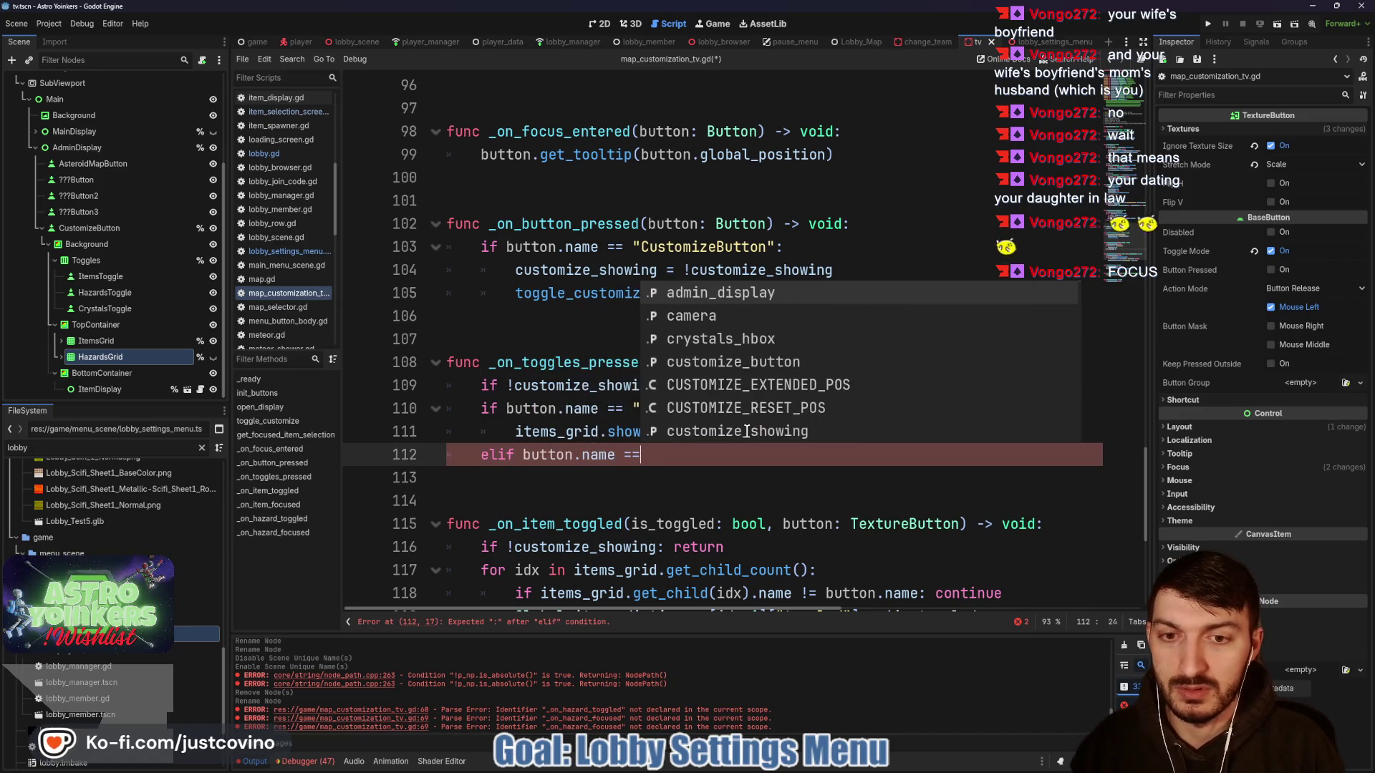
text( "Hazard)
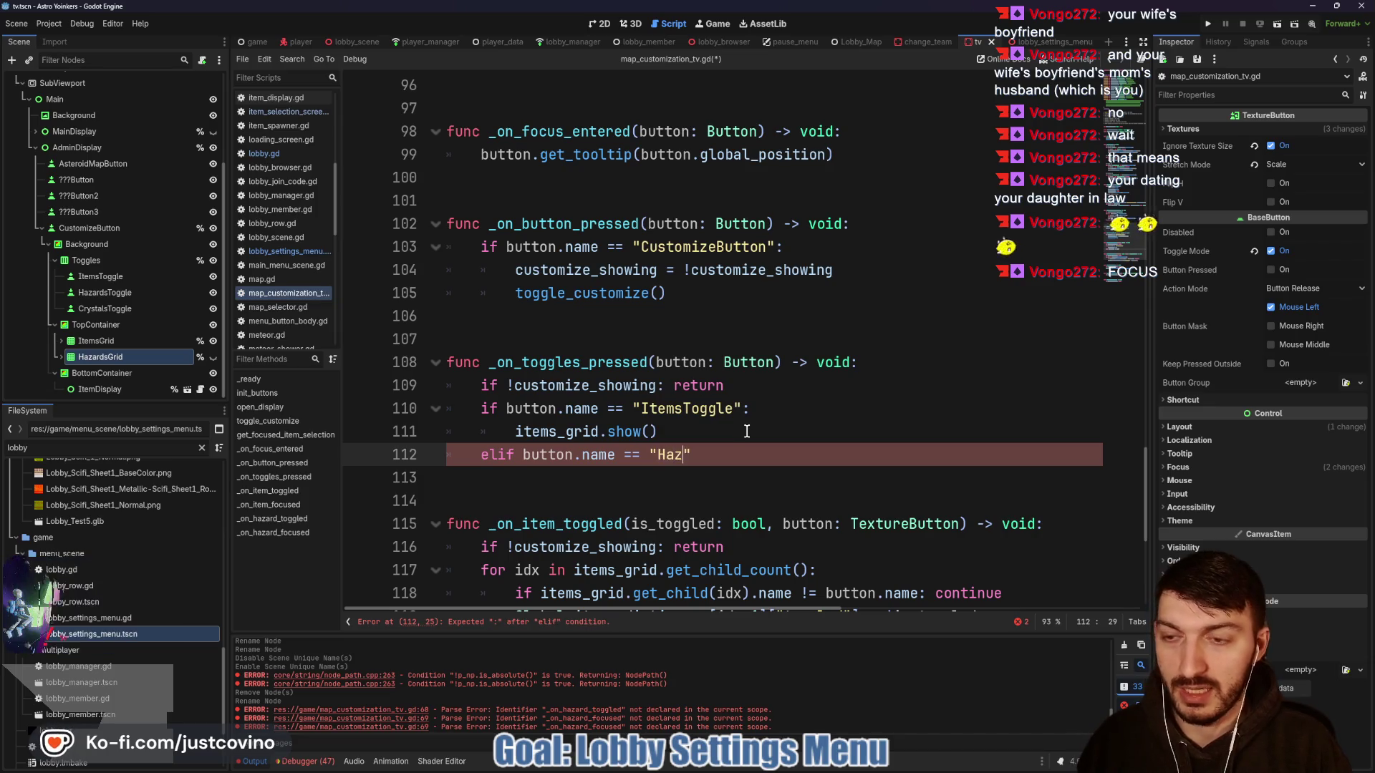
text(sGrid")
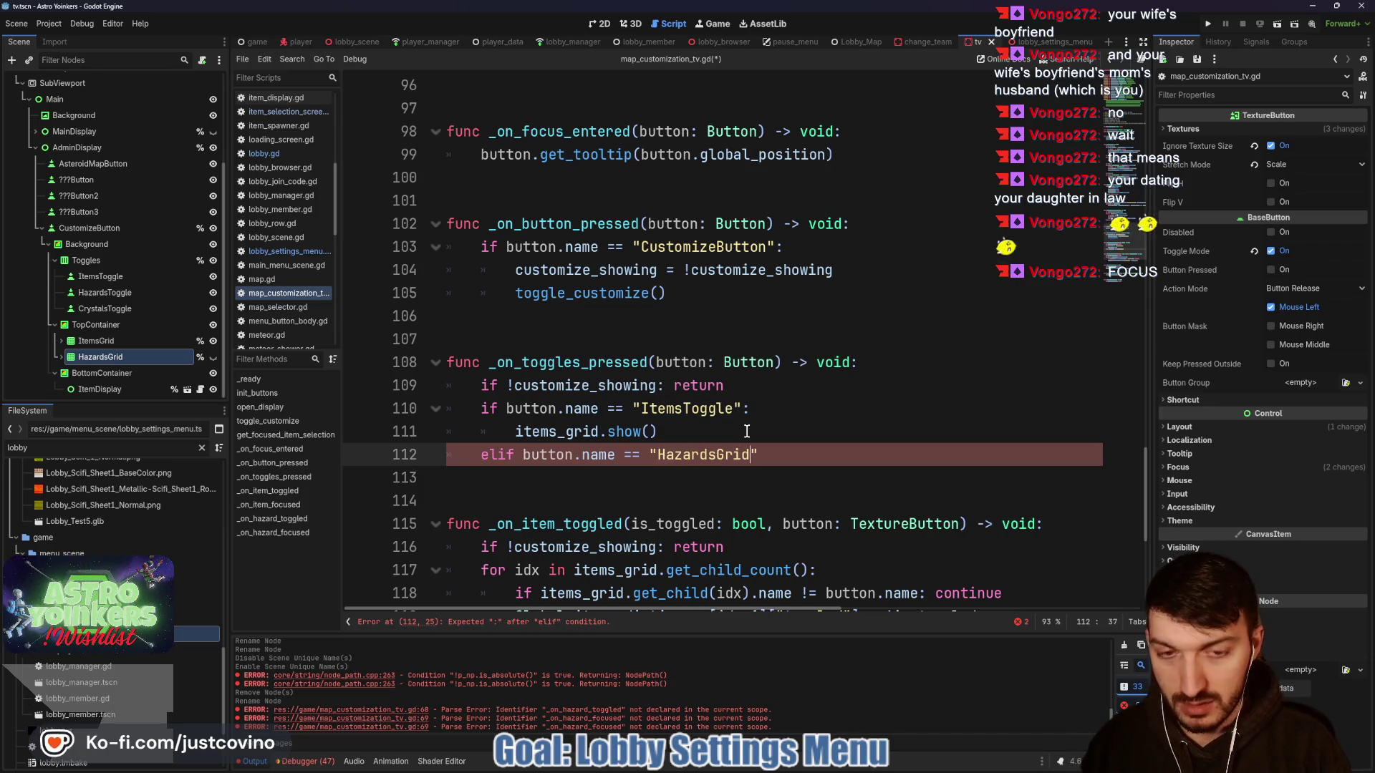
text(:)
key(Return)
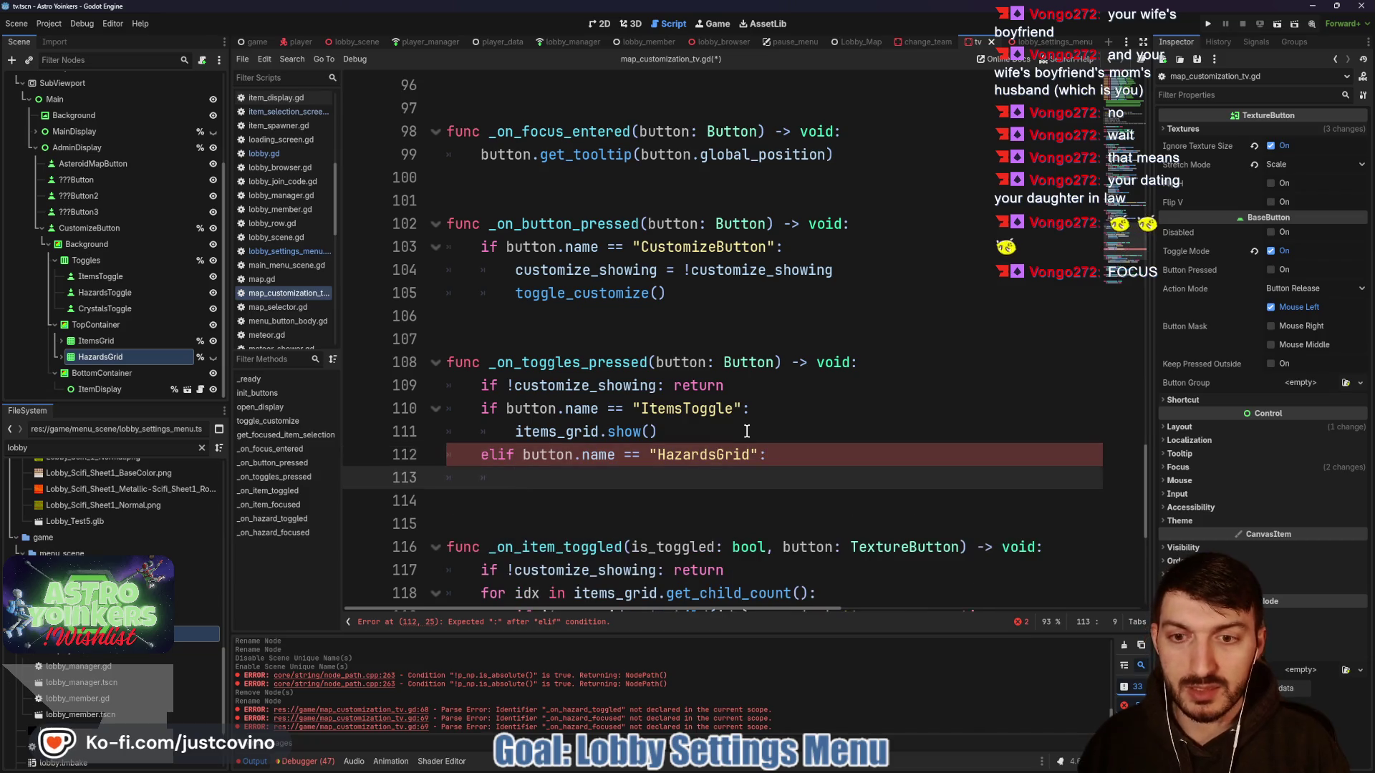
text(j)
key(BackSpace)
text(hazards_grid.show)
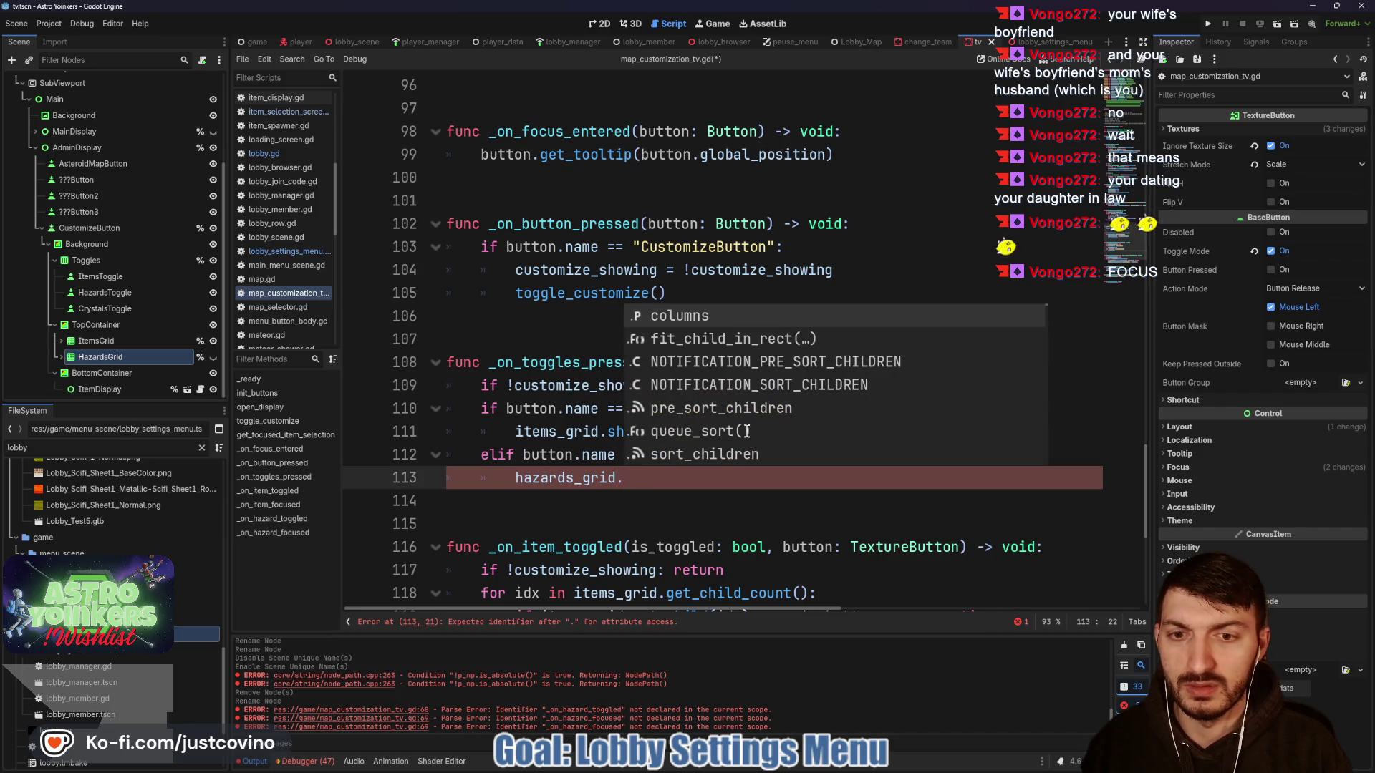
key(Return)
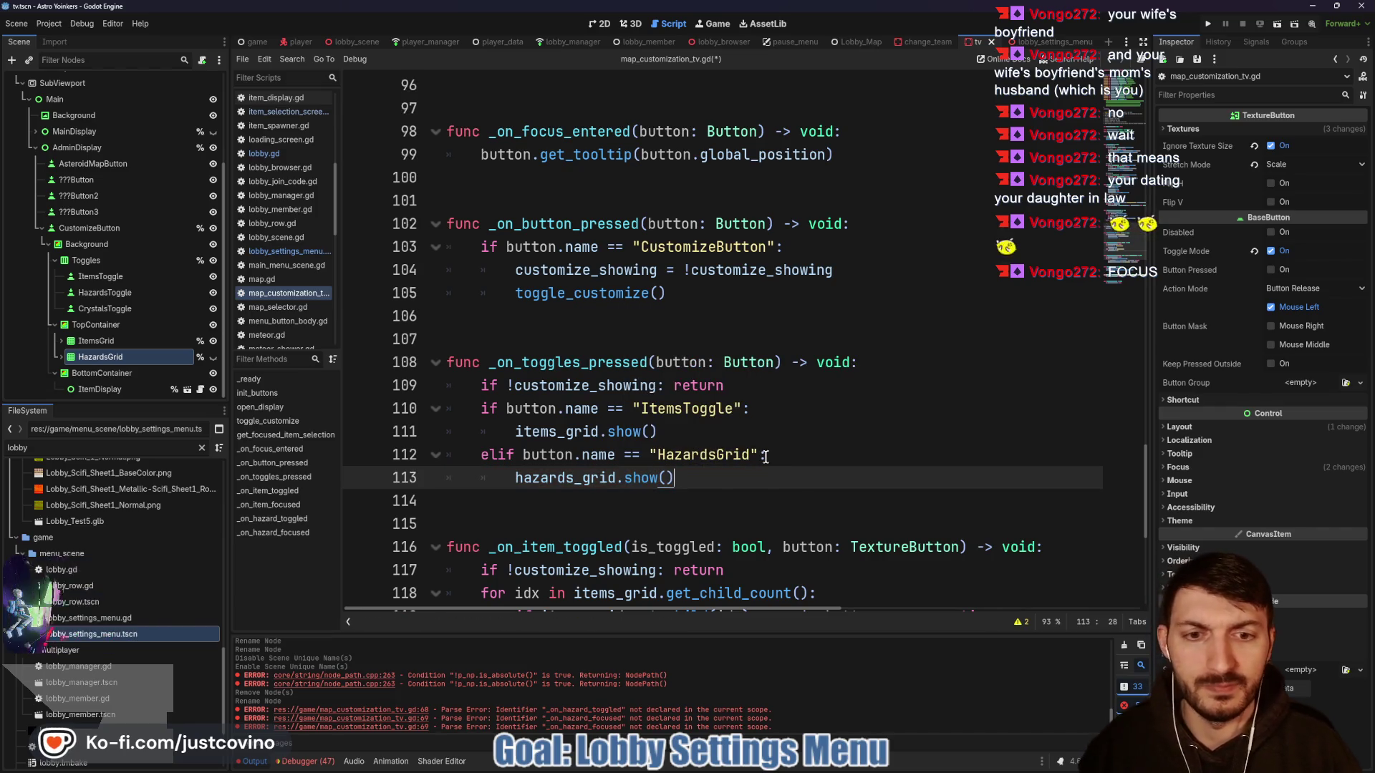
click(782, 460)
click(701, 476)
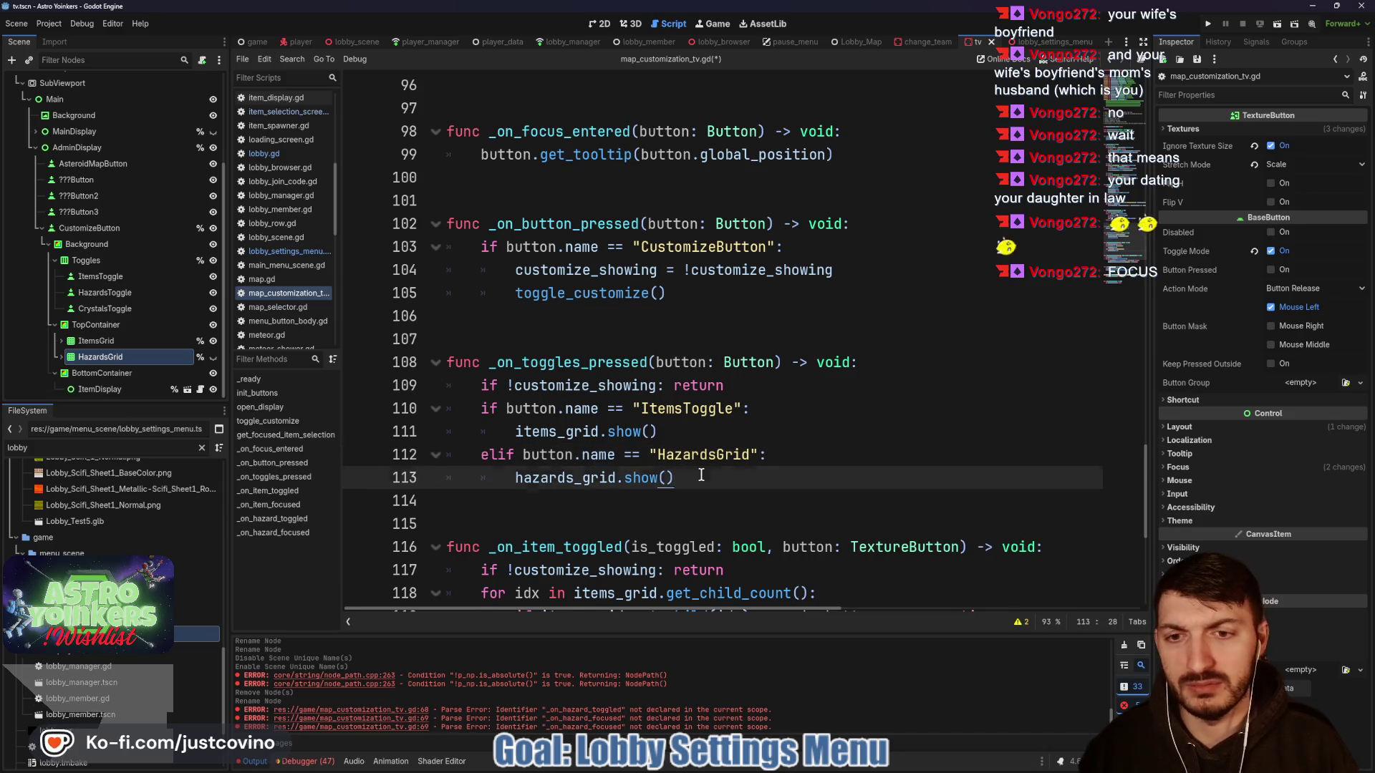
key(Return)
text(items_grid.)
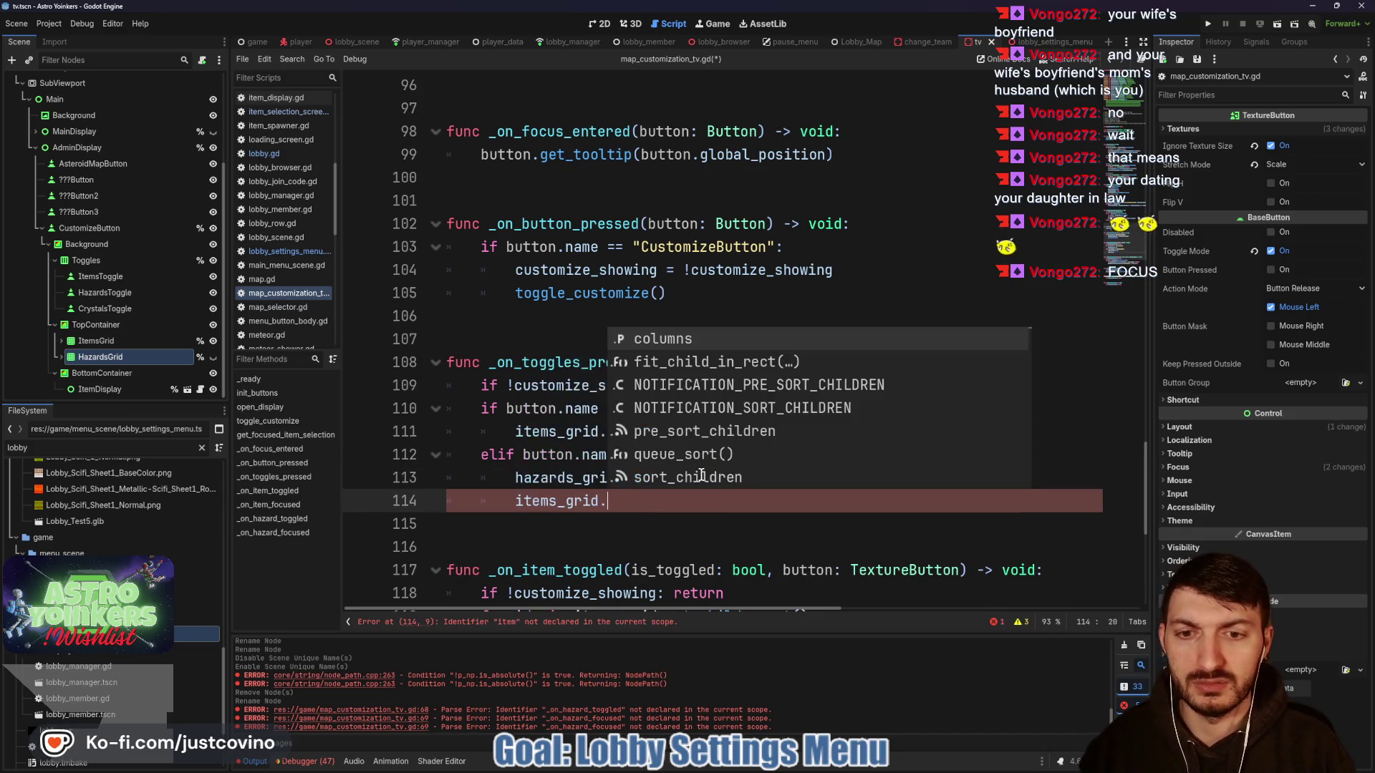
text(hide)
key(Return)
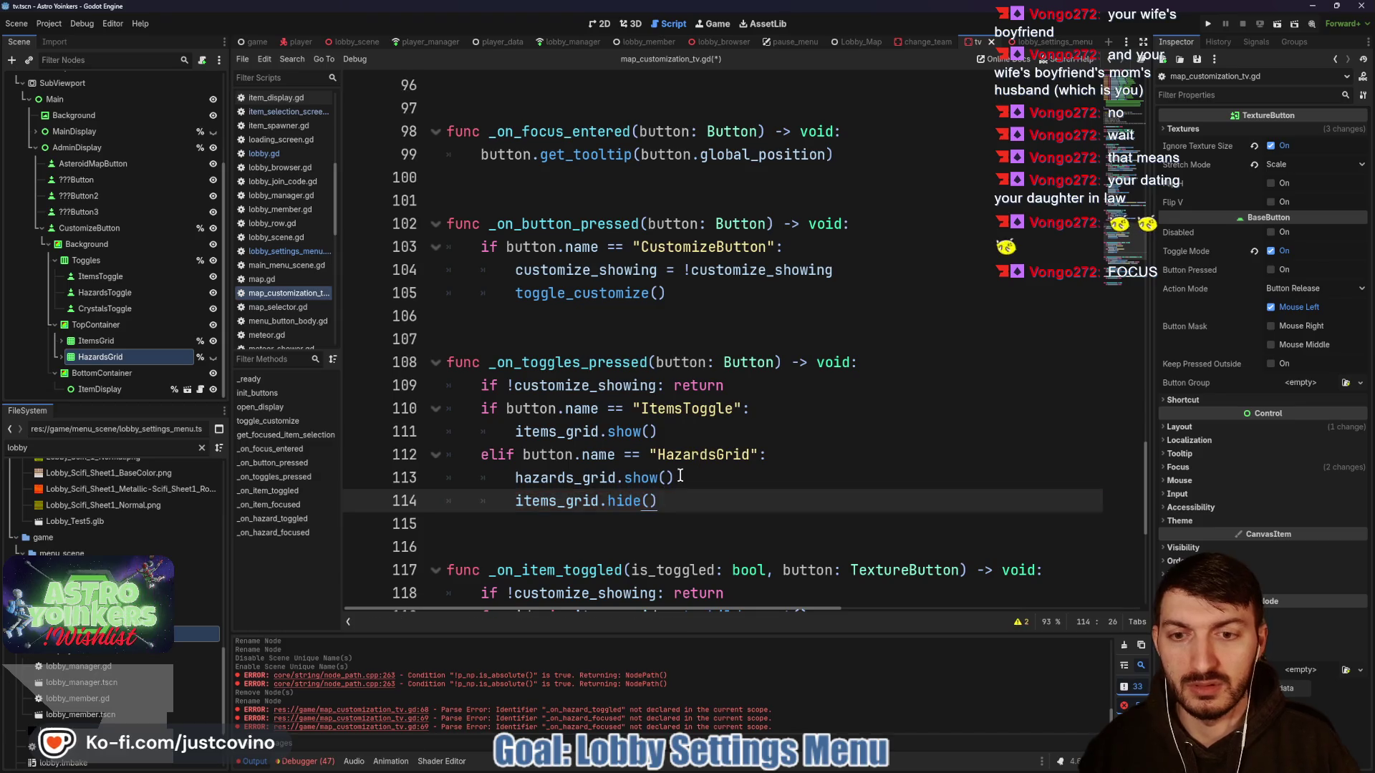
- Add hazards_grid.hide() to the ItemsToggle branch and save the script
click(765, 411)
key(Return)
text(az)
key(Return)
text(.h)
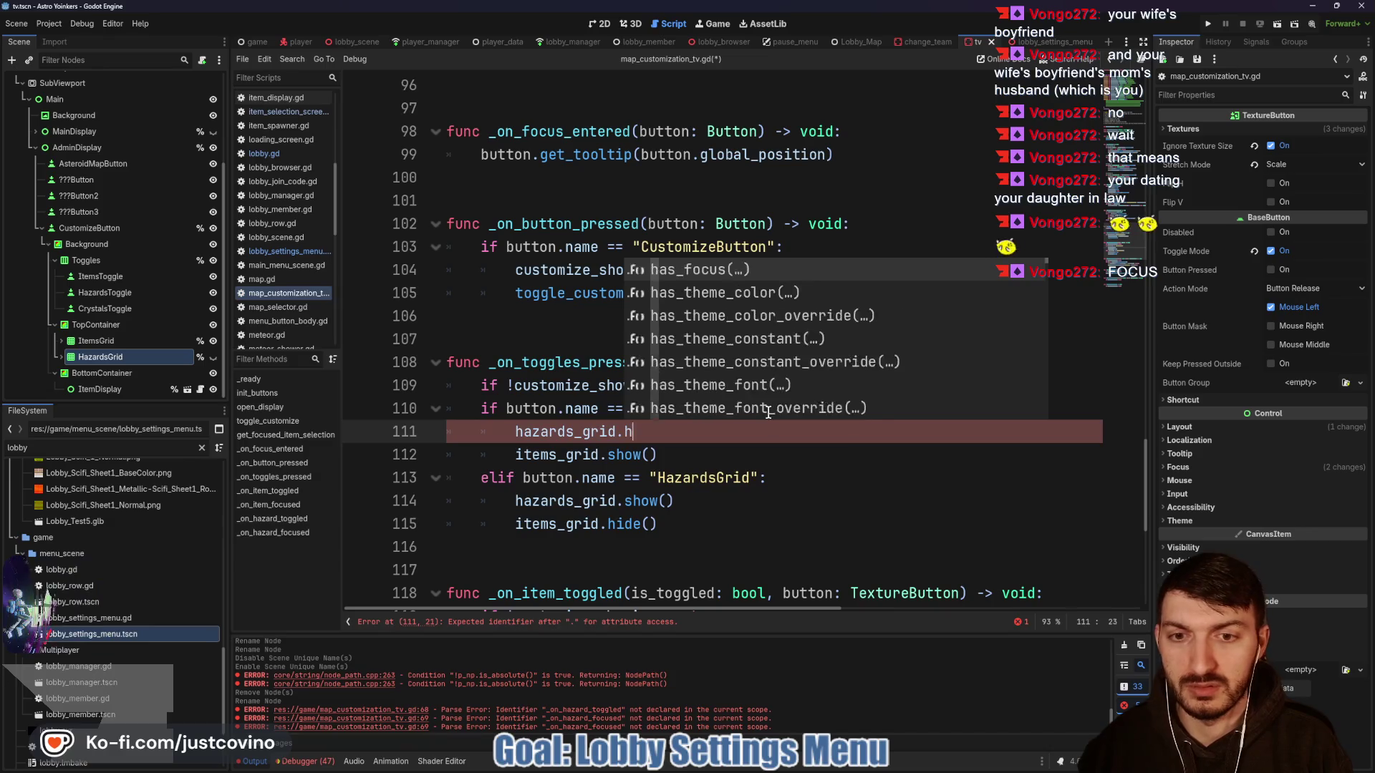
text(ide()
key(Return)
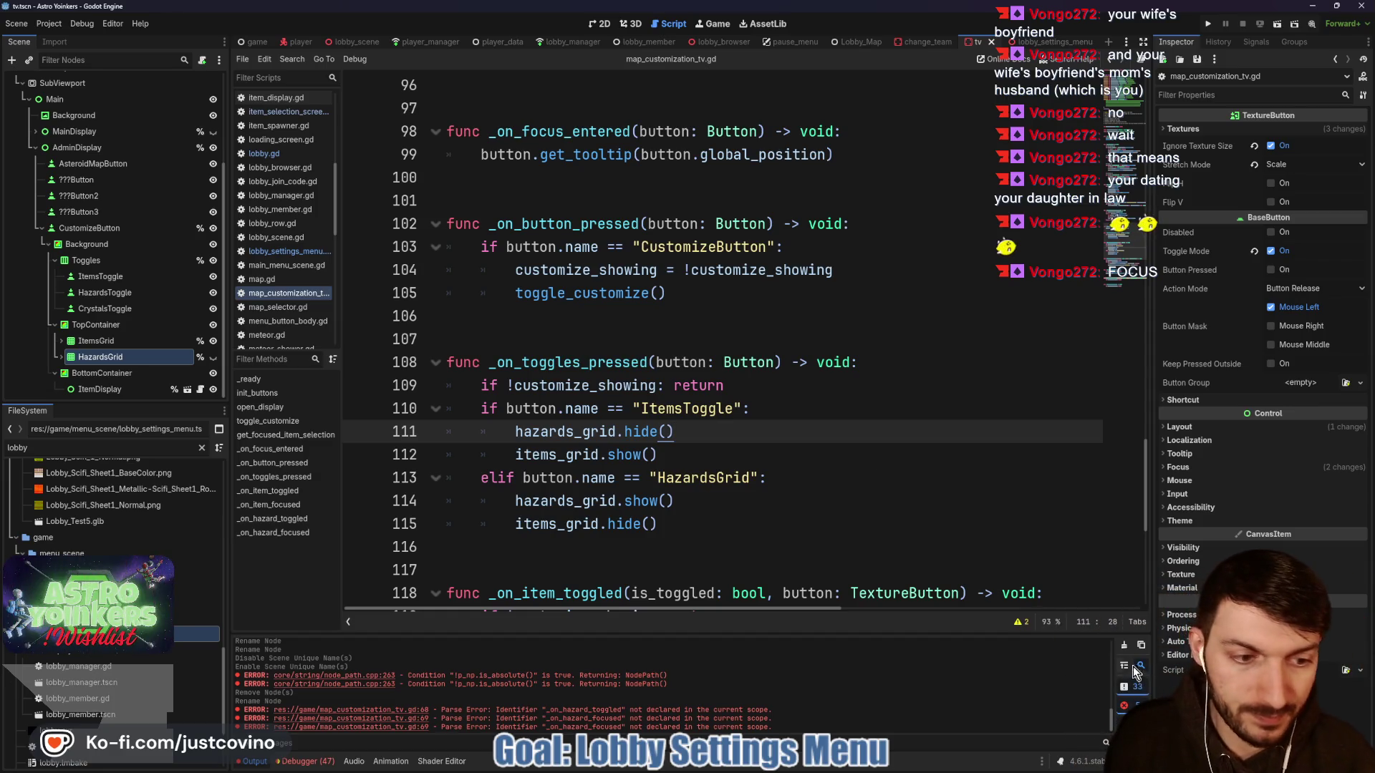
key(F5)
key(Down)
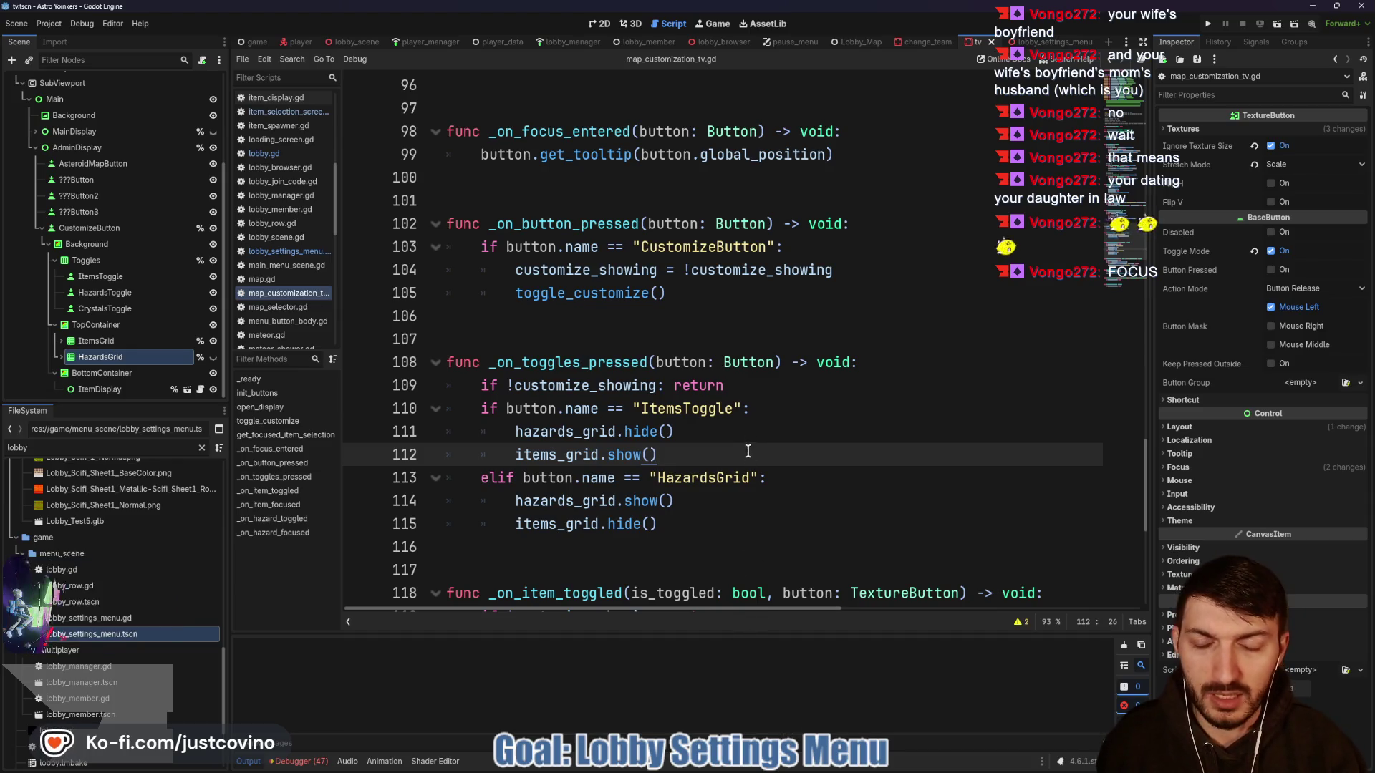
key(Down)
key(Down)
key(Down)
key(ctrl+s)
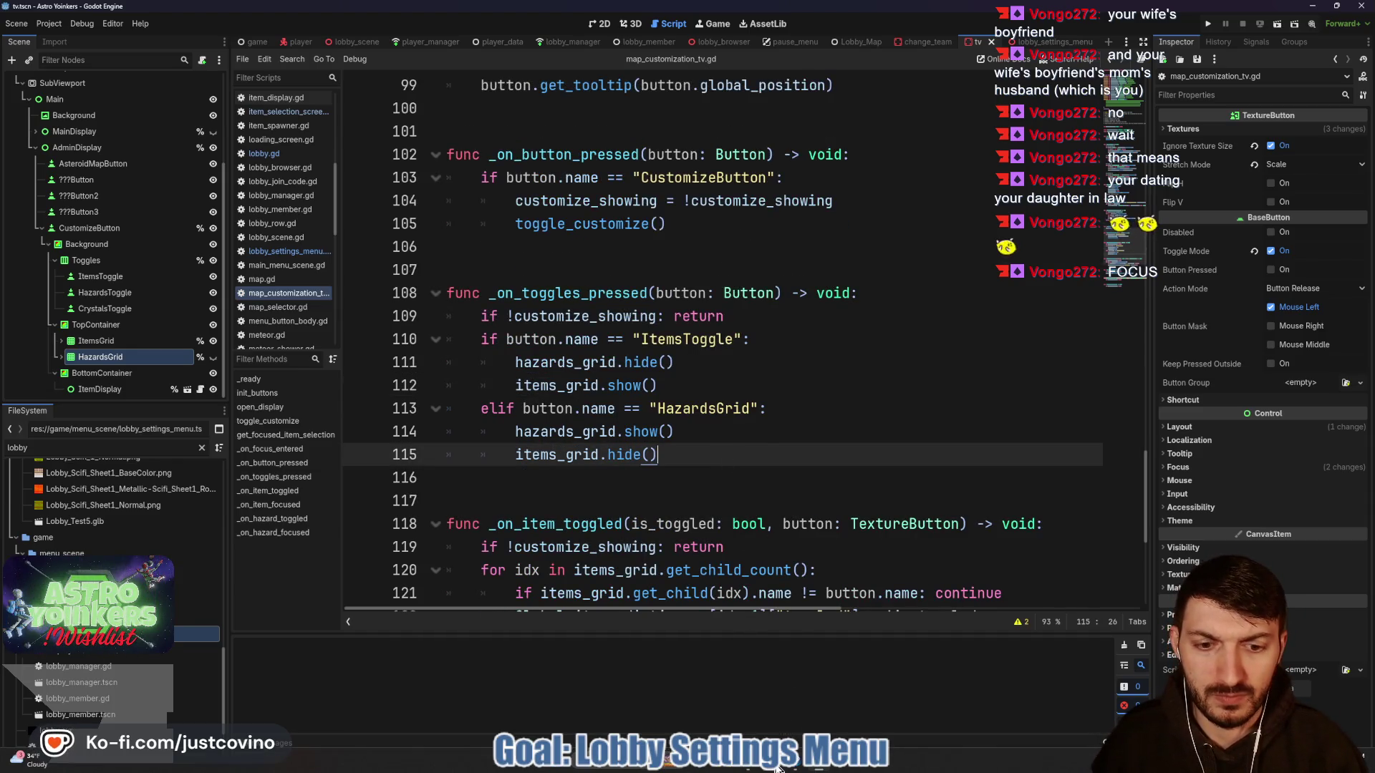
key(alt+Tab)
- Commit both changed files as 'toggles showing and hiding', push to origin, and return to Godot
text(tog)
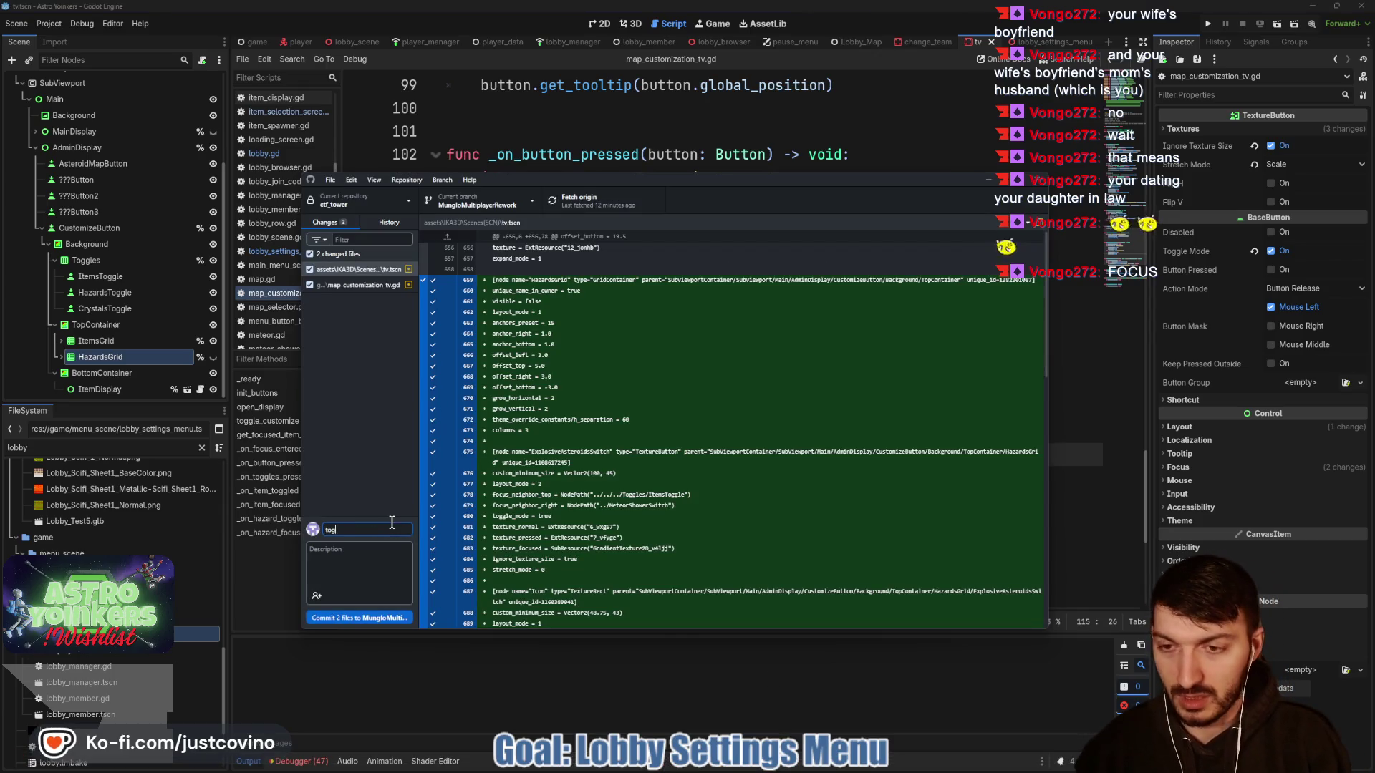
text(gles showing and hiding)
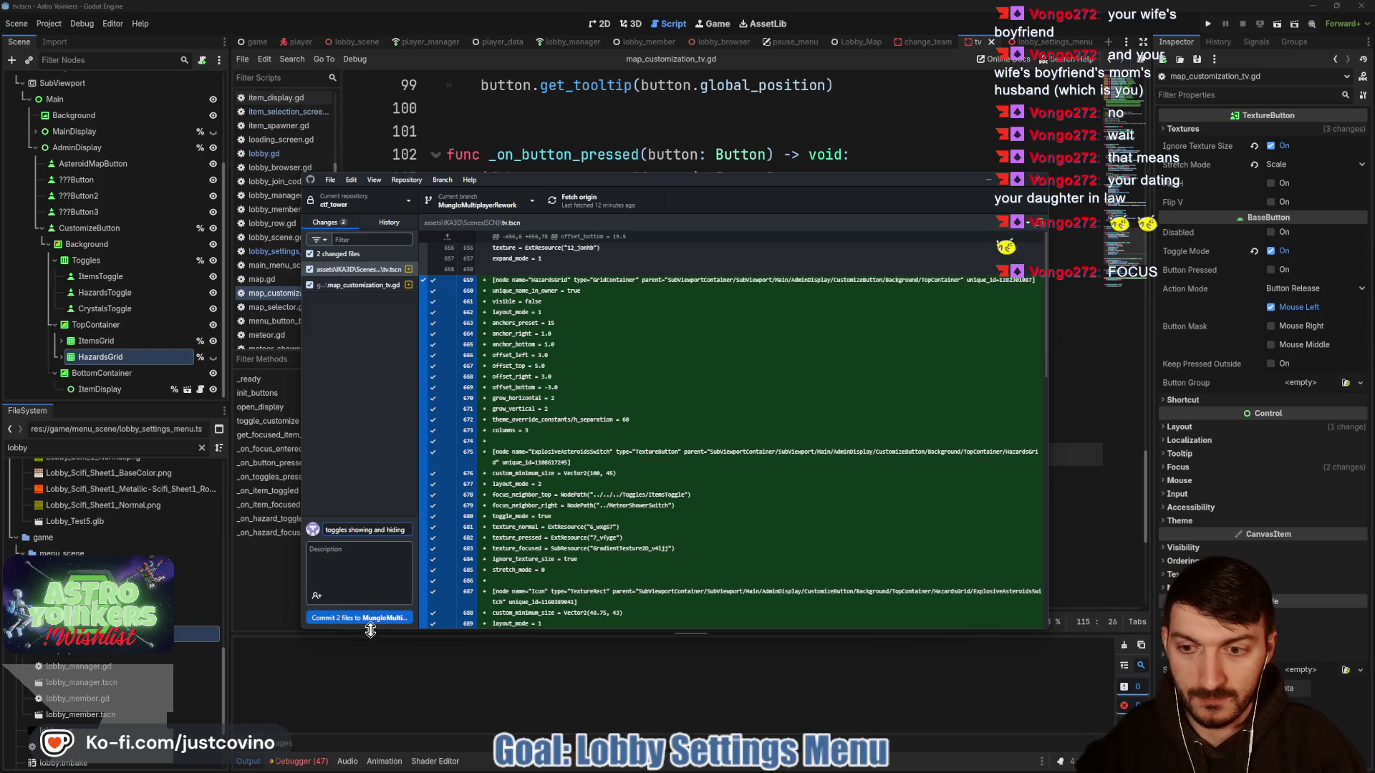
click(363, 620)
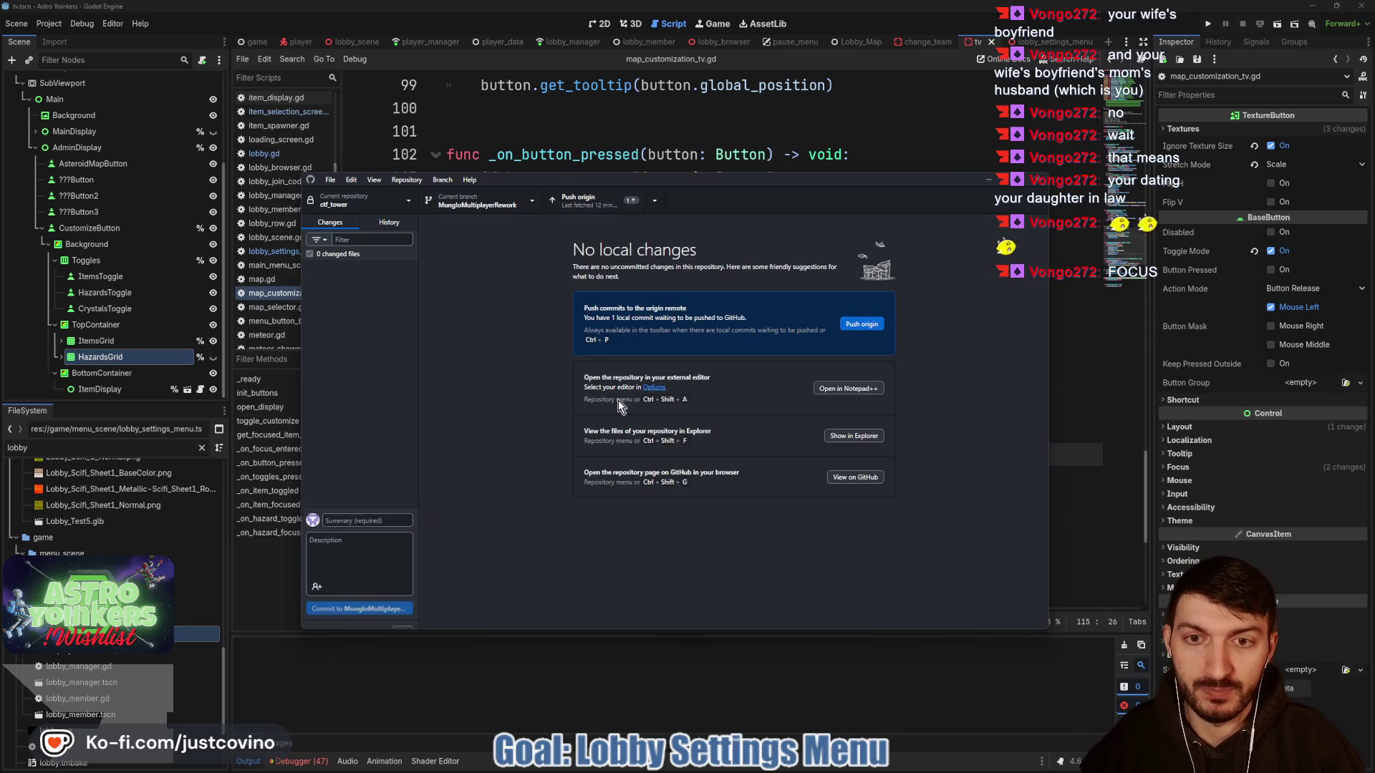
click(860, 325)
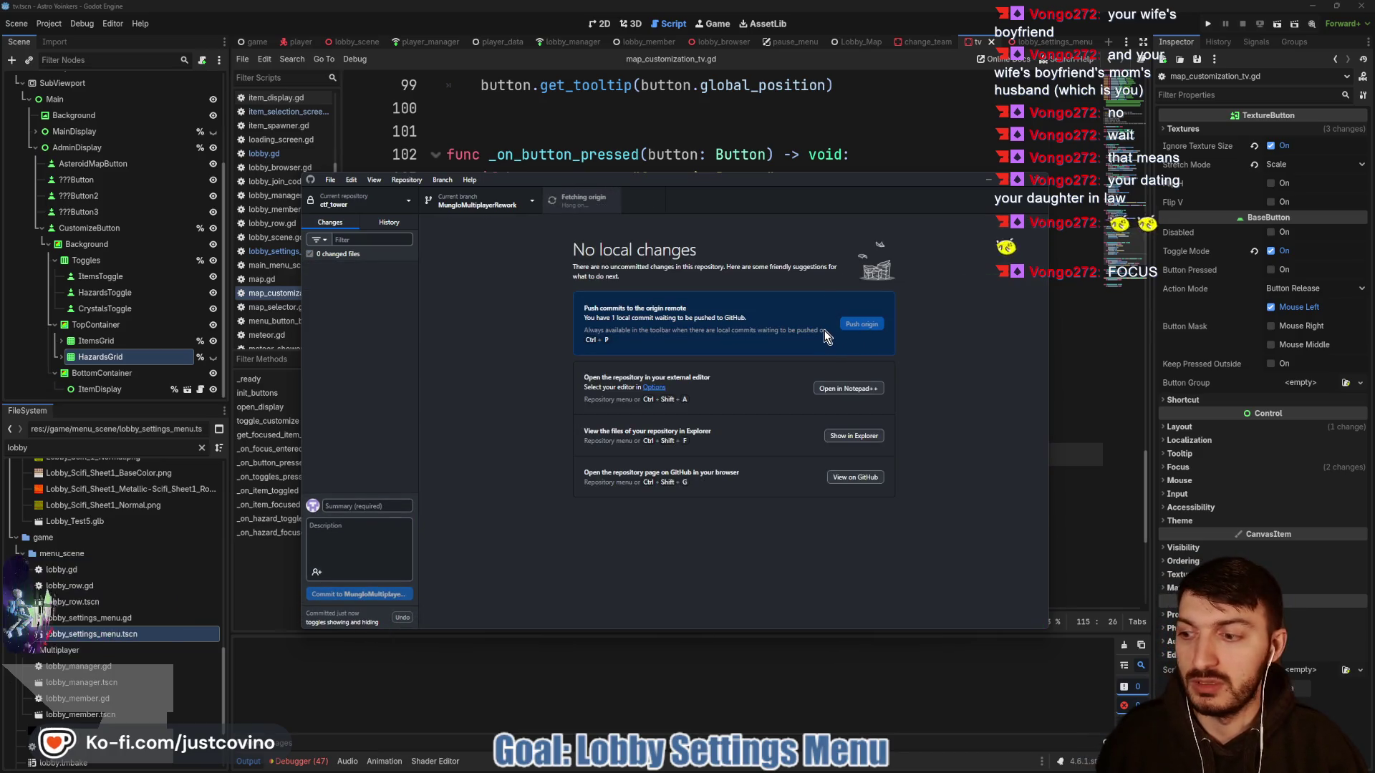
click(697, 155)
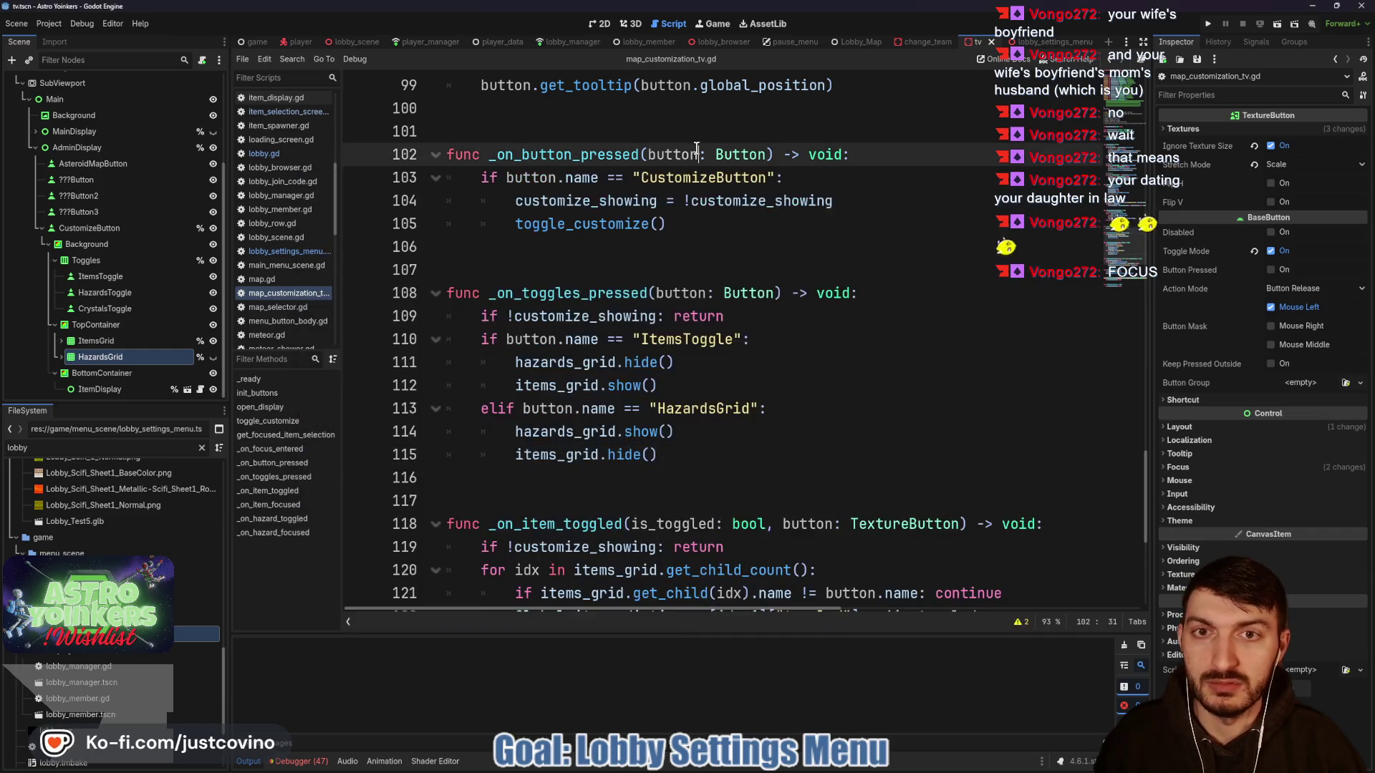